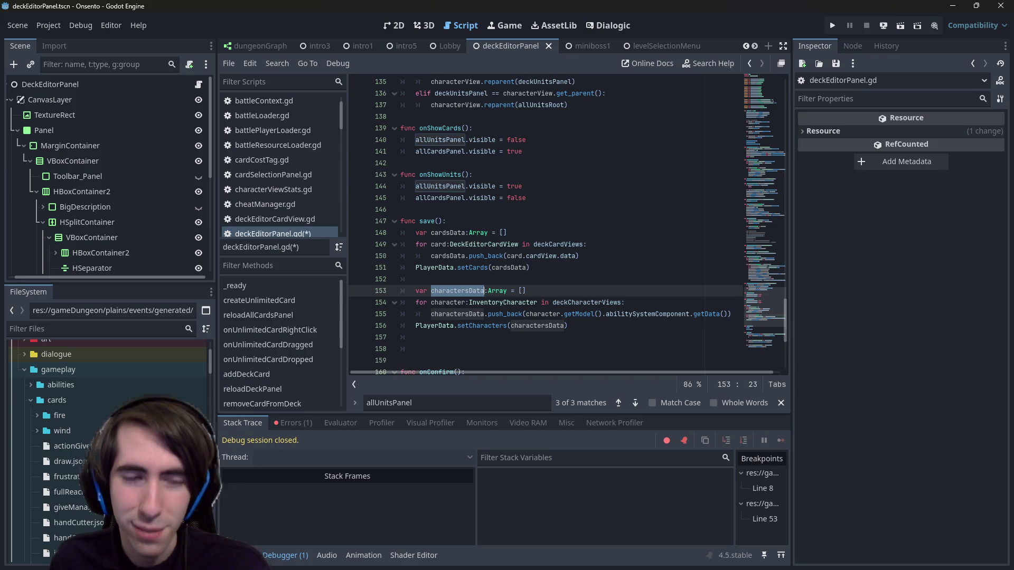
Step: Duplicate the exported deckCharacterViews declaration on line 19 as a new line 20
key("ctrl+z")
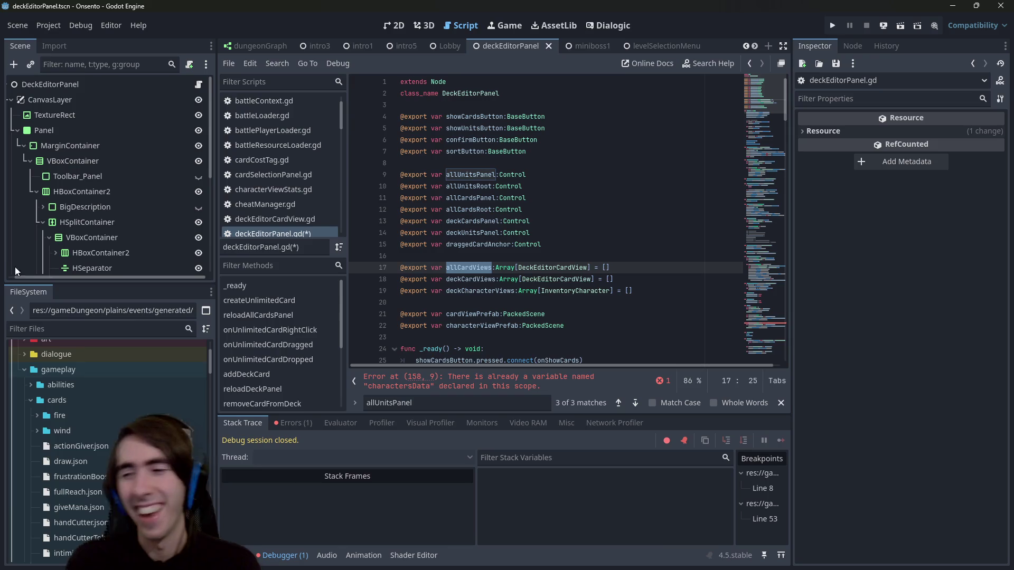
left_click(604, 258)
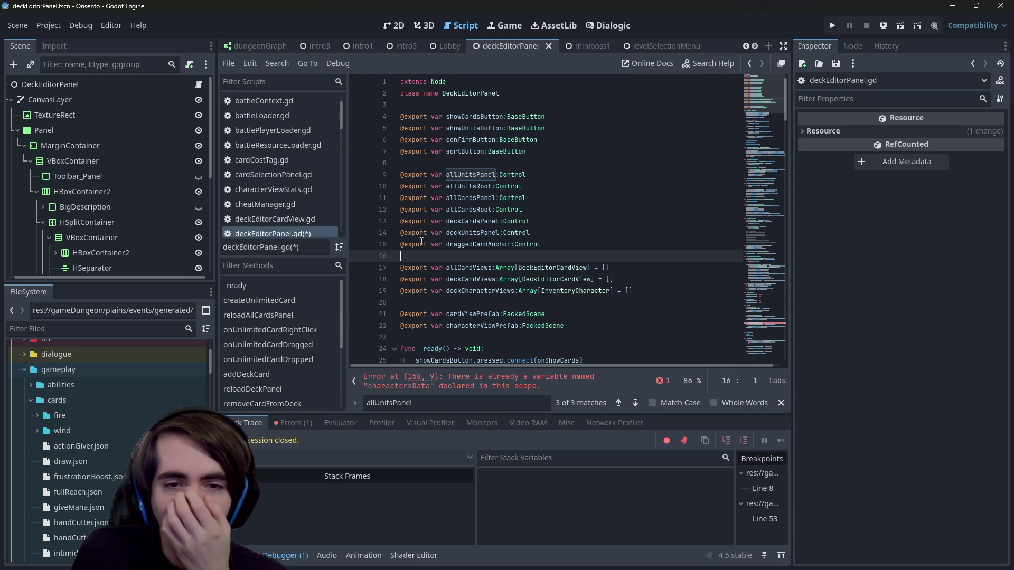
left_click(633, 263)
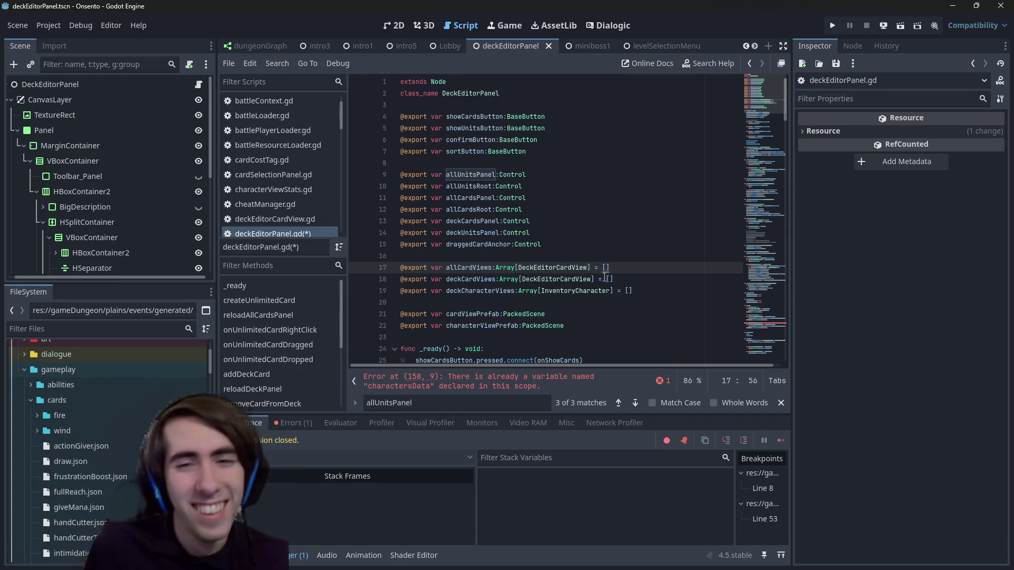
key("shift+Home")
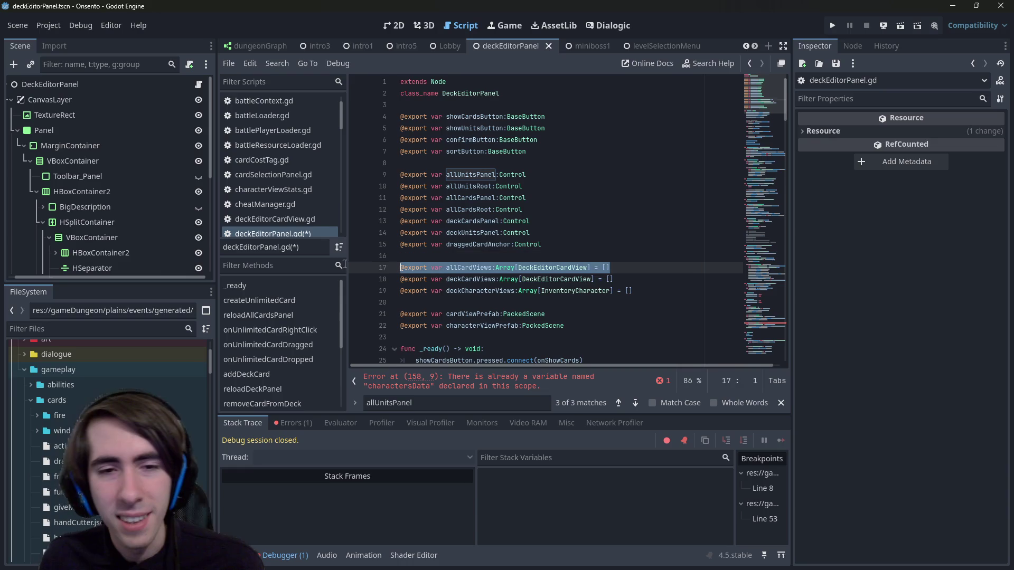
left_click(703, 285)
key("shift+Home")
key("End")
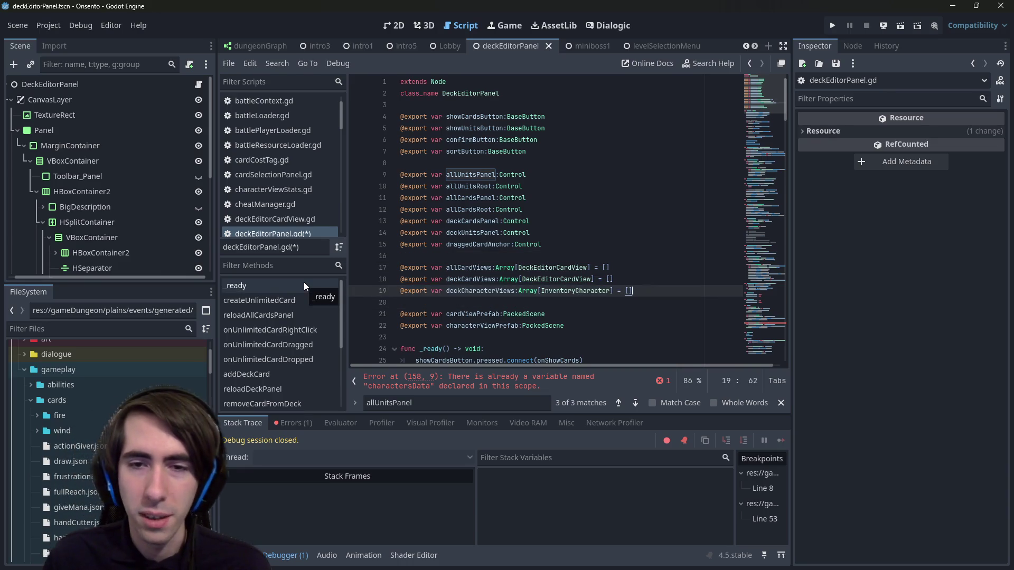
key("ctrl+shift+d")
key("ctrl+s")
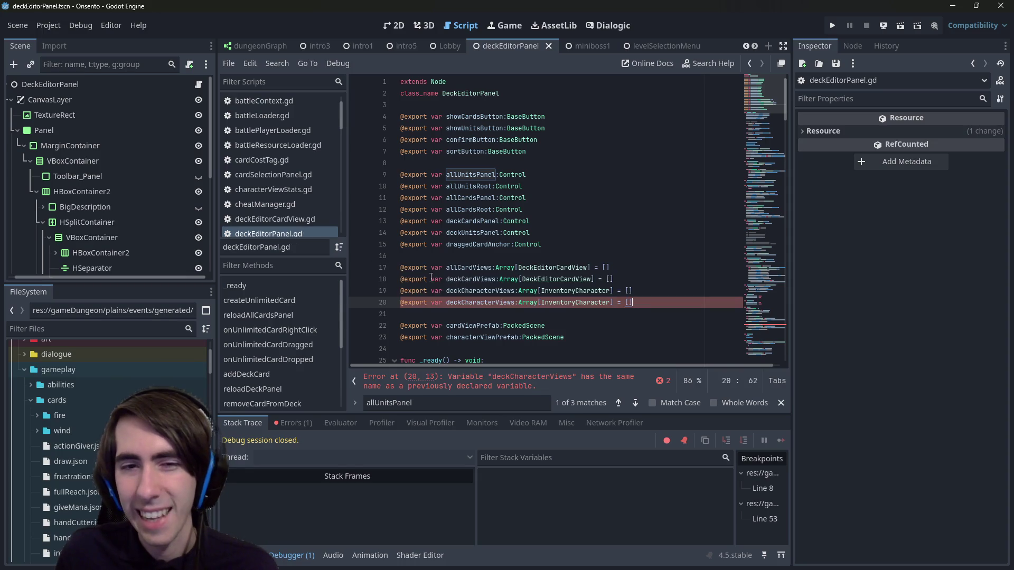
Step: Rename the copied variable to remainingCharacterViews and save the script
left_click(463, 304)
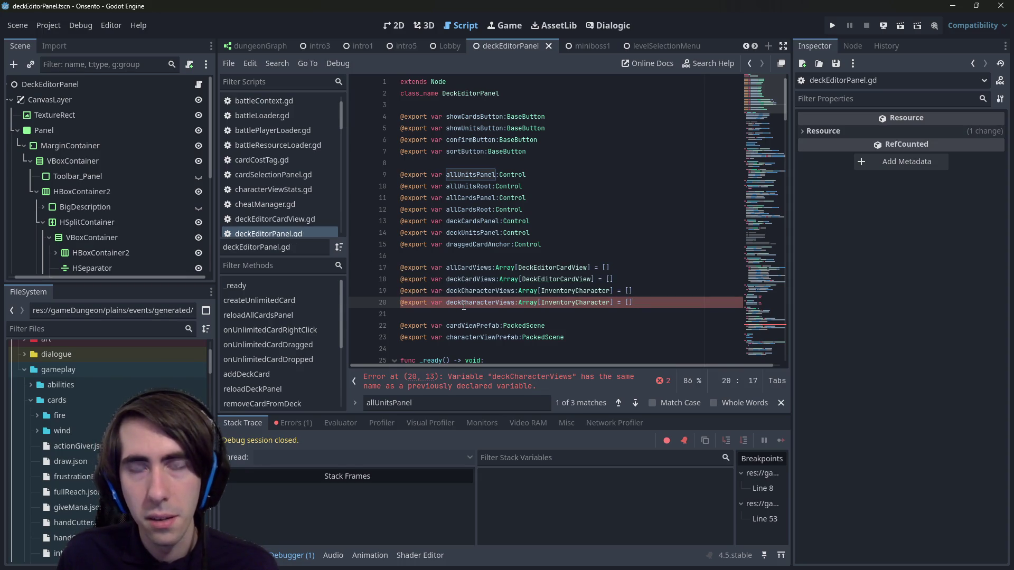
key("ctrl+shift+Left")
type("home")
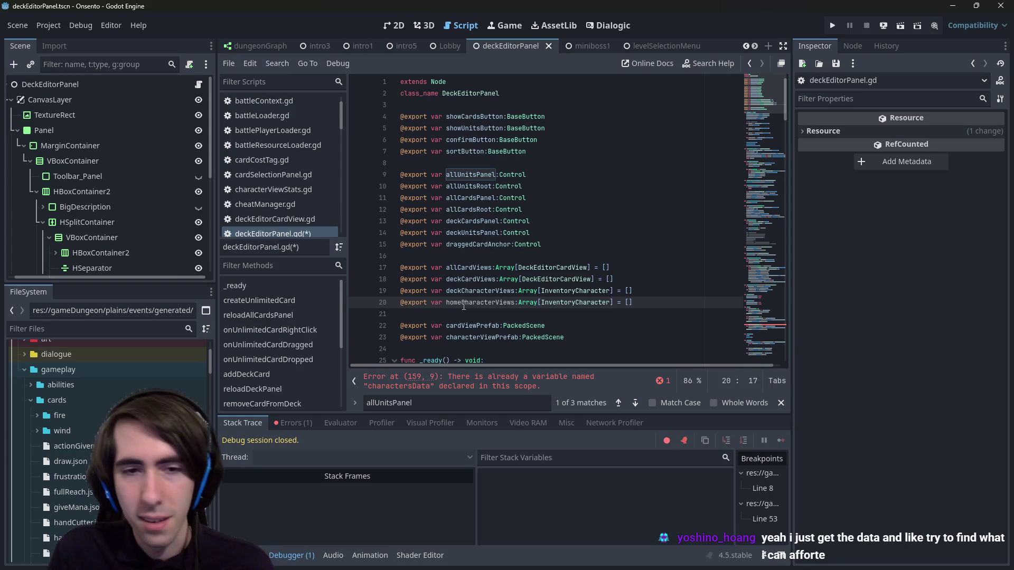
key("BackSpace")
key("BackSpace")
key("BackSpace")
type("remaining")
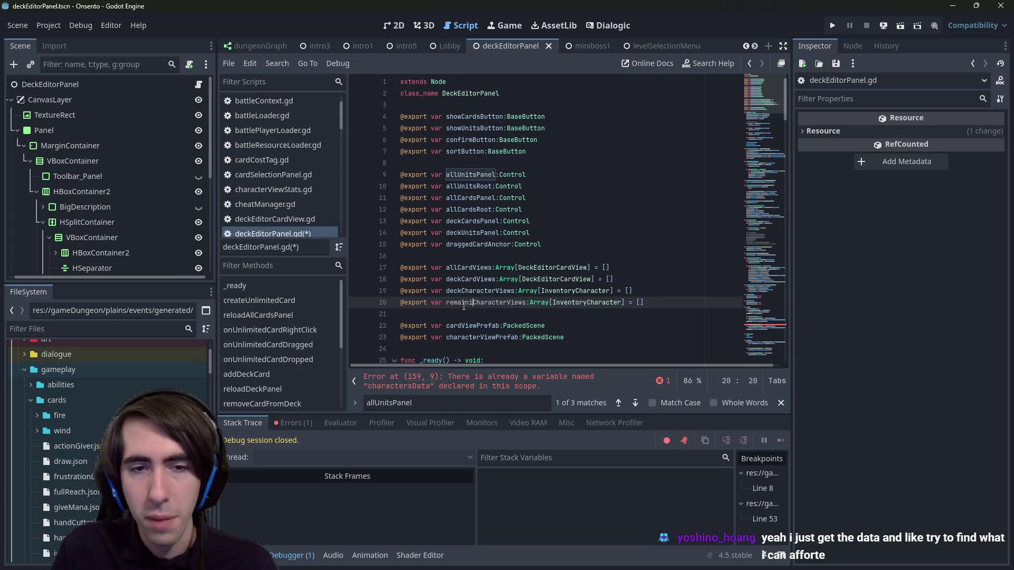
key("ctrl+s")
double_click(463, 303)
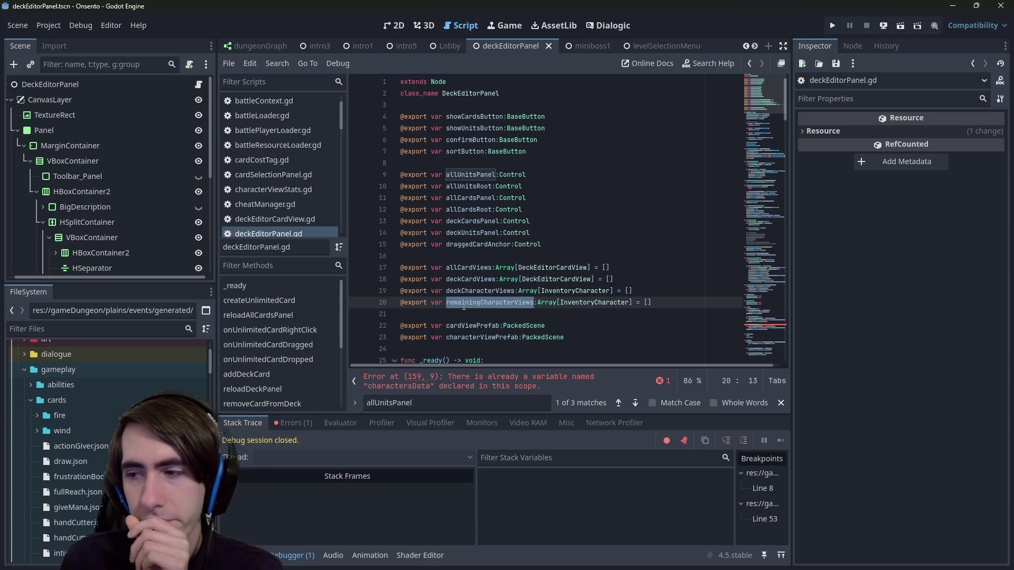
double_click(464, 307)
Step: Add a remainingCharacterViews.push_back call below the elif branch's allUnitsRoot reparent line
mouse_move(780, 111)
left_mouse_down()
mouse_move(788, 338)
mouse_move(782, 293)
left_mouse_up()
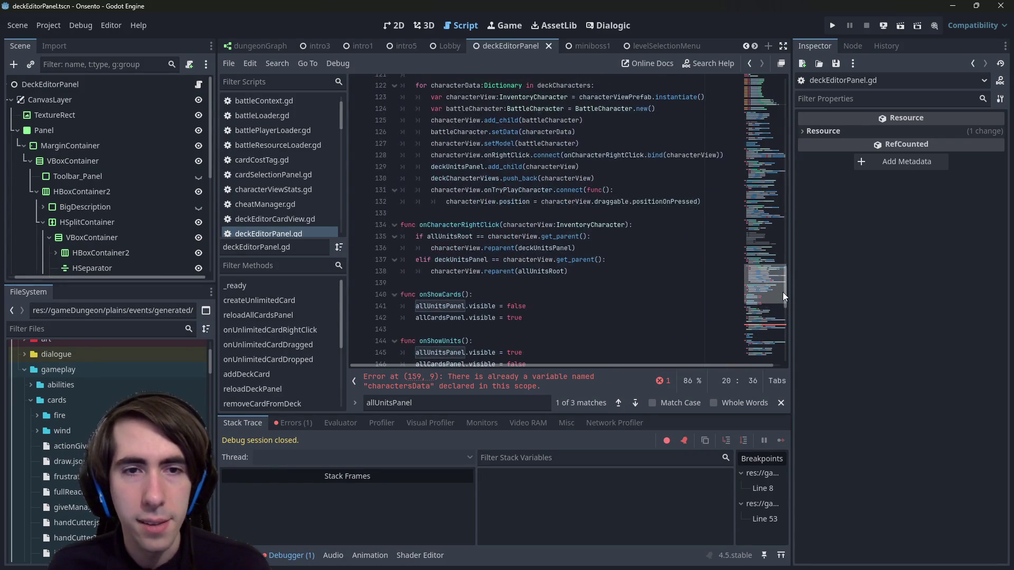
double_click(473, 269)
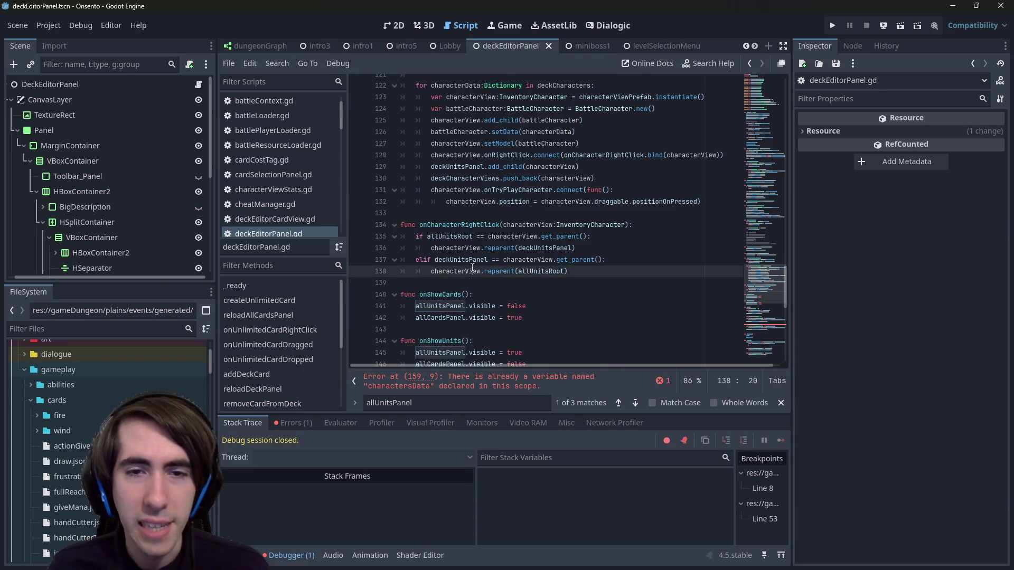
left_click(548, 252)
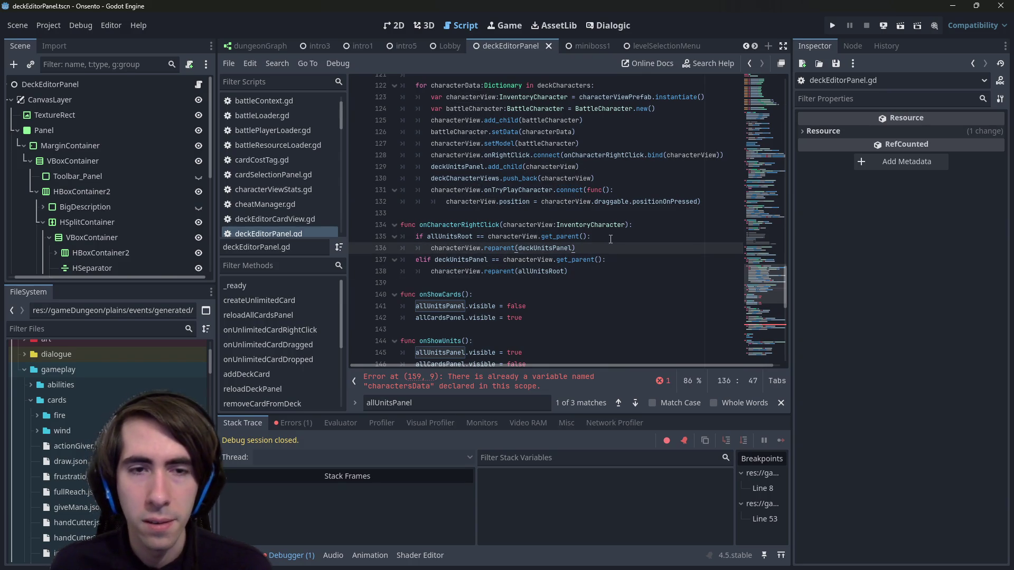
key("End")
key("Return")
type("remainingCharacterViews.push")
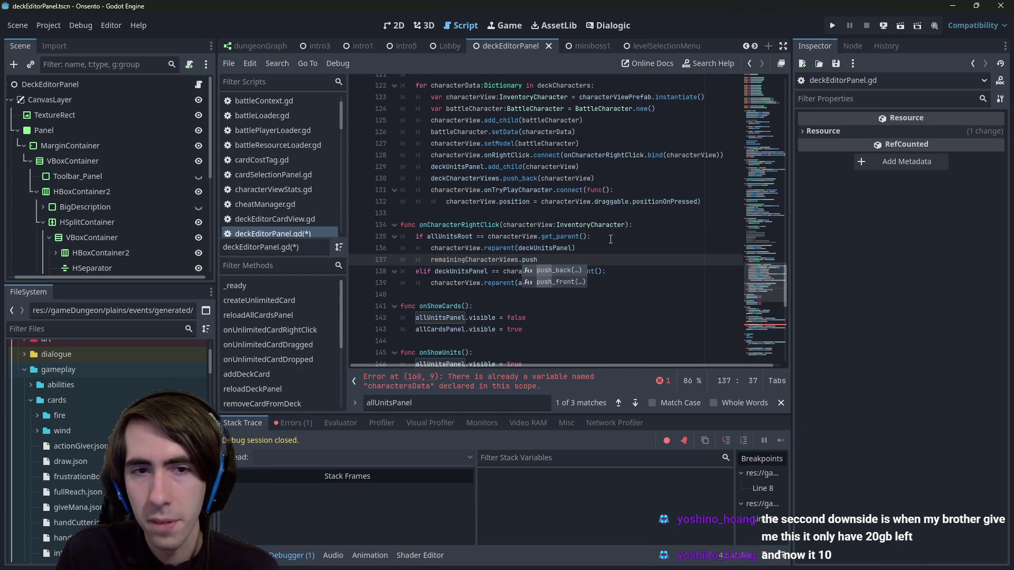
type("\\")
key("alt+Down")
key("alt+Down")
key("BackSpace")
type("_ba")
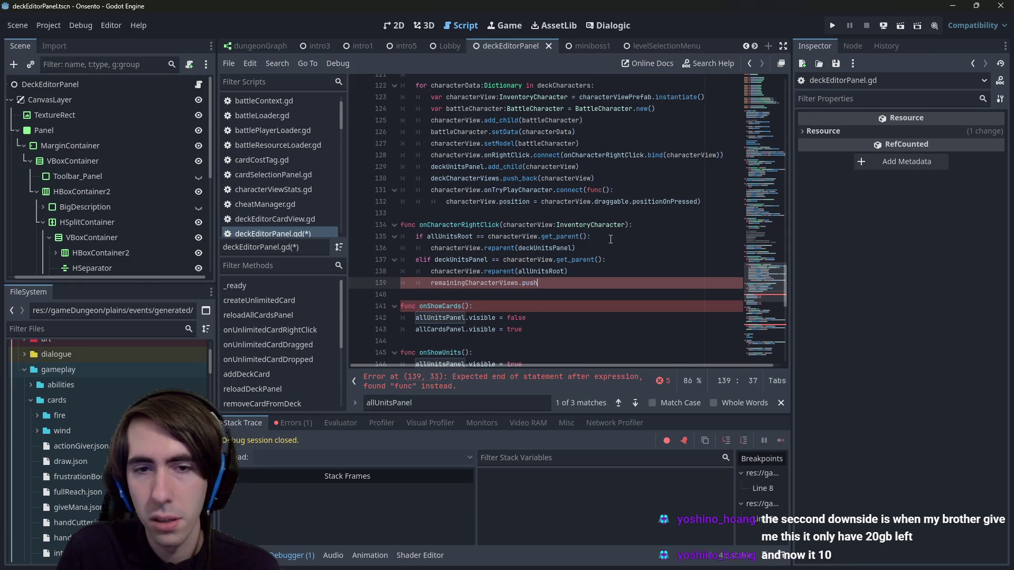
type("ck(")
key("Return")
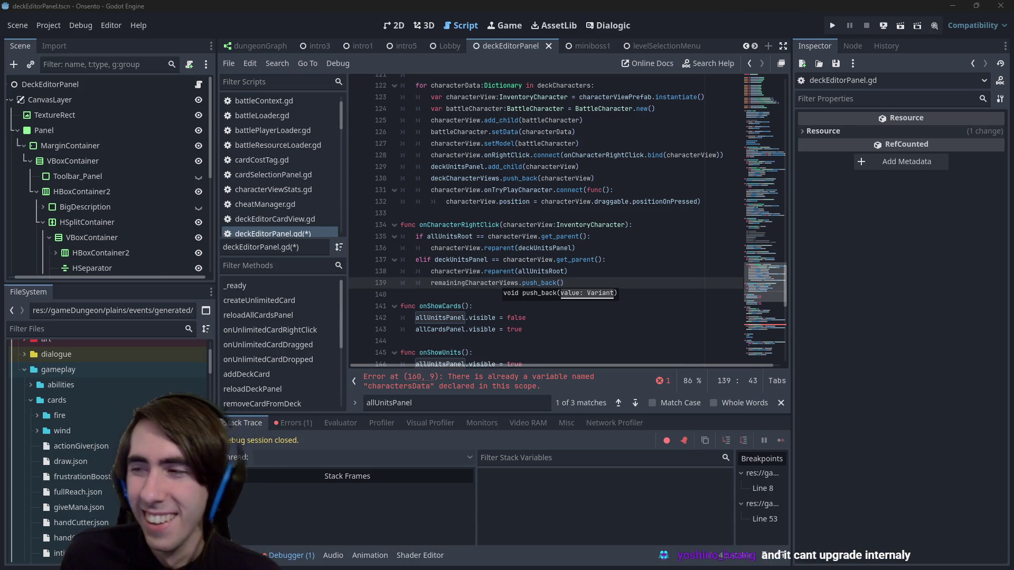
Step: Pass characterView to push_back, save, and add a blank line in the first branch
key("alt+Tab")
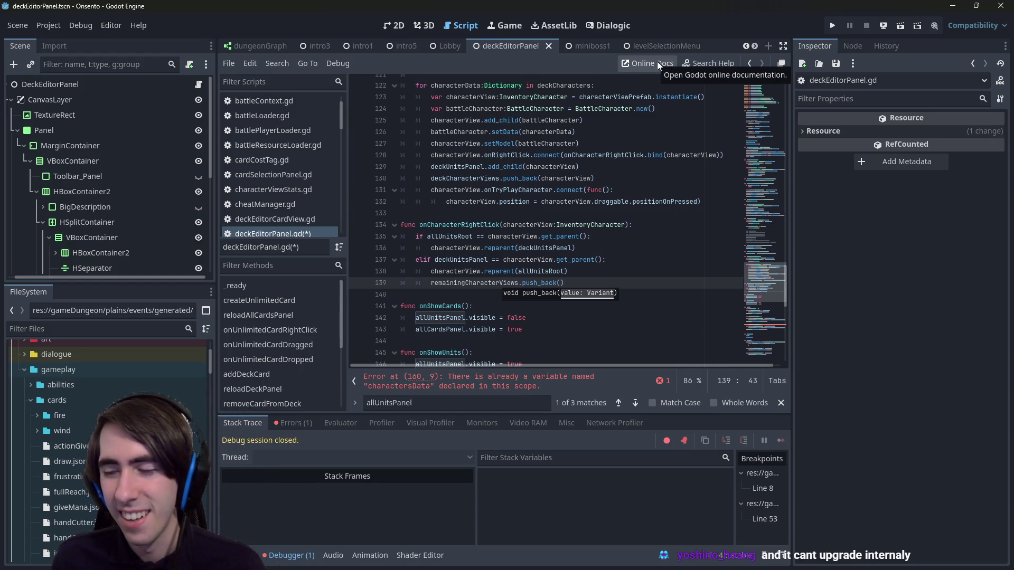
left_click(638, 285)
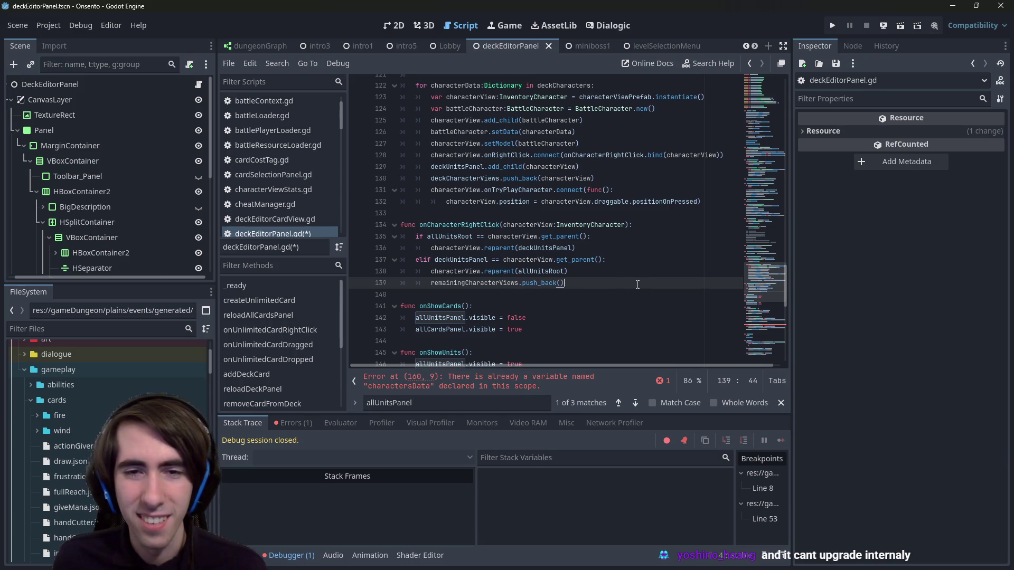
key("BackSpace")
type("(")
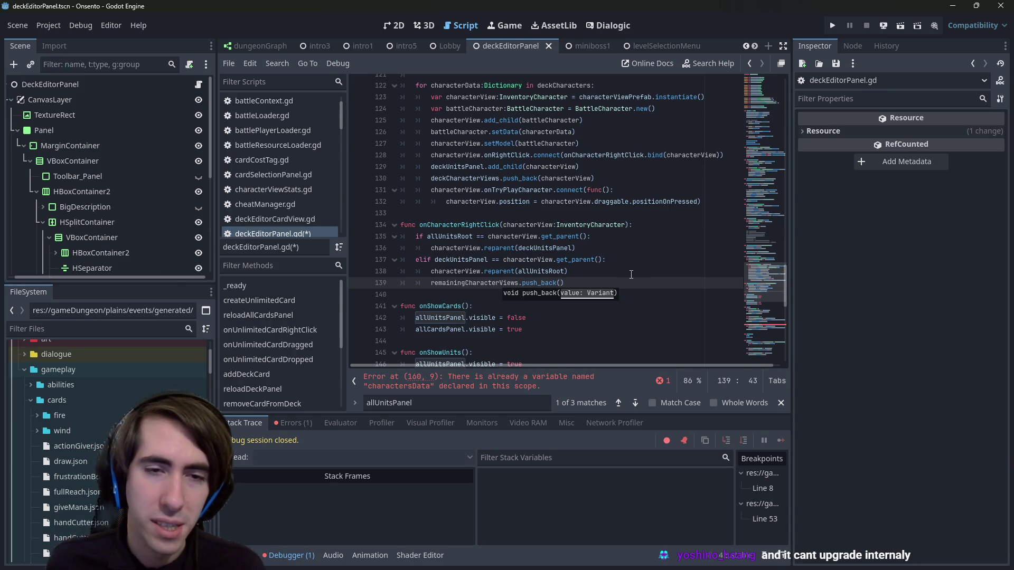
left_click(518, 238)
left_click(562, 283)
type("characterView")
key("ctrl+s")
left_click_drag(613, 283, 432, 288)
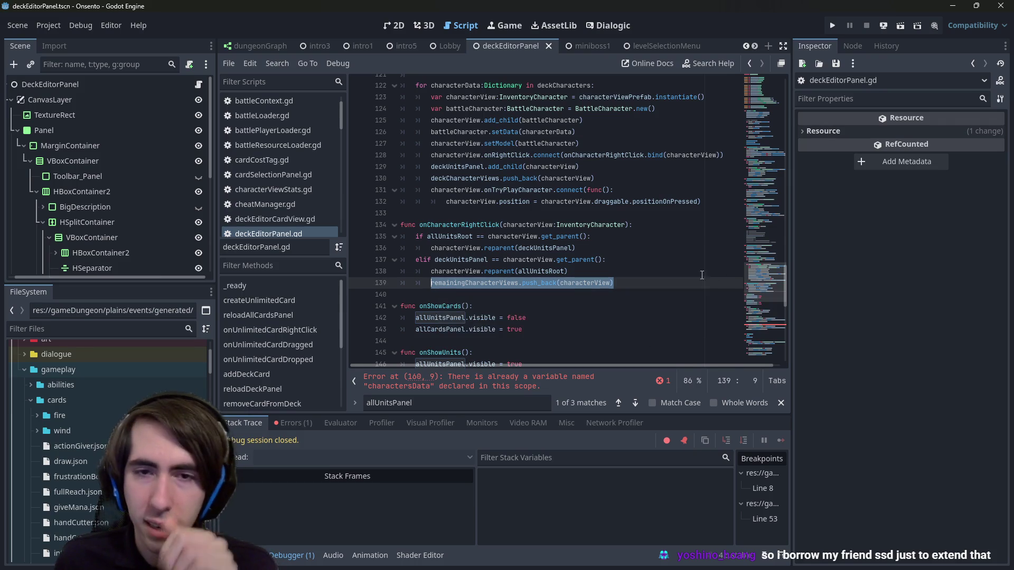
left_click(708, 248)
key("Return")
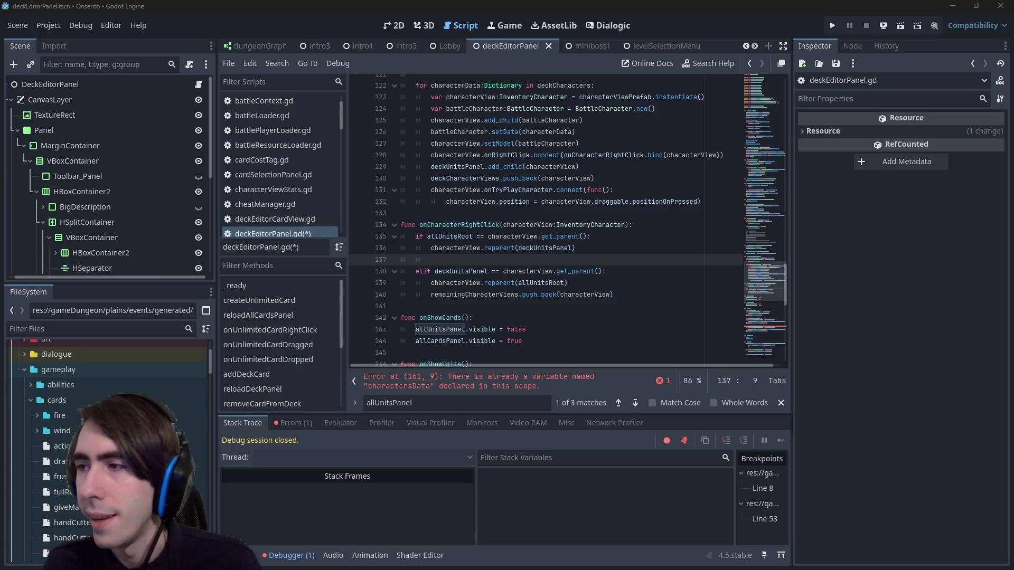
Step: Insert remainingCharacterViews.erase(characterView) on line 137 and save the script
key("alt+Tab")
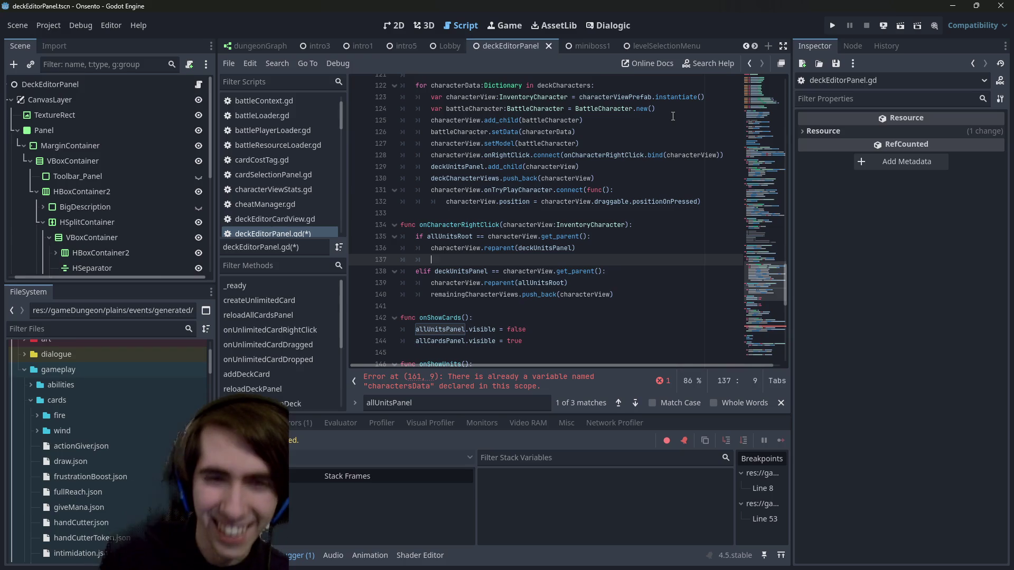
key("Down")
key("Down")
key("Down")
key("Up")
key("Up")
key("Up")
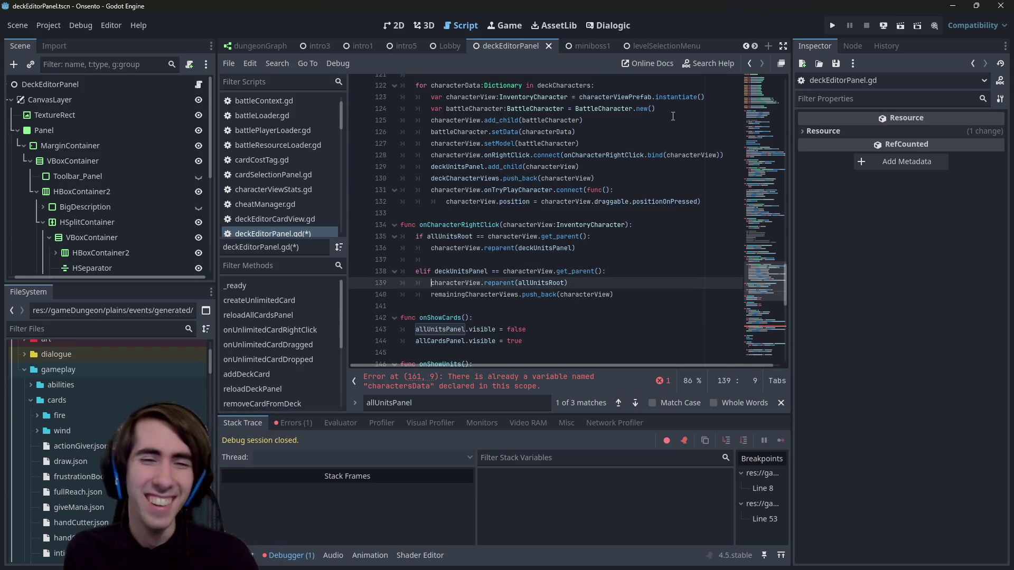
type("remainingCharacterViews.erase(")
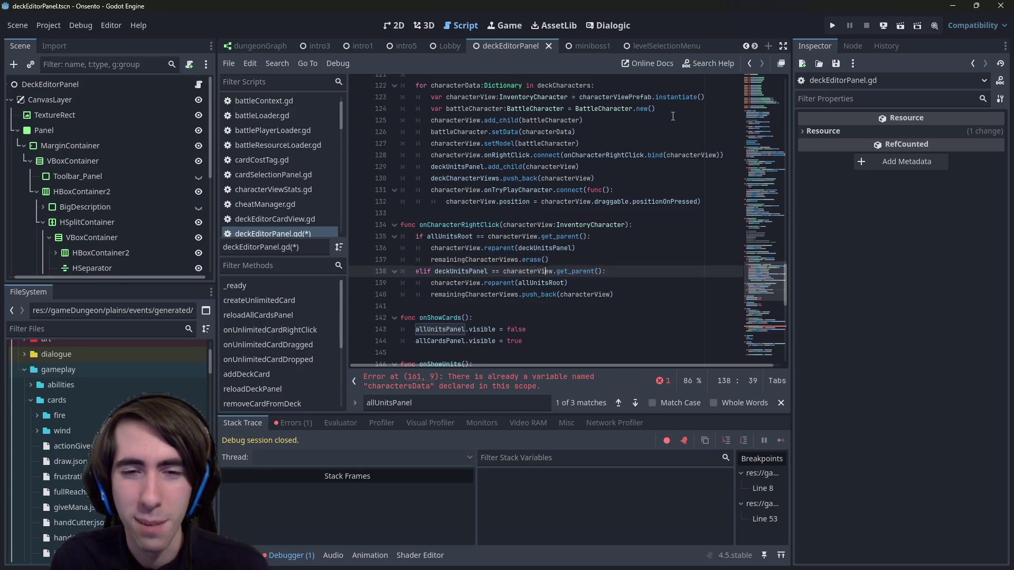
key("Down")
key("Down")
key("Down")
key("ctrl+Right")
key("ctrl+shift+Right")
key("ctrl+c")
key("Up")
key("Up")
key("Up")
key("Left")
key("ctrl+v")
key("ctrl+s")
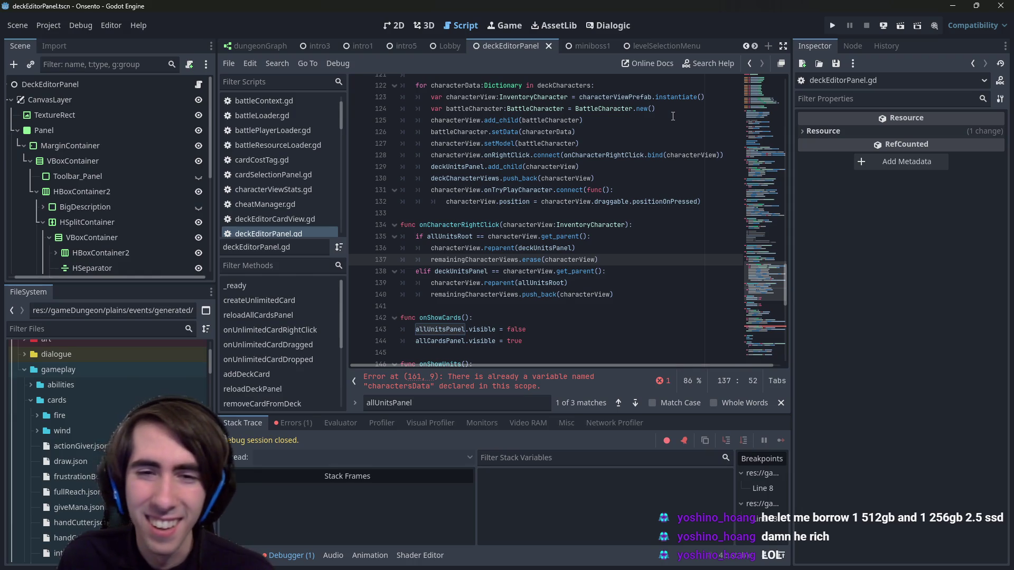
Step: Save the scene and scroll back up to the variable declarations
key("ctrl+s")
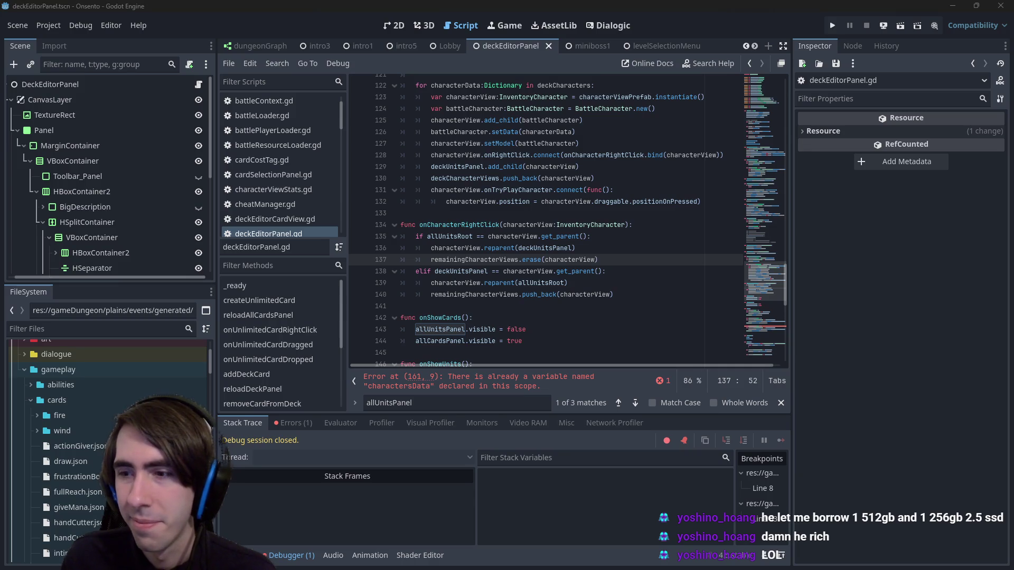
double_click(486, 257)
left_click_drag(765, 140, 768, 105)
left_click(469, 239)
Step: Add deckCharacterViews.push_back(characterView) on line 137 of the first branch and save
double_click(480, 263)
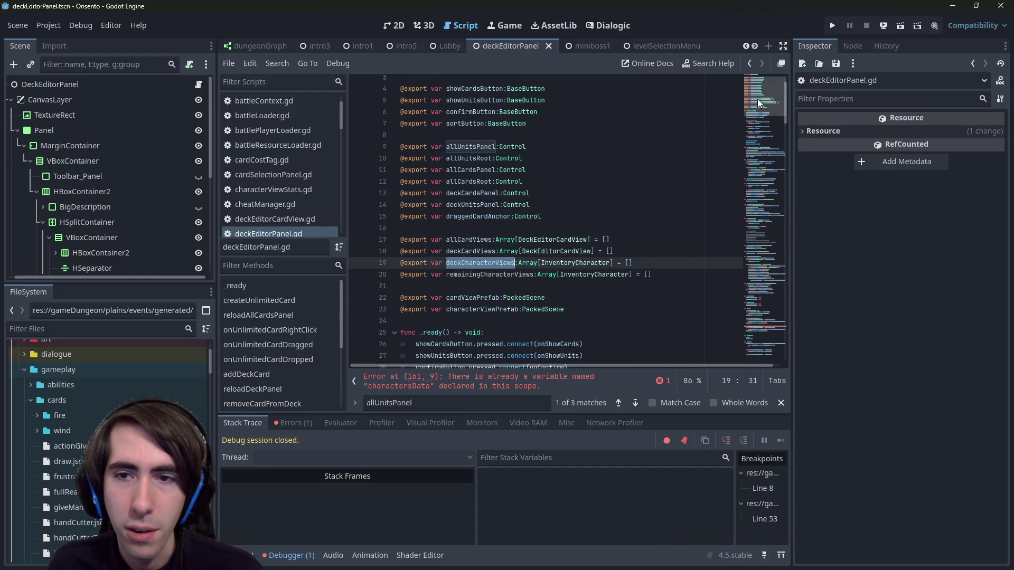
left_click(765, 285)
scroll(581, 222, "down", 3)
left_click(604, 232)
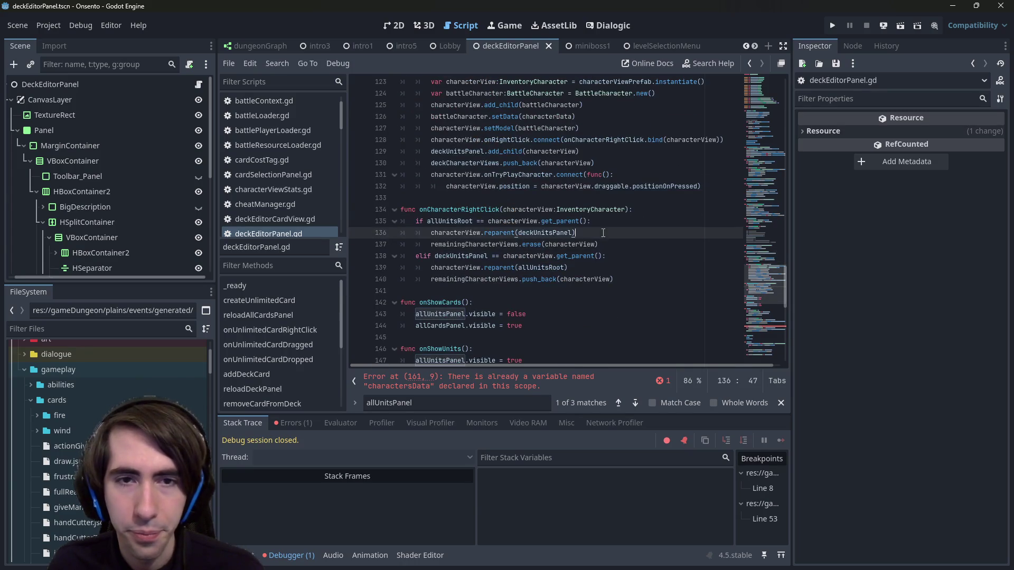
key("Return")
key("ctrl+v")
type(".push")
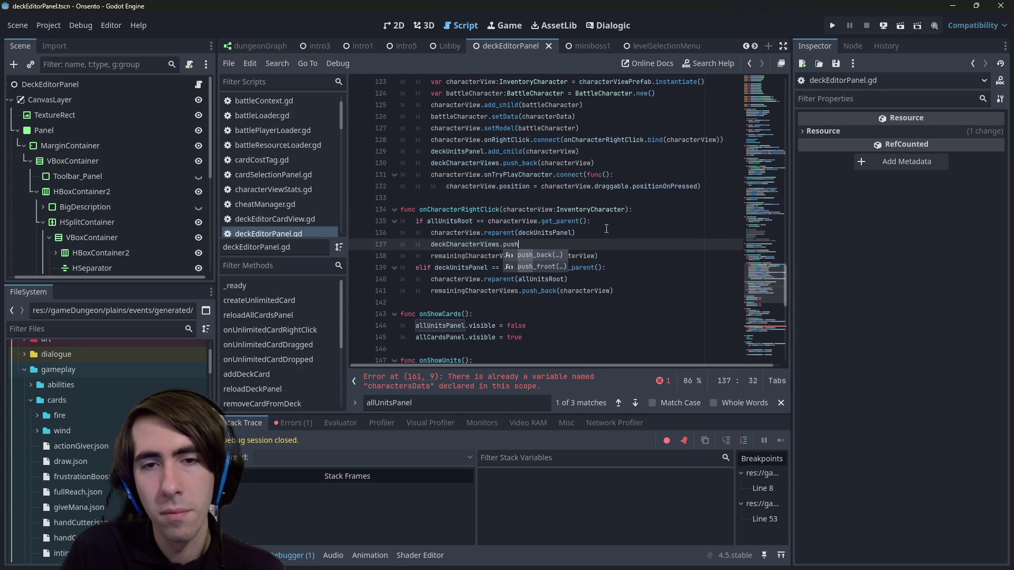
key("Return")
type("characterView")
key("End")
key("ctrl+s")
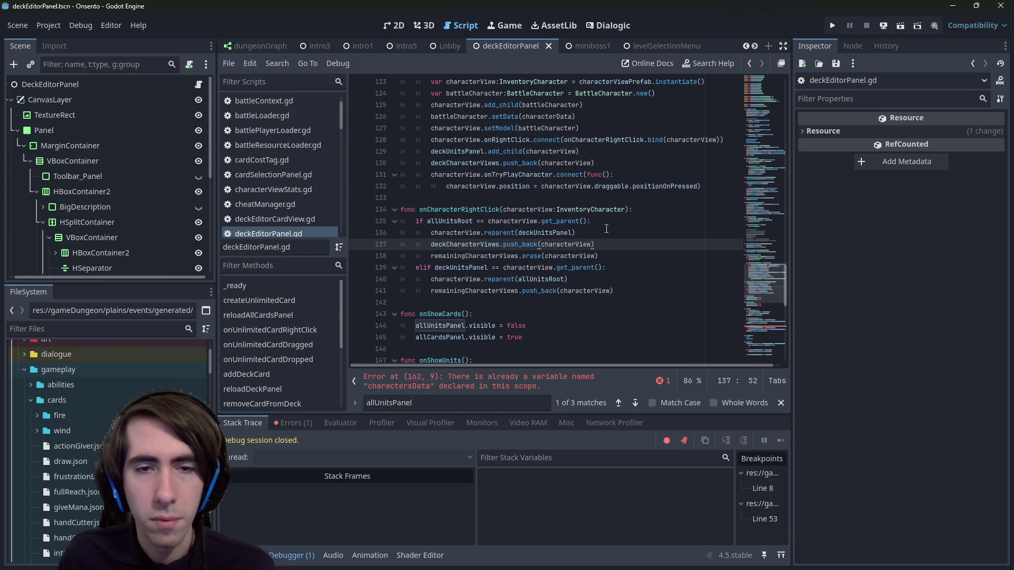
Step: Add deckCharacterViews.erase(characterView) in the elif branch on line 141 and save
left_click(591, 280)
key("Return")
key("ctrl+v")
type(".e")
key("Return")
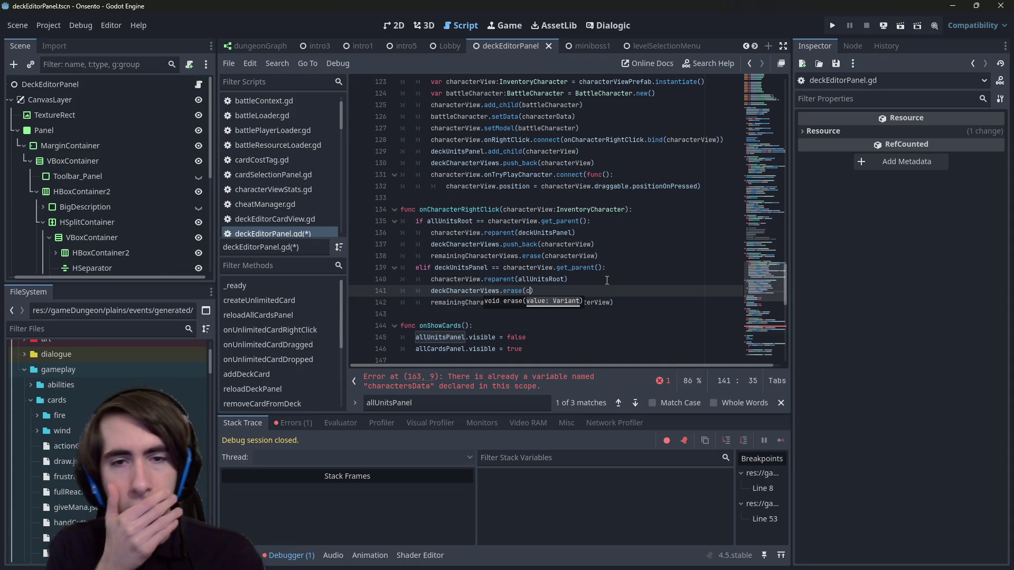
type("character")
key("Down")
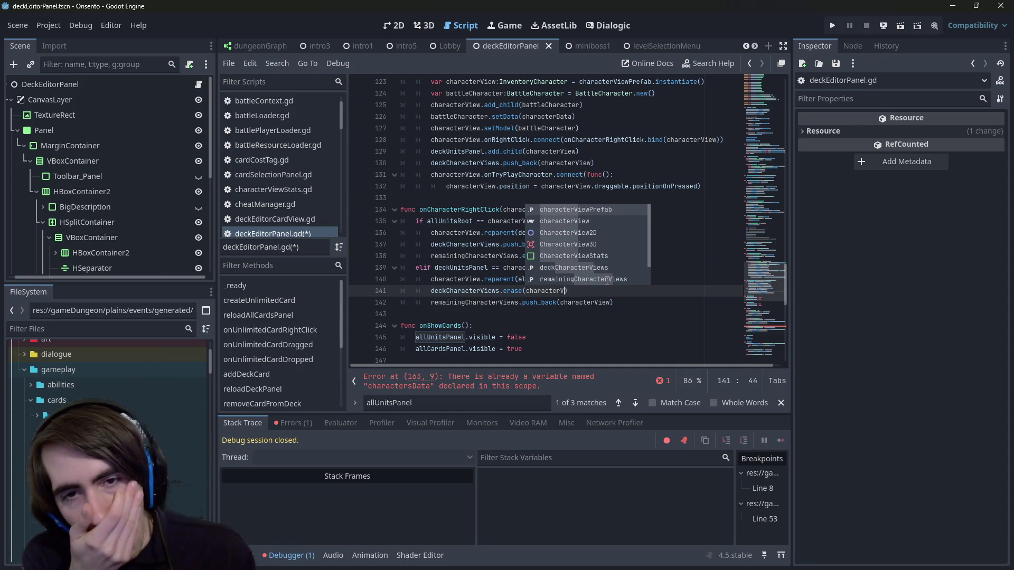
key("Return")
key("ctrl+s")
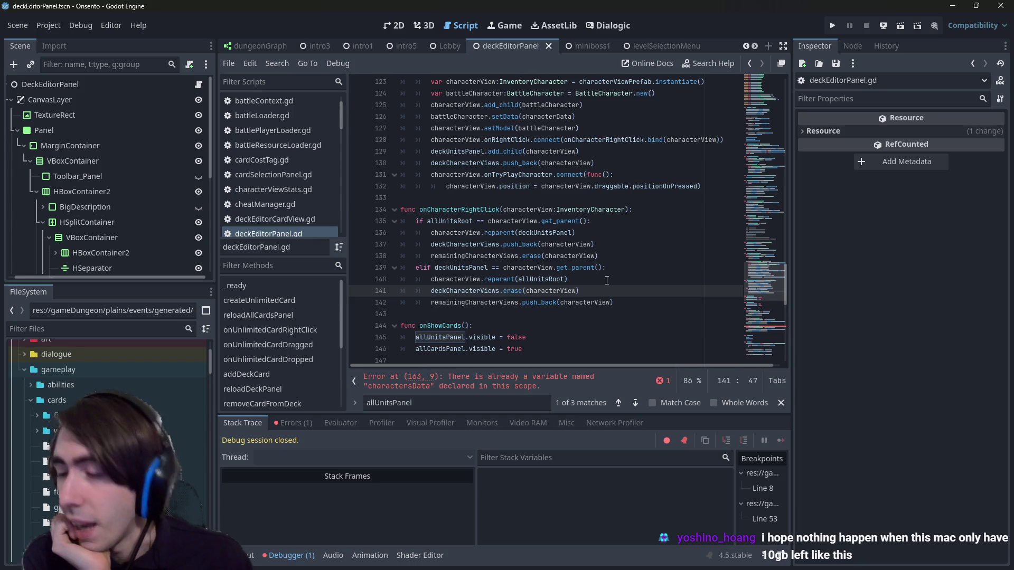
key("ctrl+s")
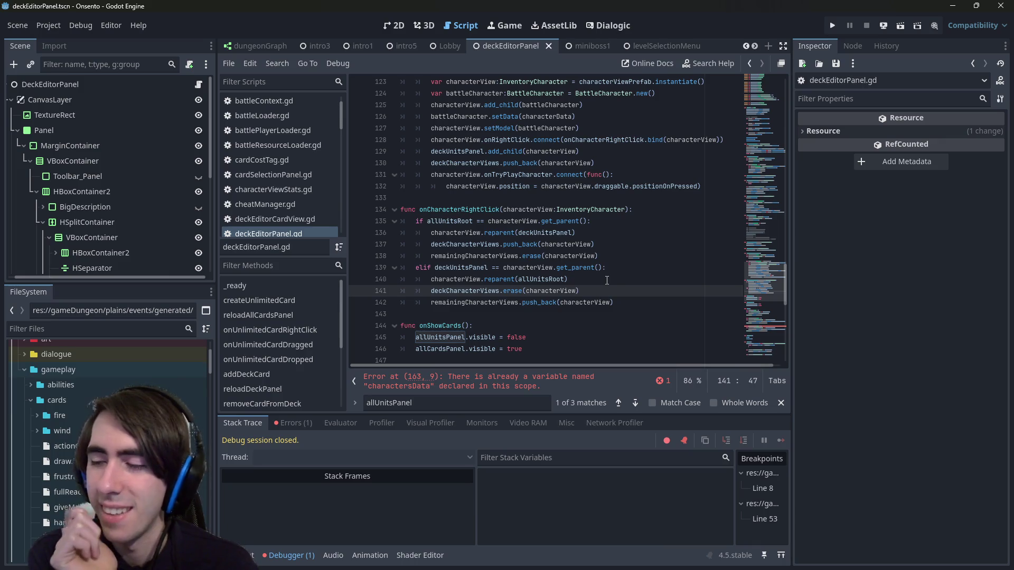
Step: Jump to the duplicate-variable error and rename the second block's charactersData to deckCharactersData
key("ctrl+s")
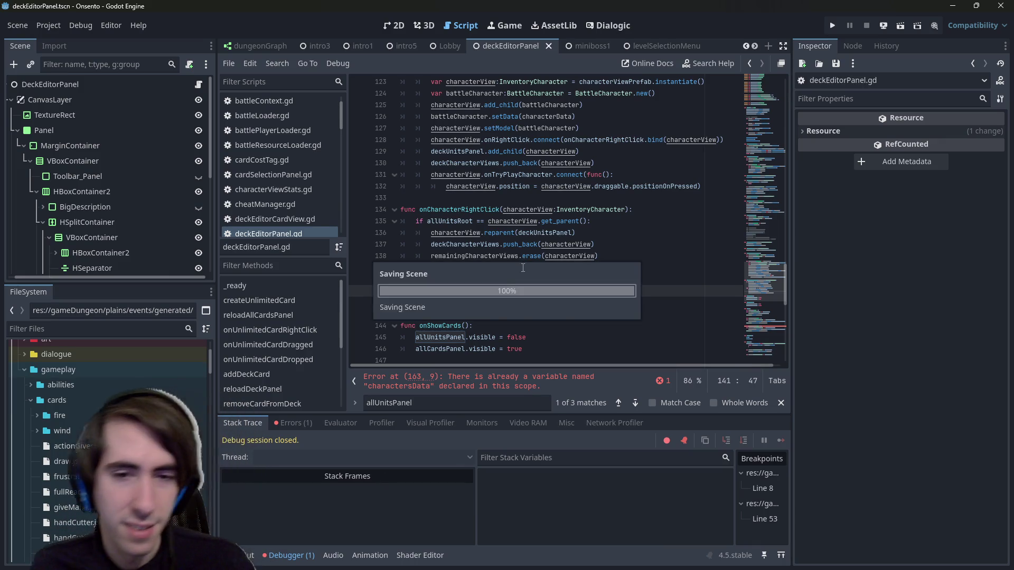
left_click(490, 385)
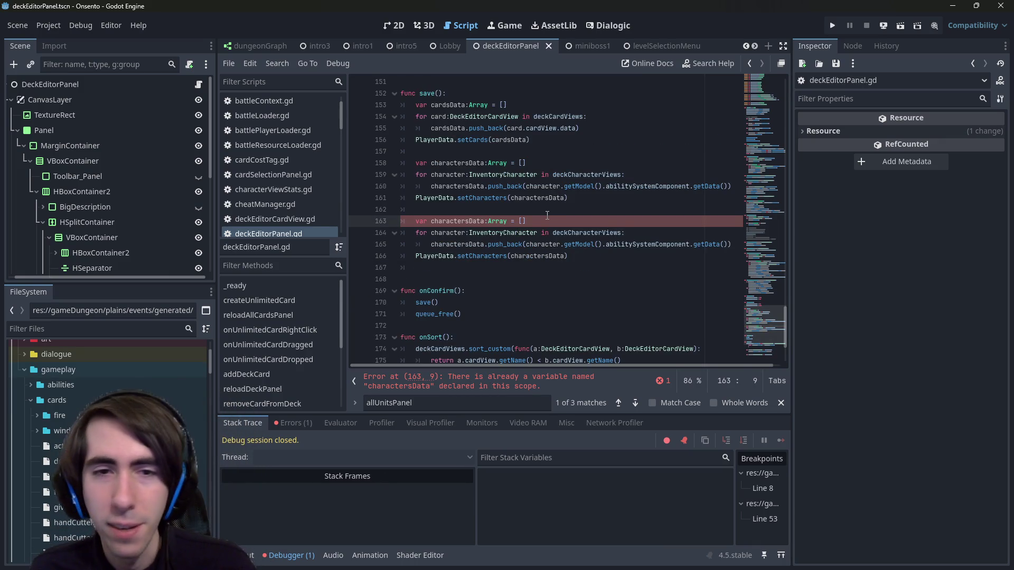
key("ctrl+z")
key("ctrl+s")
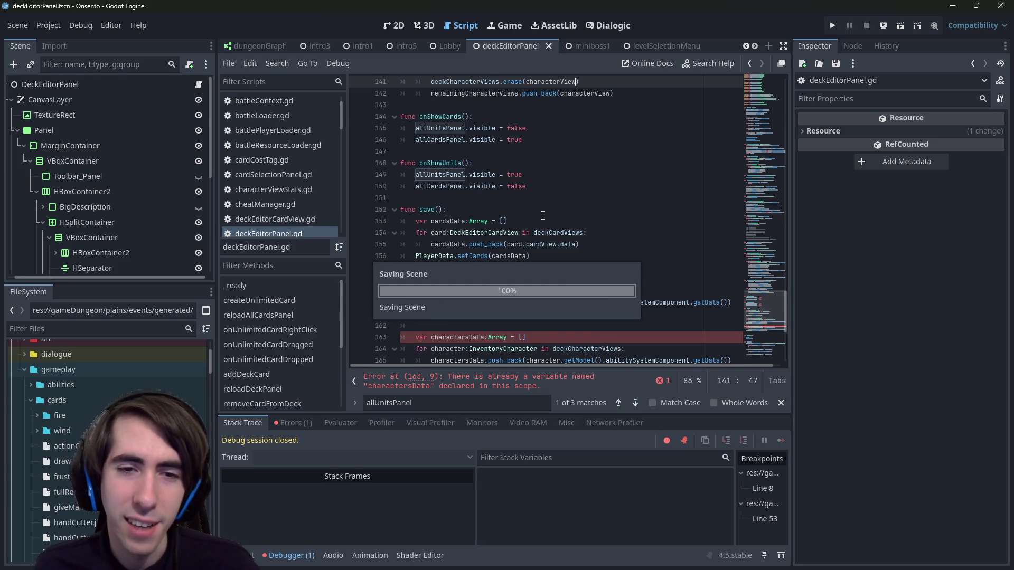
scroll(561, 233, "down", 1)
double_click(458, 302)
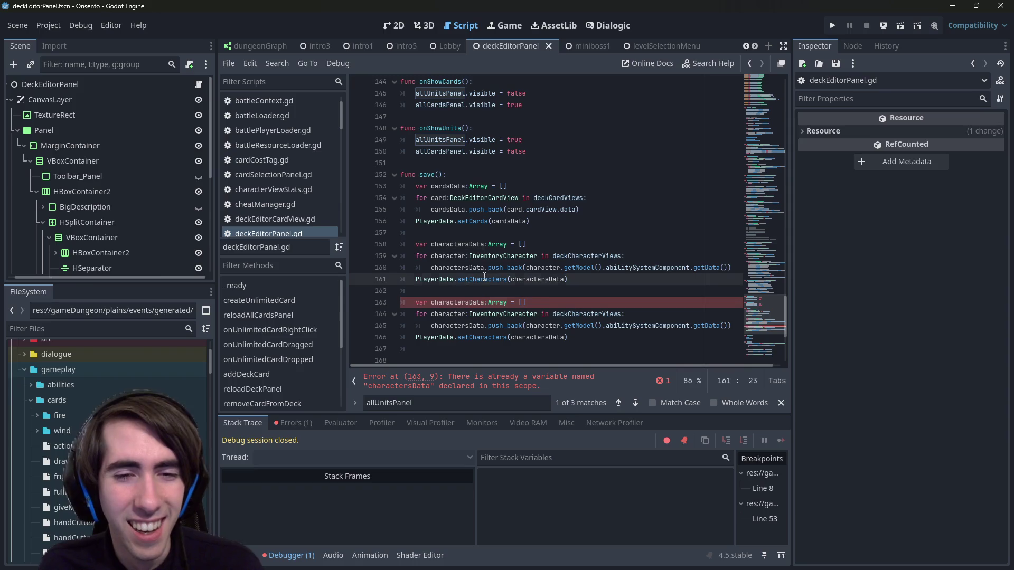
double_click(482, 302)
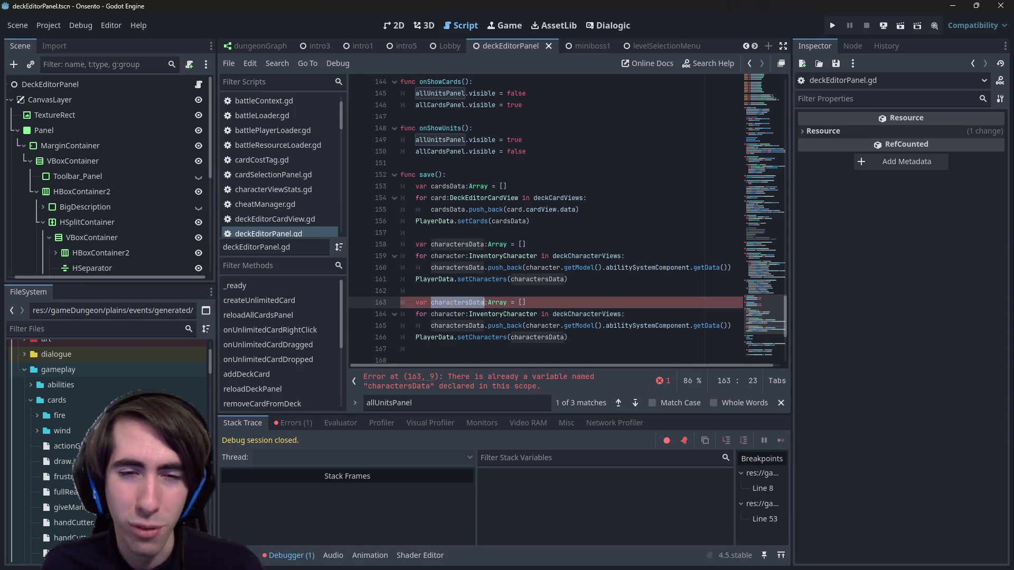
scroll(544, 273, "down", 2)
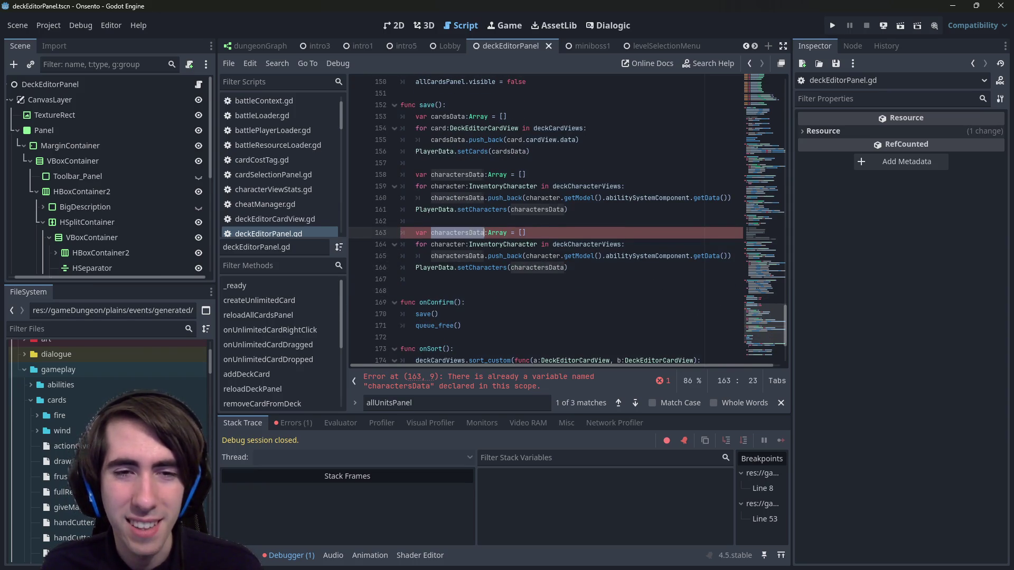
key("Left")
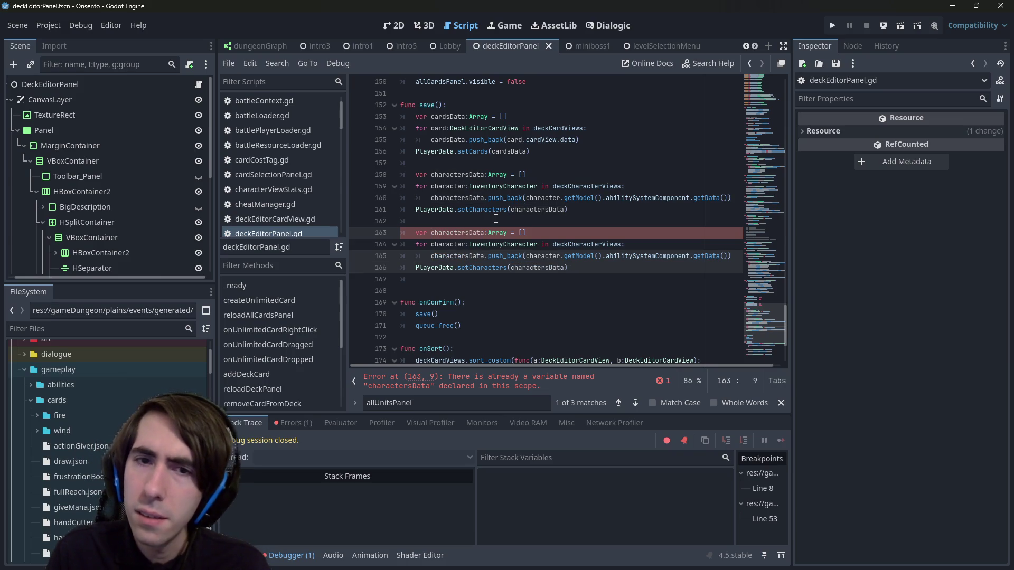
key("Delete")
type("deckC")
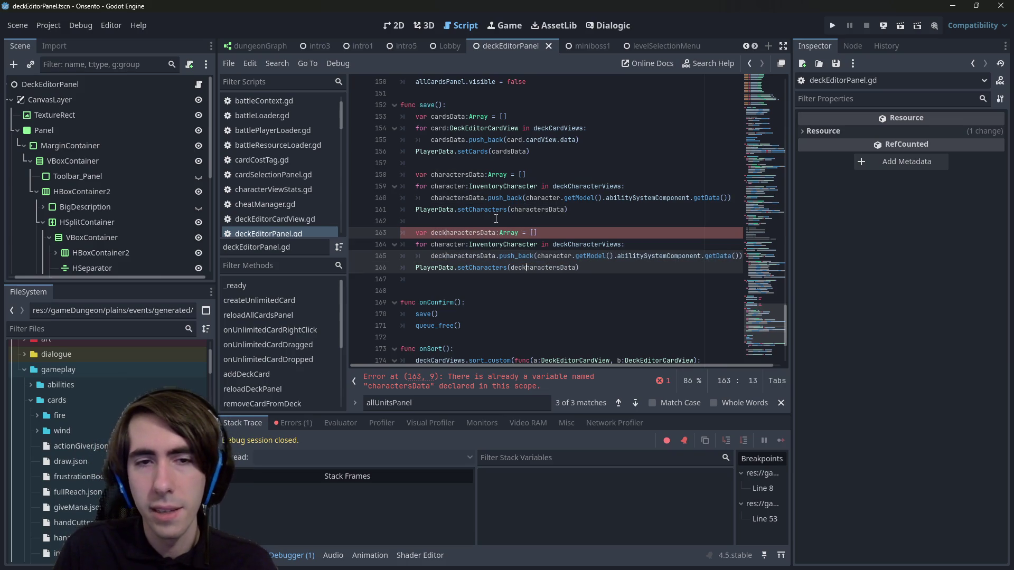
Step: Rename the first block's array to remainingCharactersData, looping over remainingCharacterViews
left_click(431, 175)
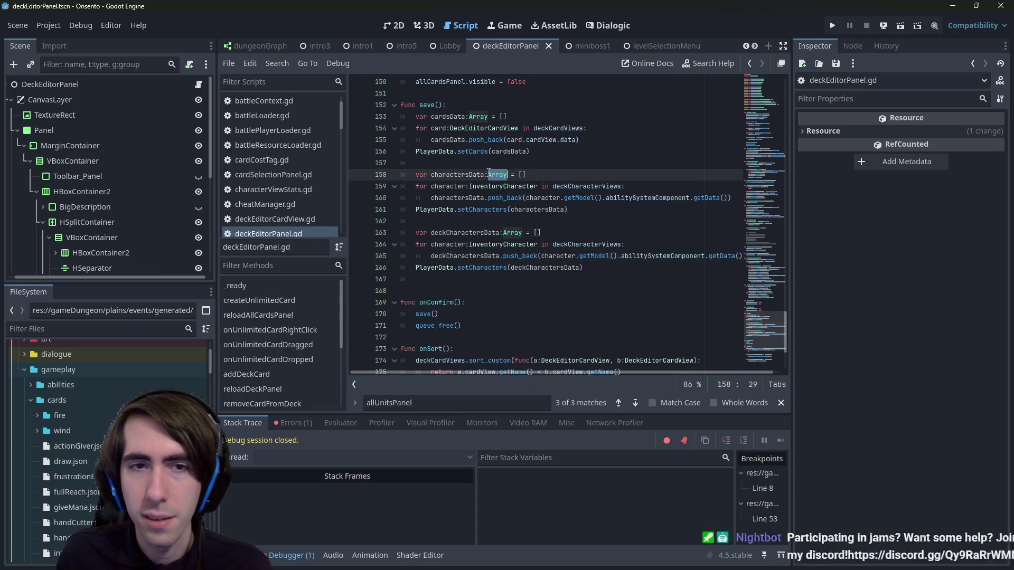
key("ctrl+d")
key("ctrl+d")
key("ctrl+d")
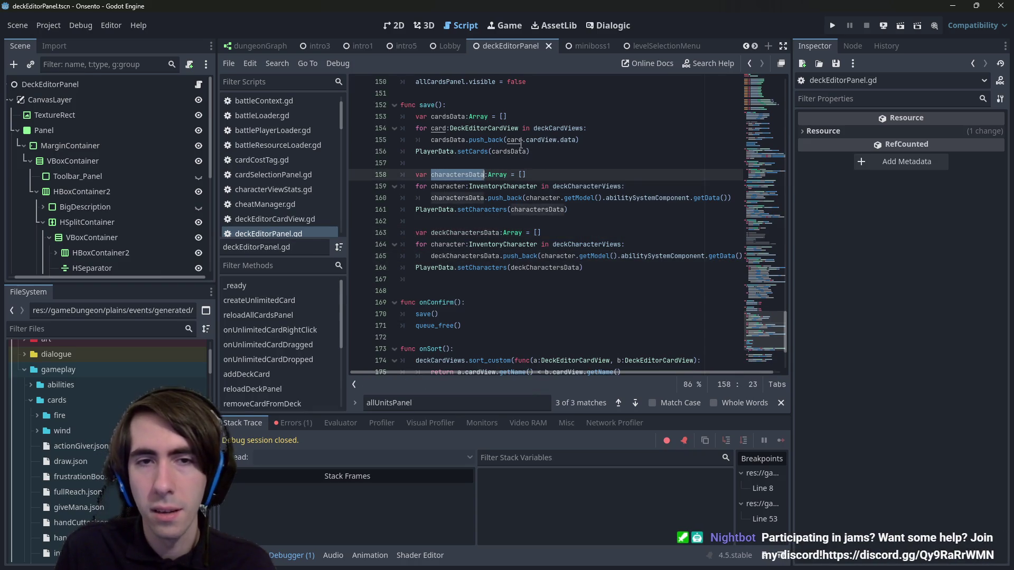
key("Left")
type("remainingC")
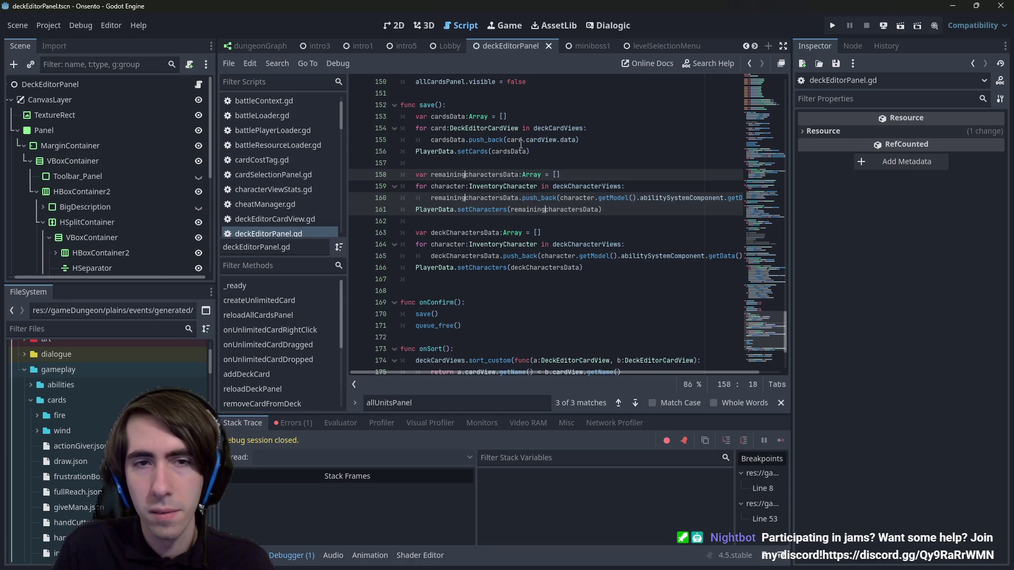
key("Delete")
double_click(566, 185)
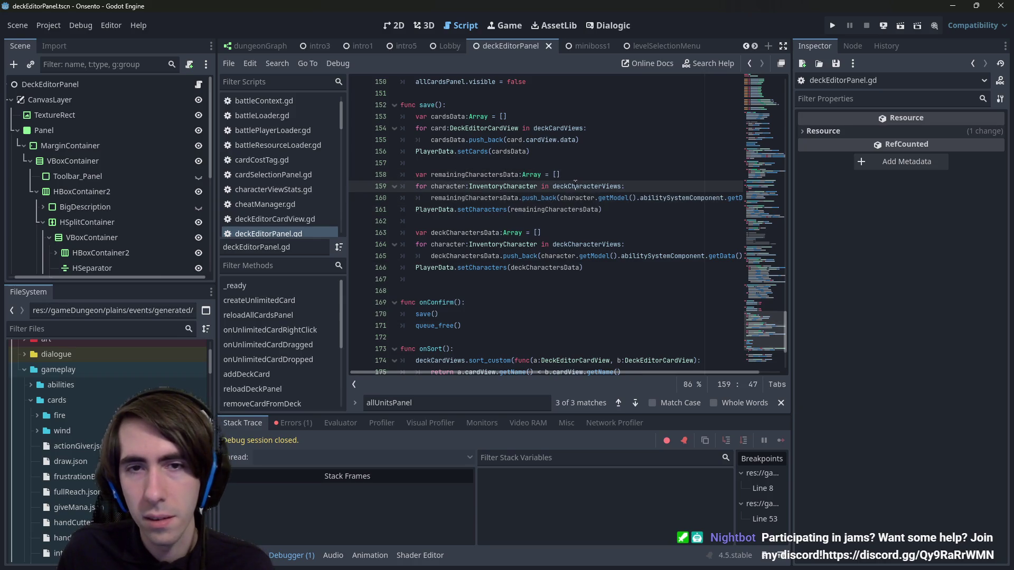
type("remainin")
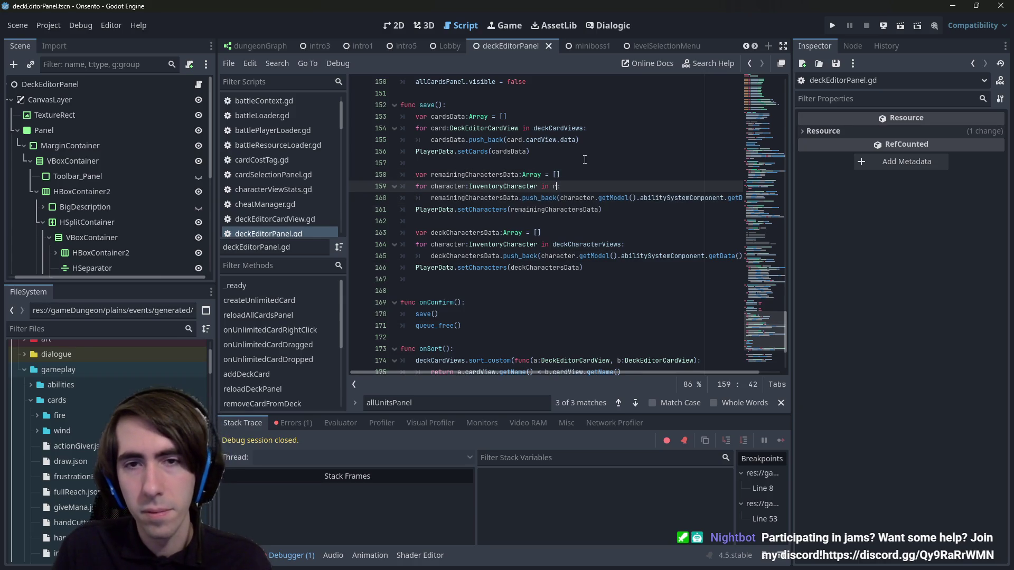
left_click(611, 208)
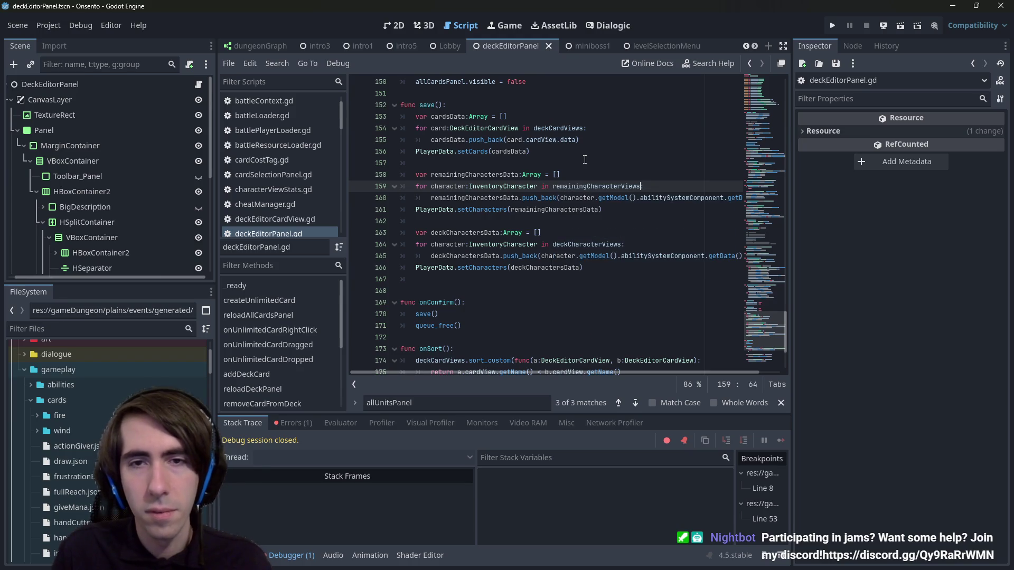
type(":")
left_click(493, 197)
double_click(493, 198)
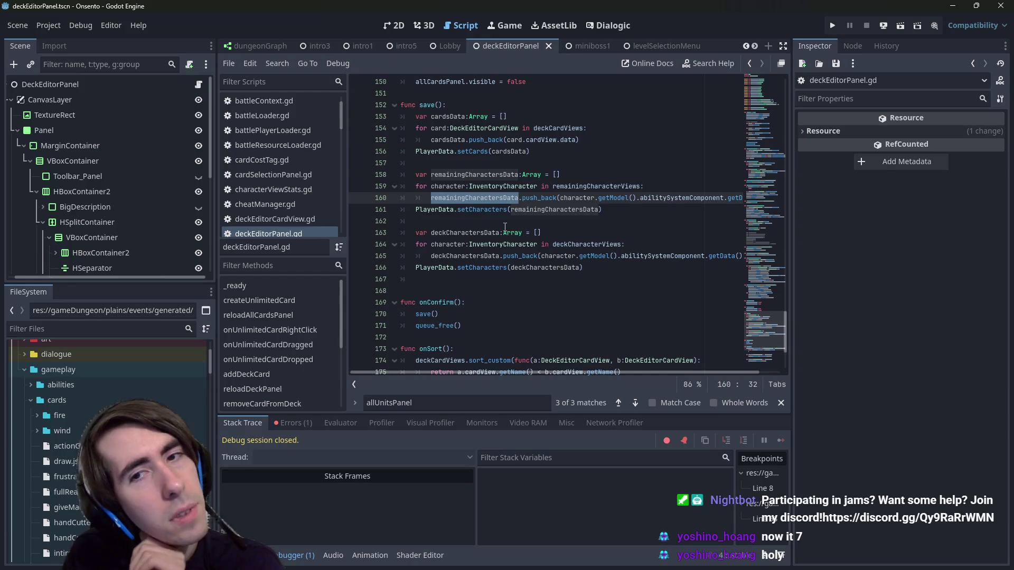
Step: Delete the extra blank line 167, save, and check the debugger's Errors list
left_click(747, 204)
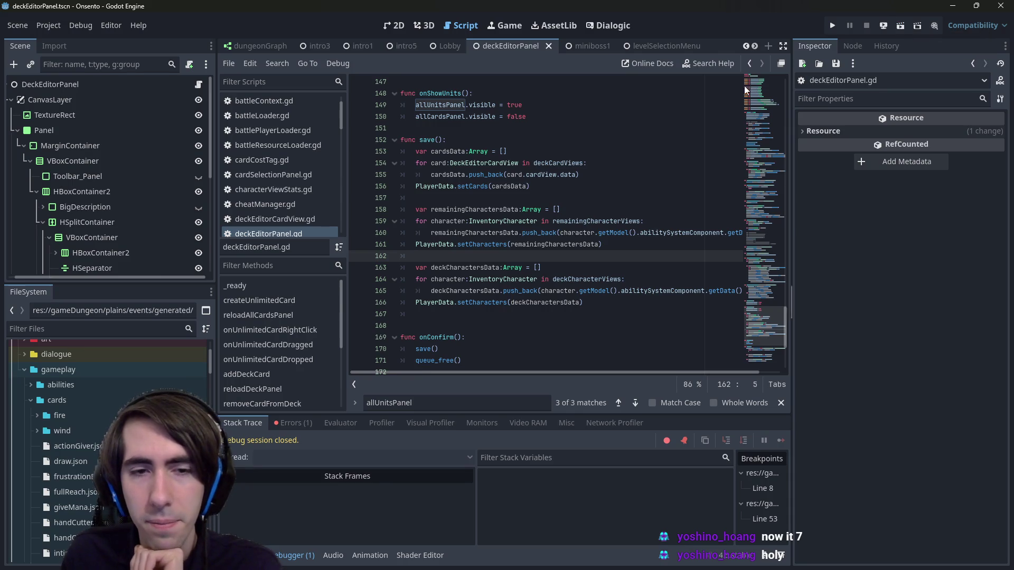
scroll(412, 312, "down", 1)
scroll(411, 313, "up", 1)
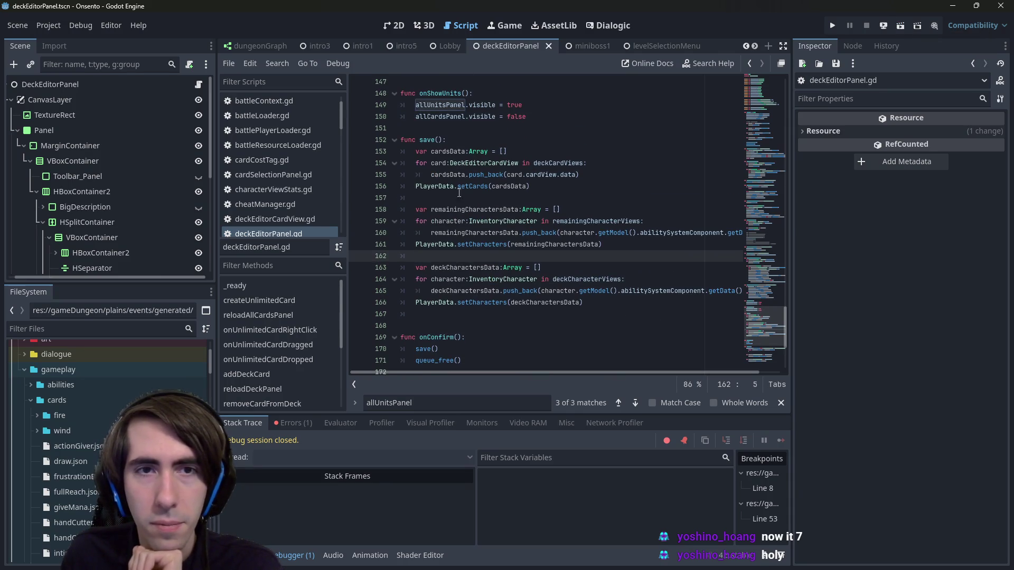
left_click(422, 348)
left_click(469, 291)
left_click(470, 313)
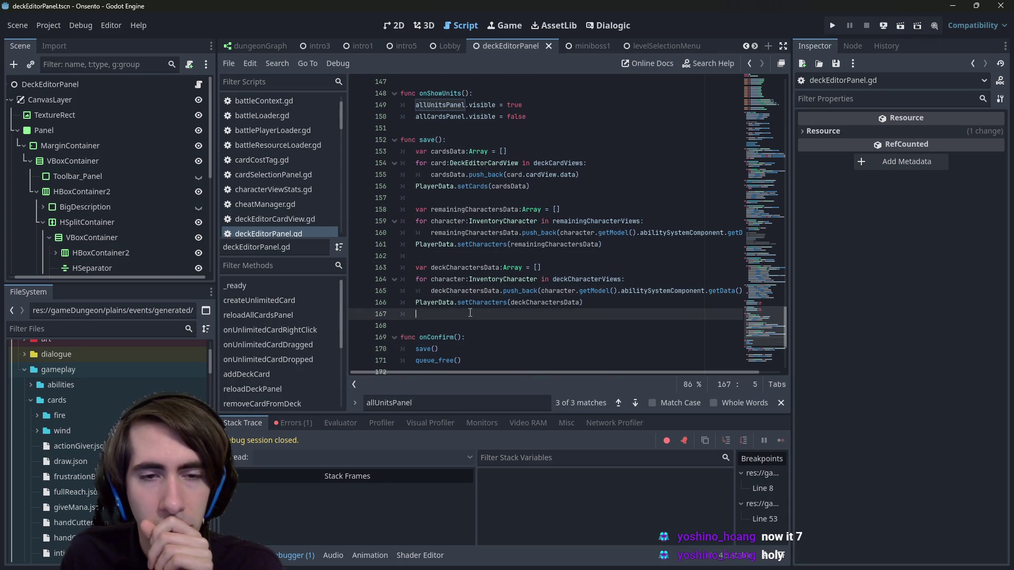
key("BackSpace")
key("BackSpace")
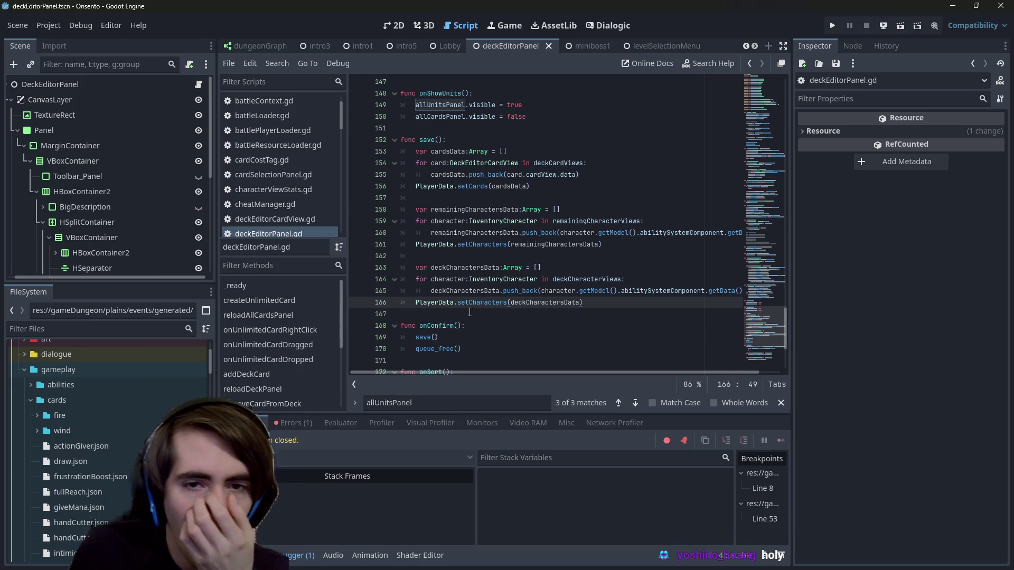
key("ctrl+s")
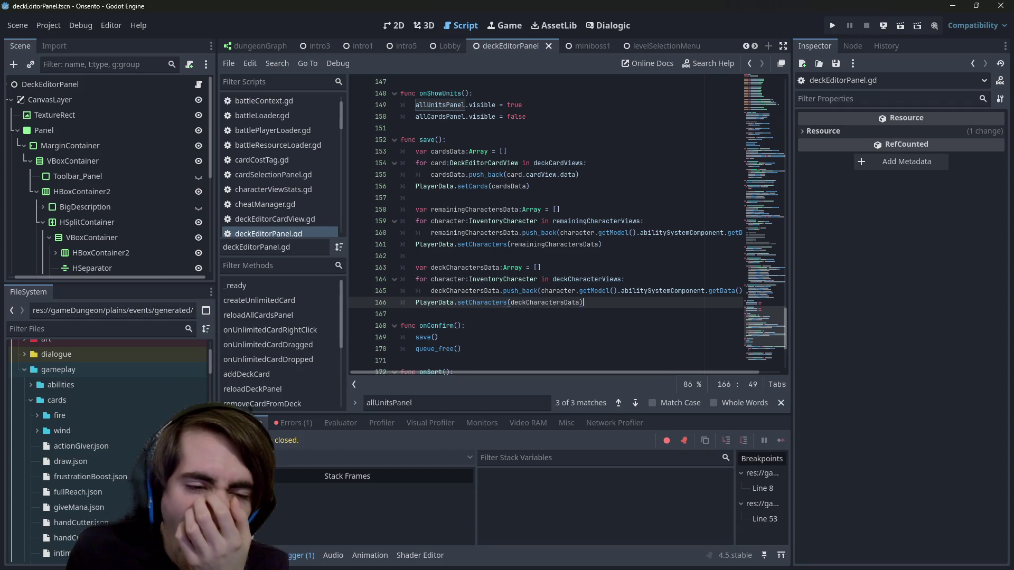
left_click(293, 423)
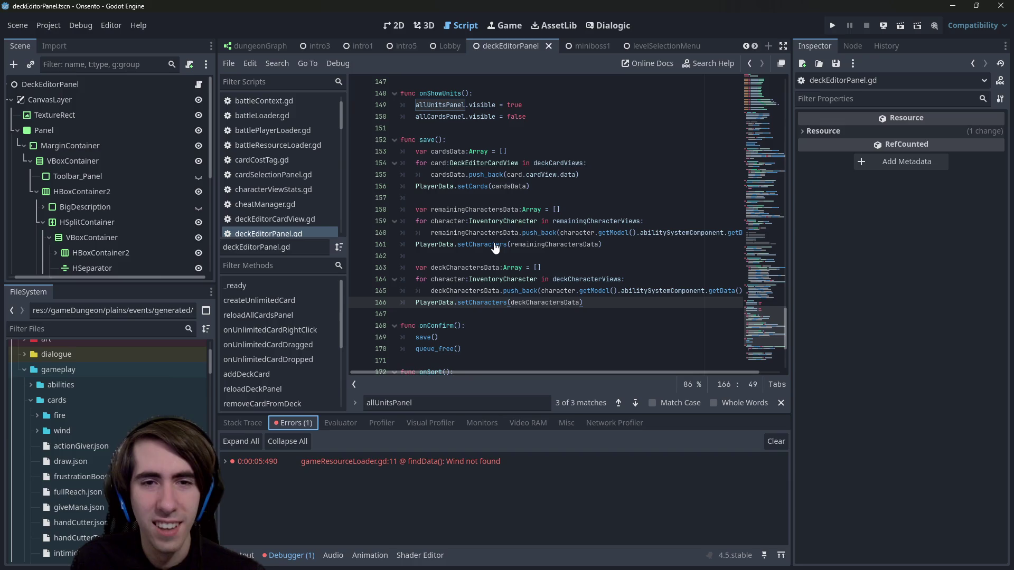
left_click(474, 311)
Step: Change line 161's call to setRemainingCharacters and open its definition in playerDataScript.gd
double_click(478, 303)
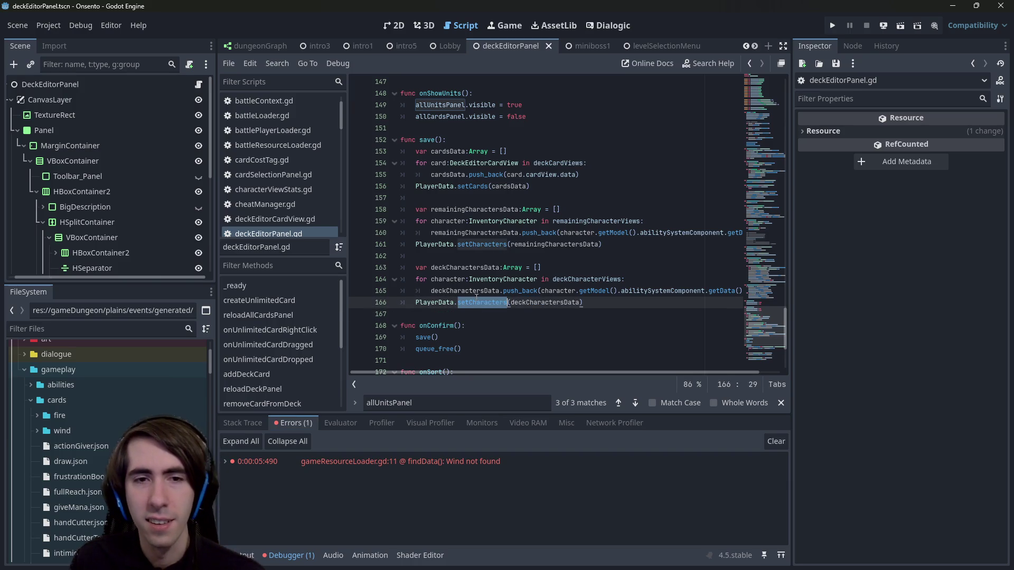
double_click(487, 244)
type("setRemaining")
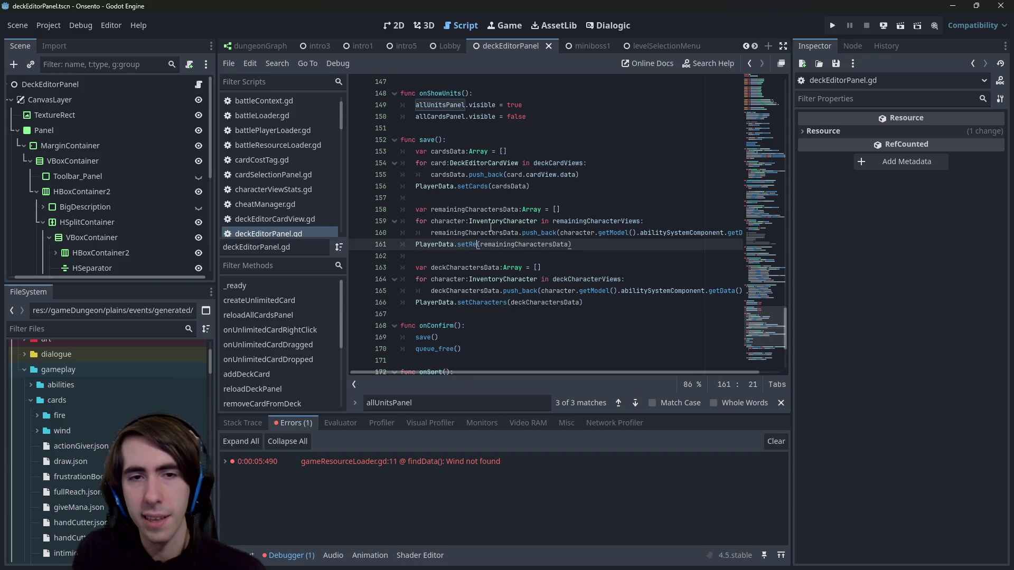
type("Characters")
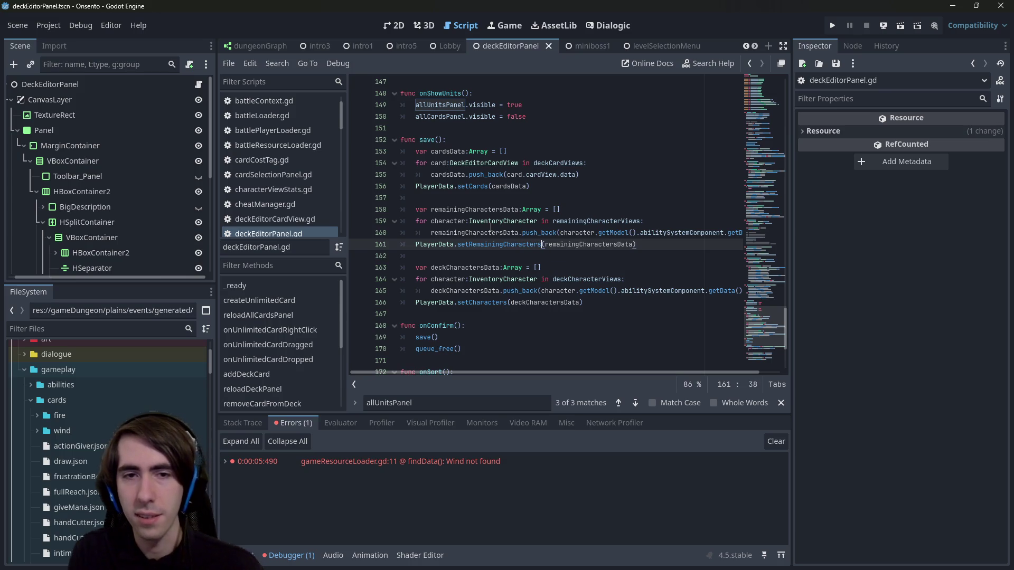
key("ctrl+shift+Left")
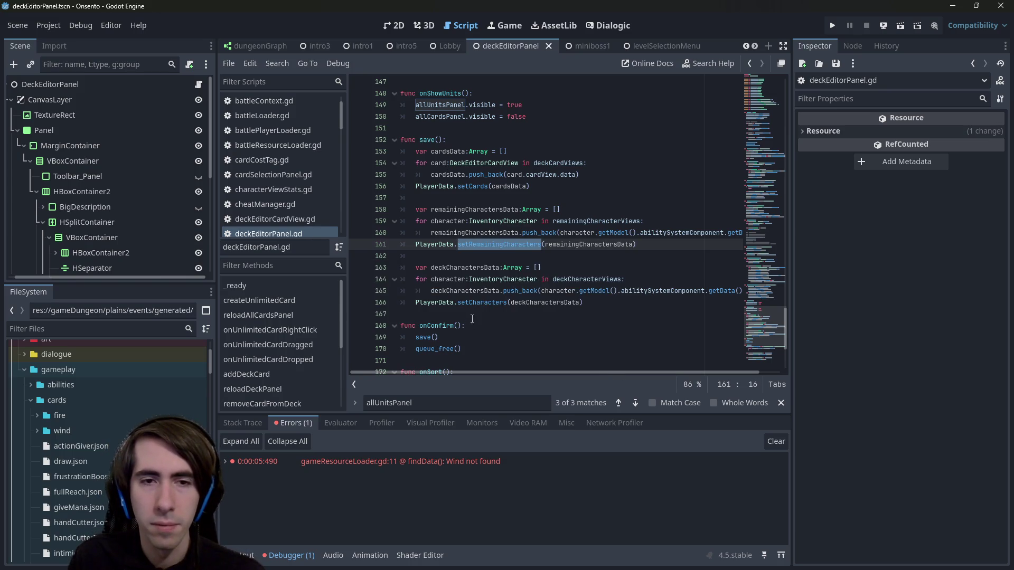
left_click(474, 303, "ctrl")
left_click(501, 213)
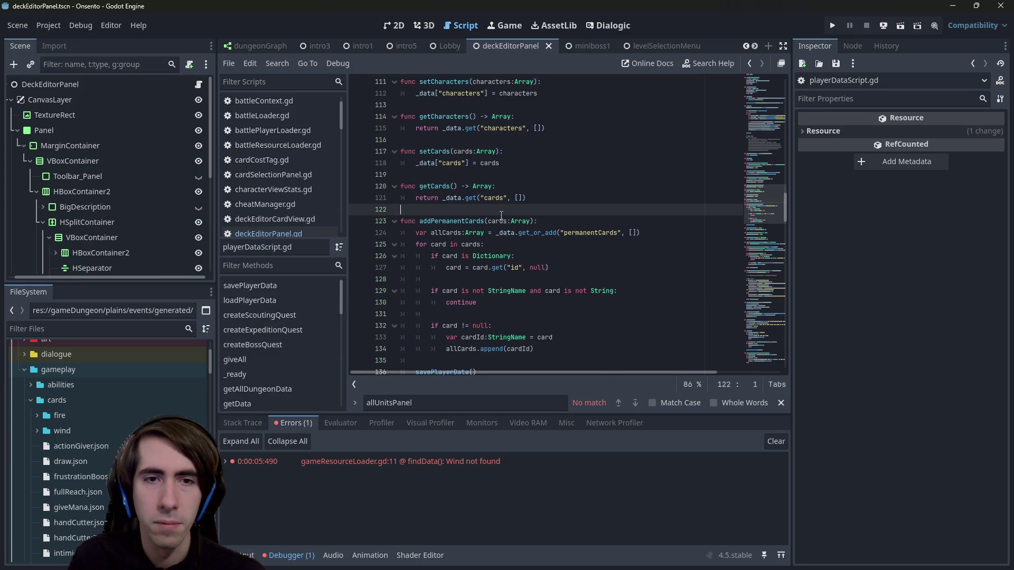
Step: Declare a new func setRemainingCharacters above setCards
scroll(501, 196, "up", 1)
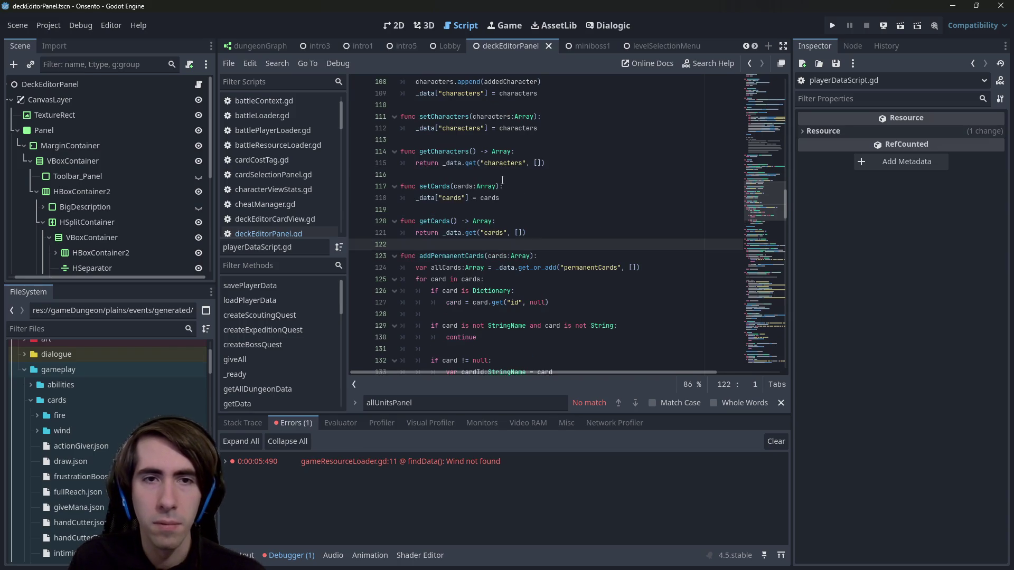
left_click(503, 180)
left_click(495, 128)
left_click(504, 179)
key("Return")
key("Return")
key("Up")
type("func setRemainingCharacters")
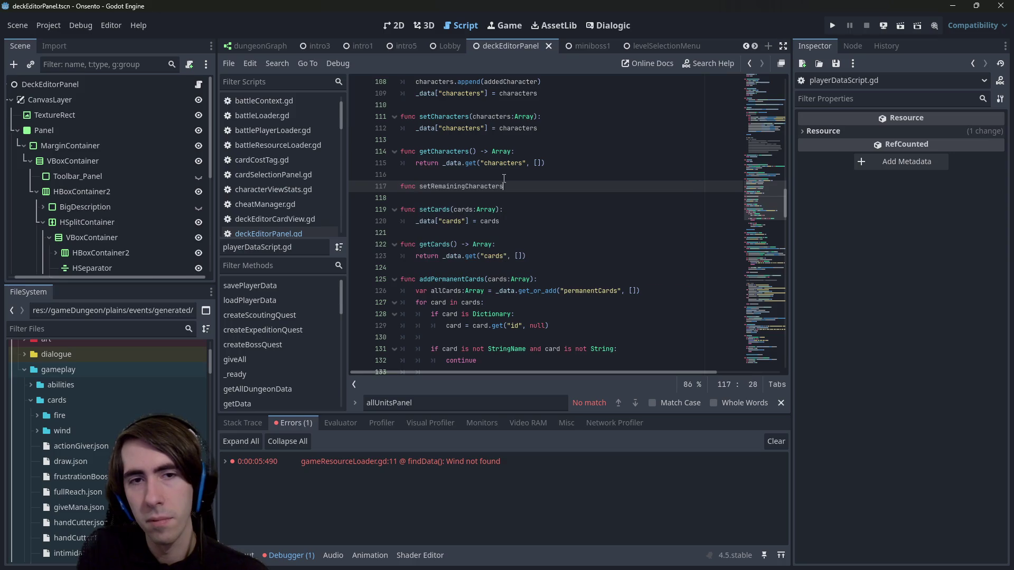
key("Return")
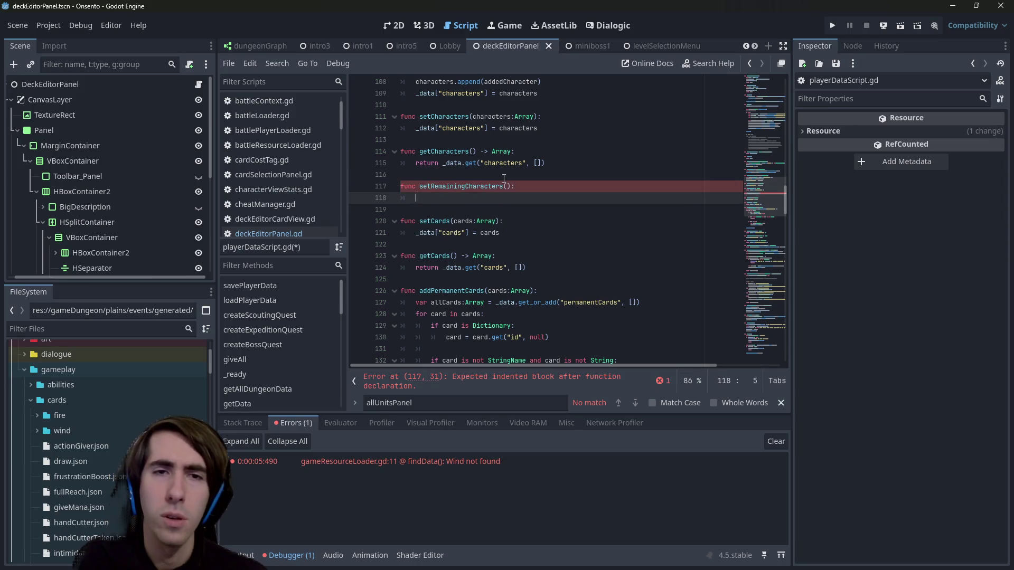
scroll(503, 179, "up", 3)
left_click(550, 244)
left_click(544, 288)
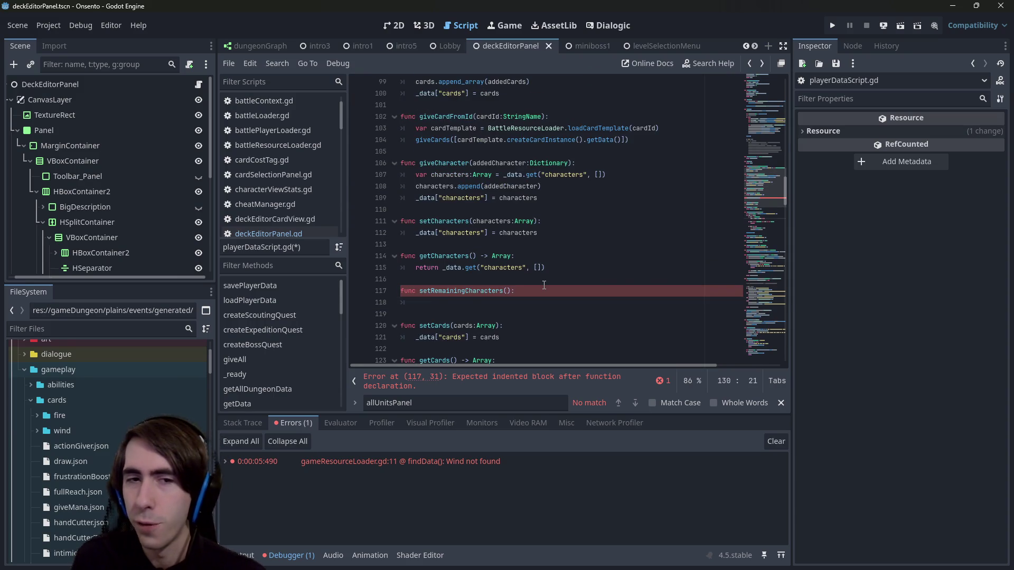
key("ctrl+Home")
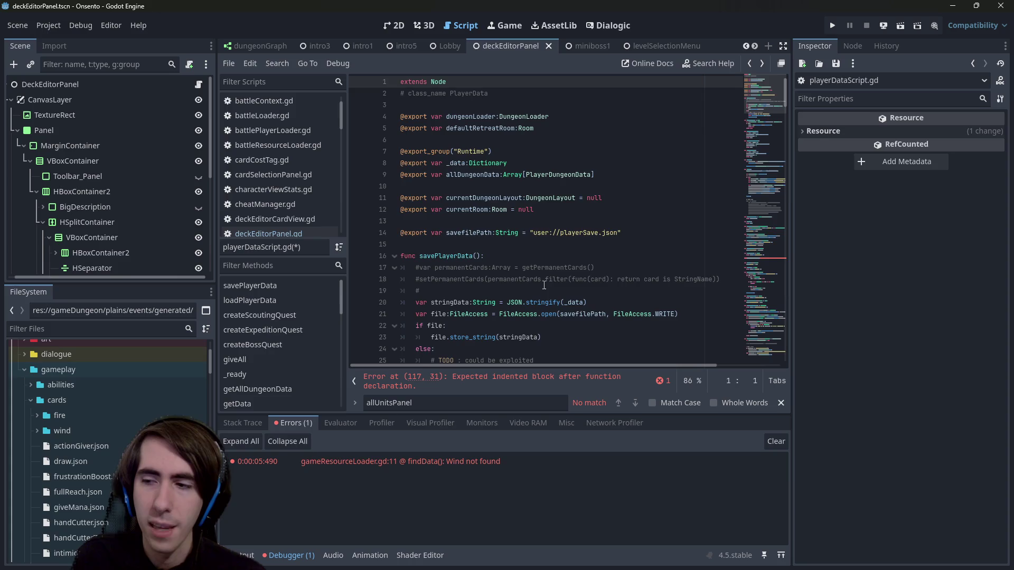
key("alt+Left")
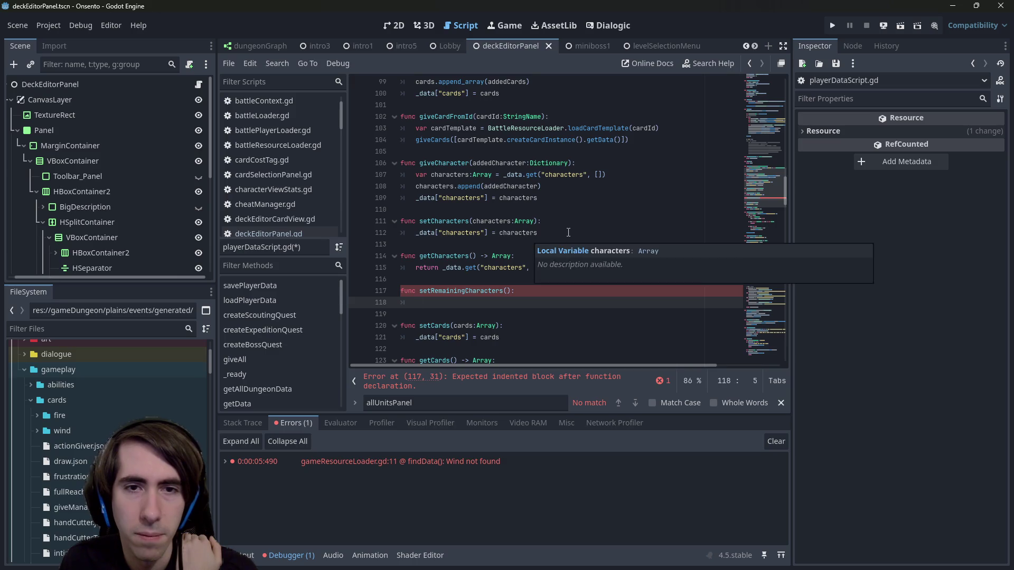
Step: Copy setCharacters' body into it, change the key to remainingCharacters, and save
left_click(382, 235)
left_click(440, 315)
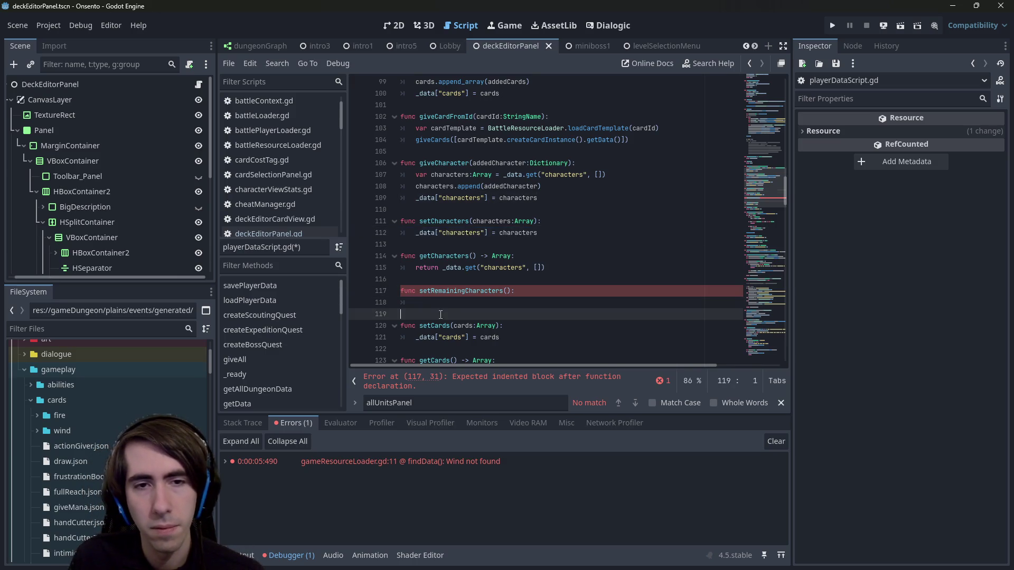
type("_data[\"characters\"] = characters")
double_click(461, 302)
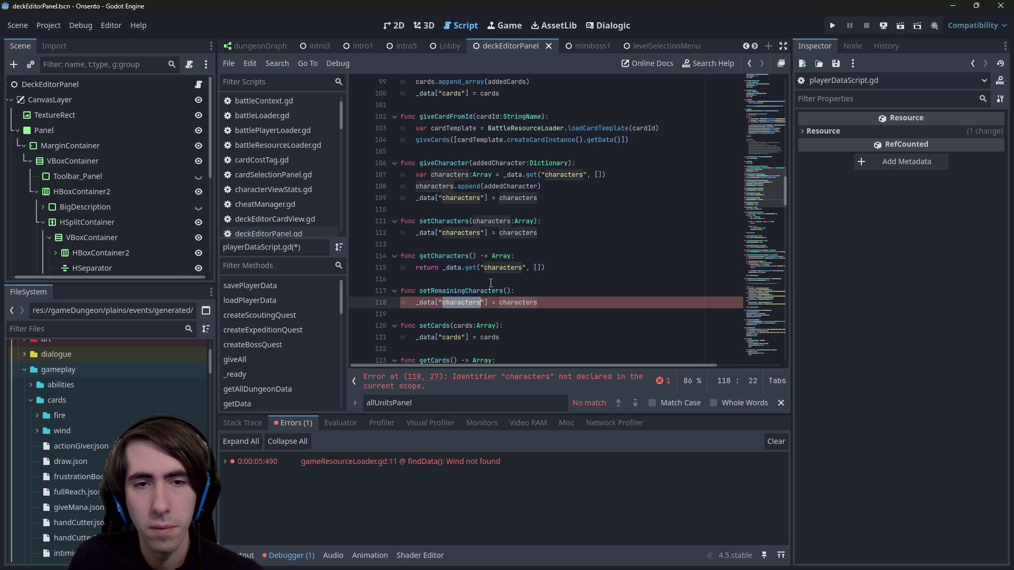
type("remainingCharacters")
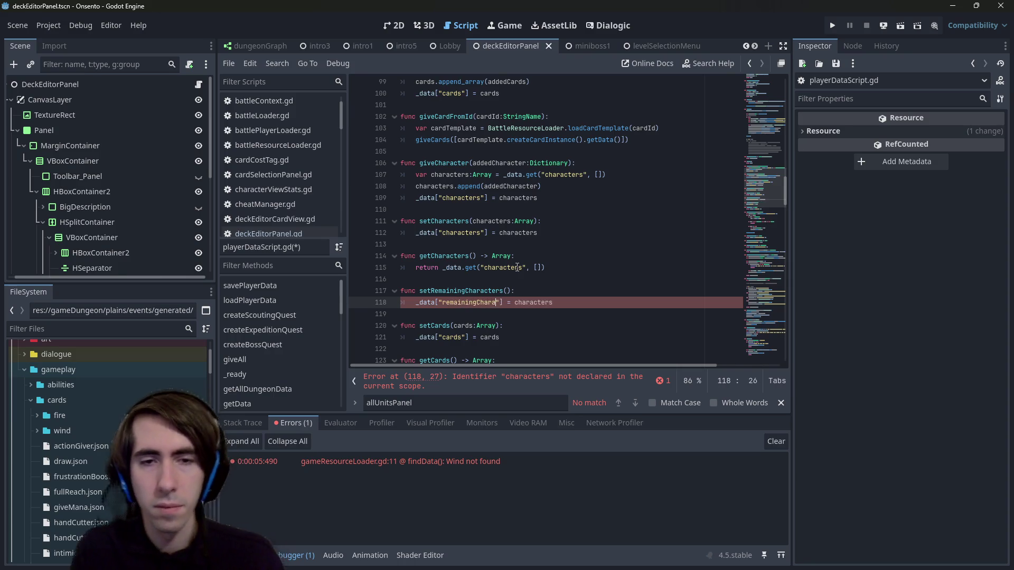
key("ctrl+s")
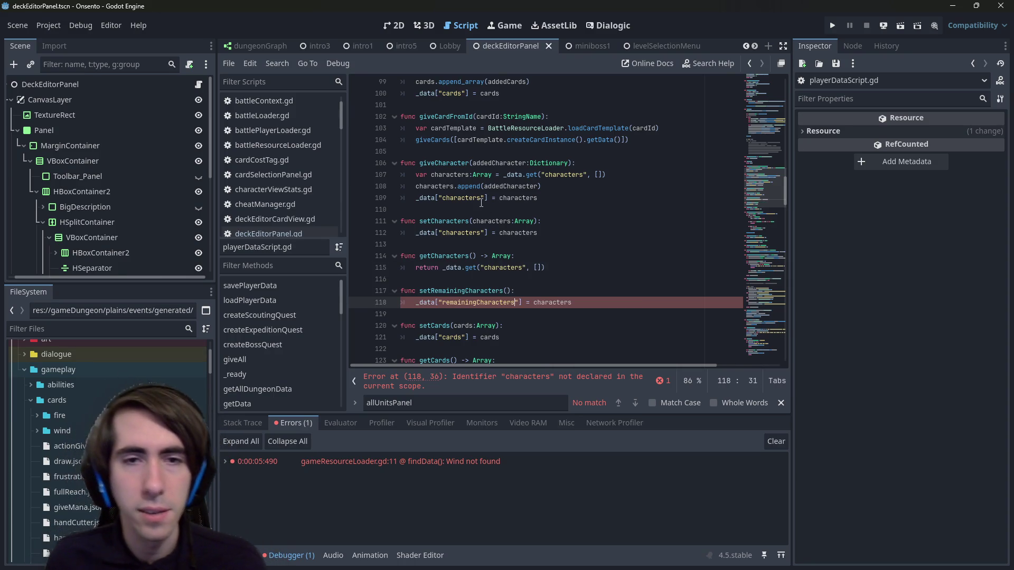
Step: Give setRemainingCharacters the characters:Array parameter, save, and add blank lines after it
left_click_drag(473, 221, 536, 220)
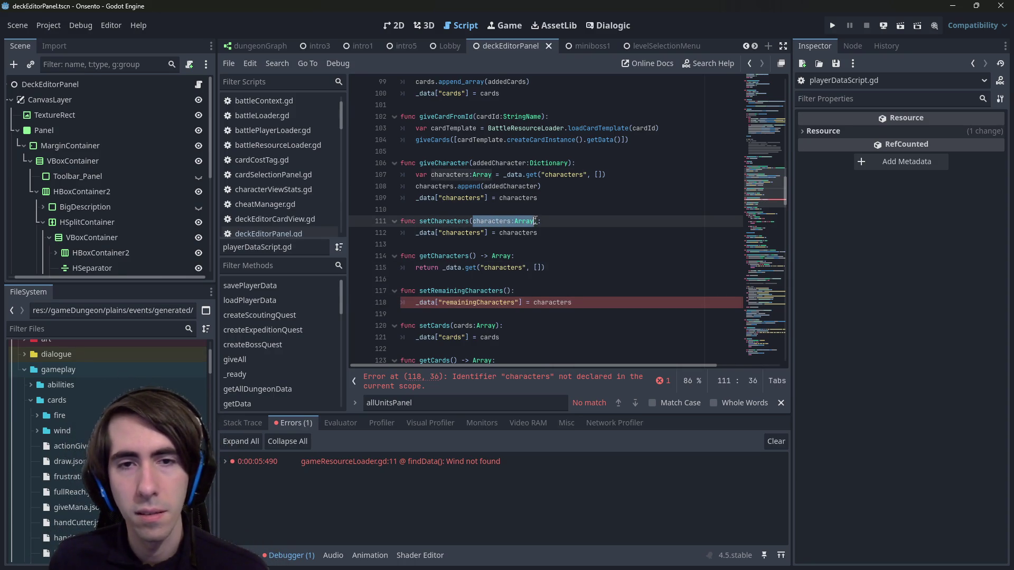
key("ctrl+c")
left_click(511, 290)
key("ctrl+v")
key("ctrl+s")
left_click_drag(572, 302, 250, 289)
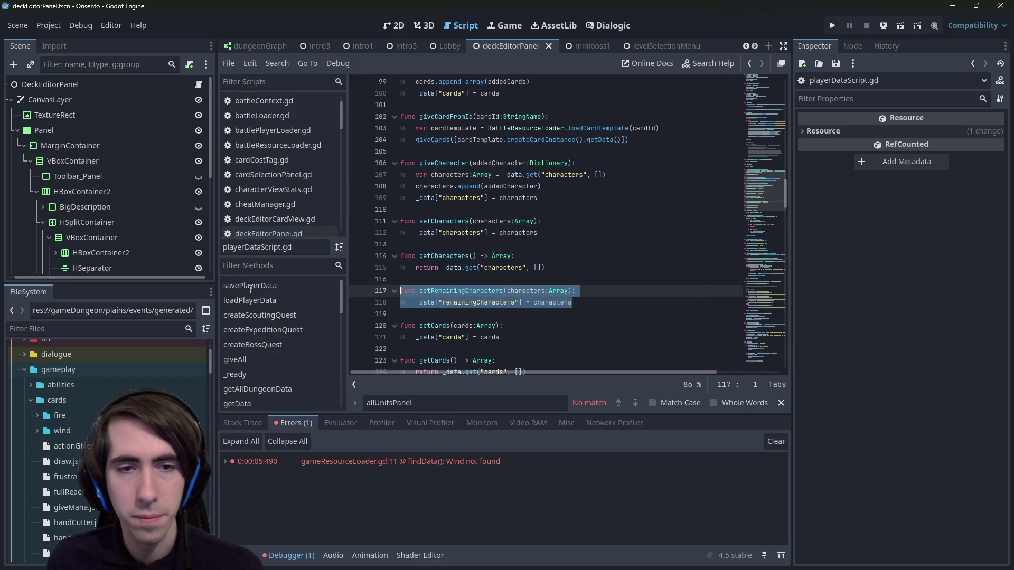
left_click(438, 316)
key("Return")
key("Return")
Step: Paste a copy of the setter and turn it into getRemainingCharacters() -> Array with no parameter
key("Up")
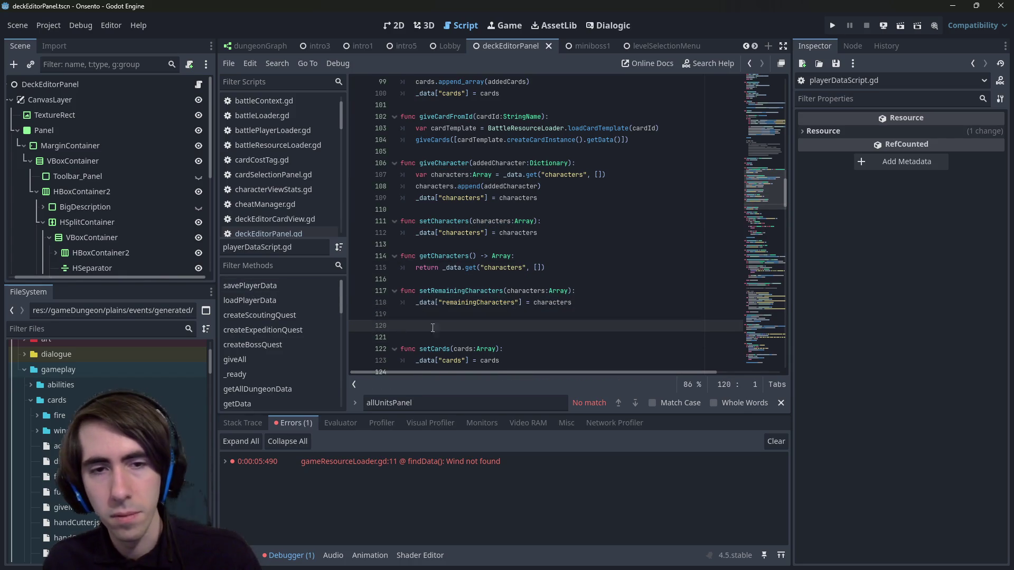
key("ctrl+v")
left_click(423, 326)
key("BackSpace")
type("g")
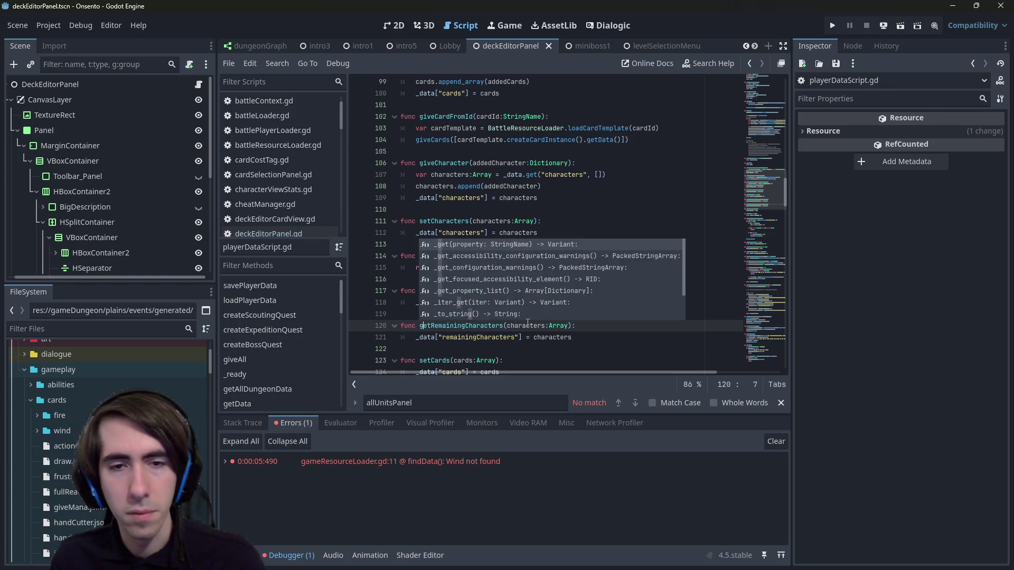
double_click(533, 325)
key("BackSpace")
key("Delete")
key("Delete")
key("Delete")
key("Right")
type("-> A")
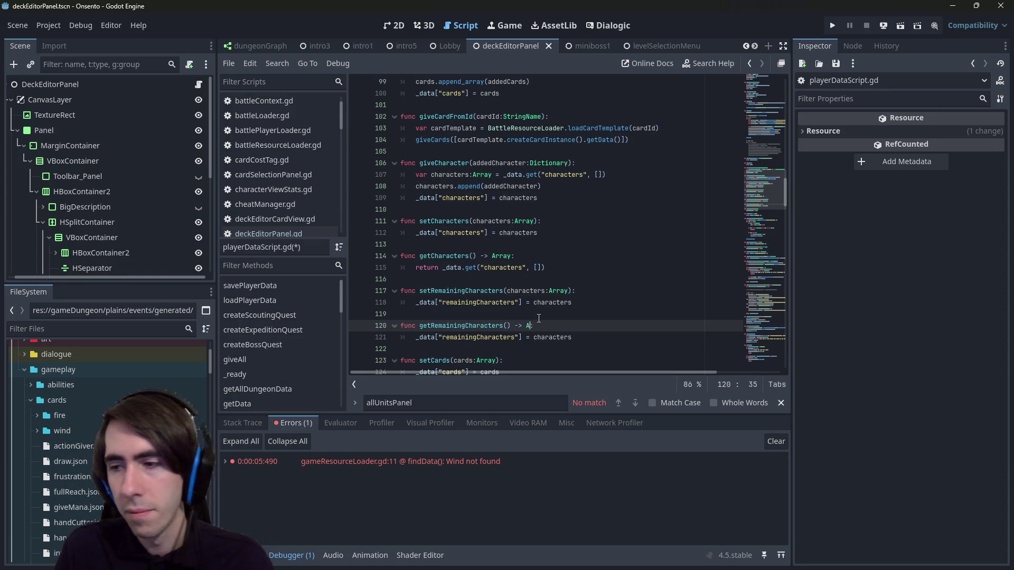
type("rray")
key("ctrl+s")
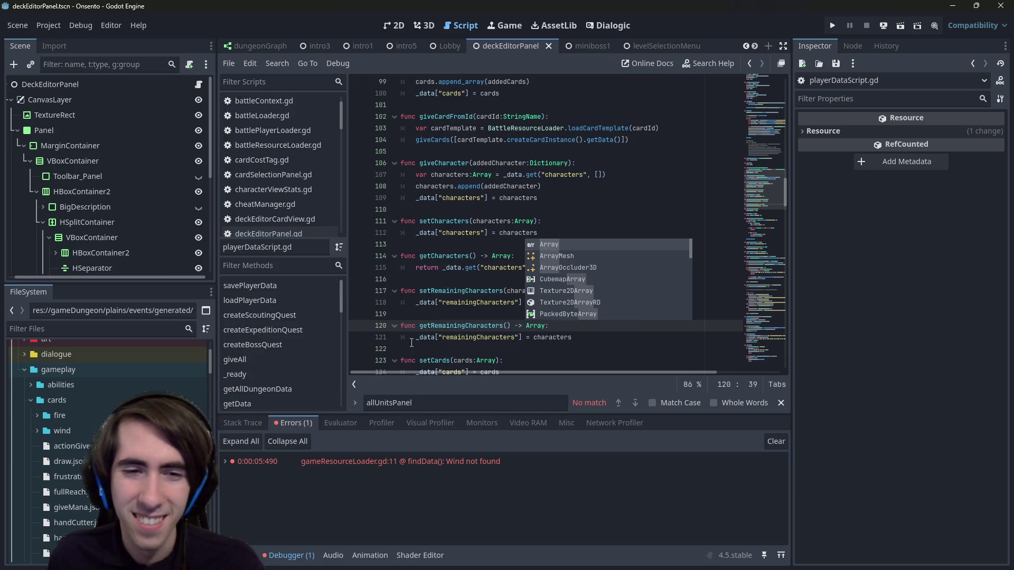
Step: Make the getter return _data.get("remainingCharacters", []), then switch to deckEditorPanel.gd
left_click(412, 338)
type("return")
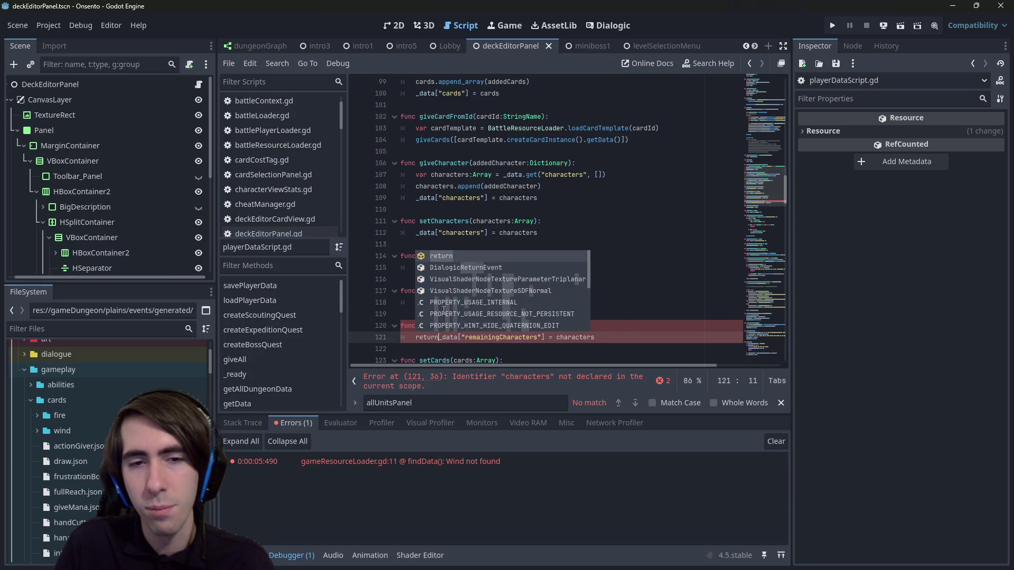
key("Right")
key("Right")
key("Right")
key("BackSpace")
type(".get(")
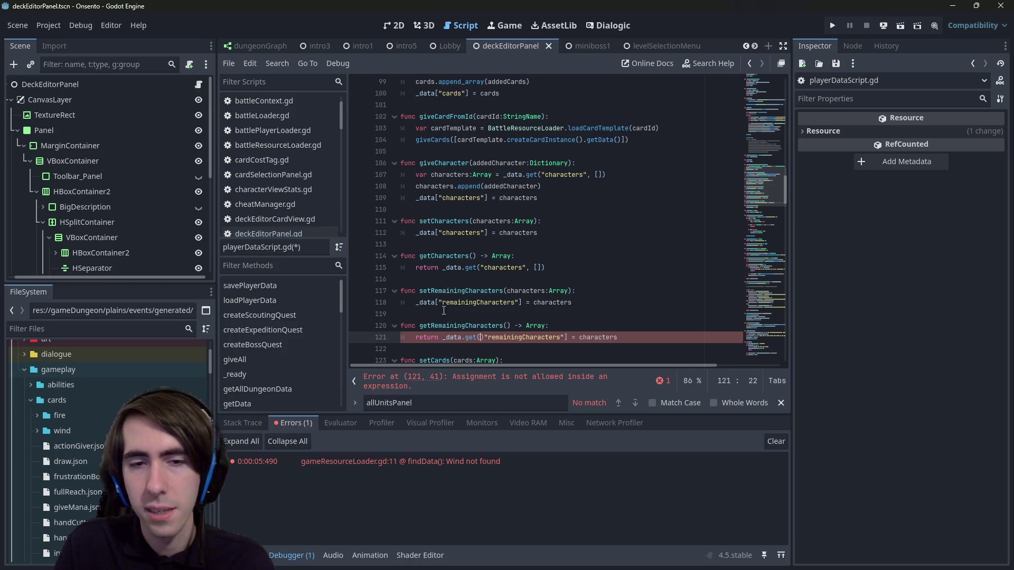
key("Delete")
key("End")
key("ctrl+BackSpace")
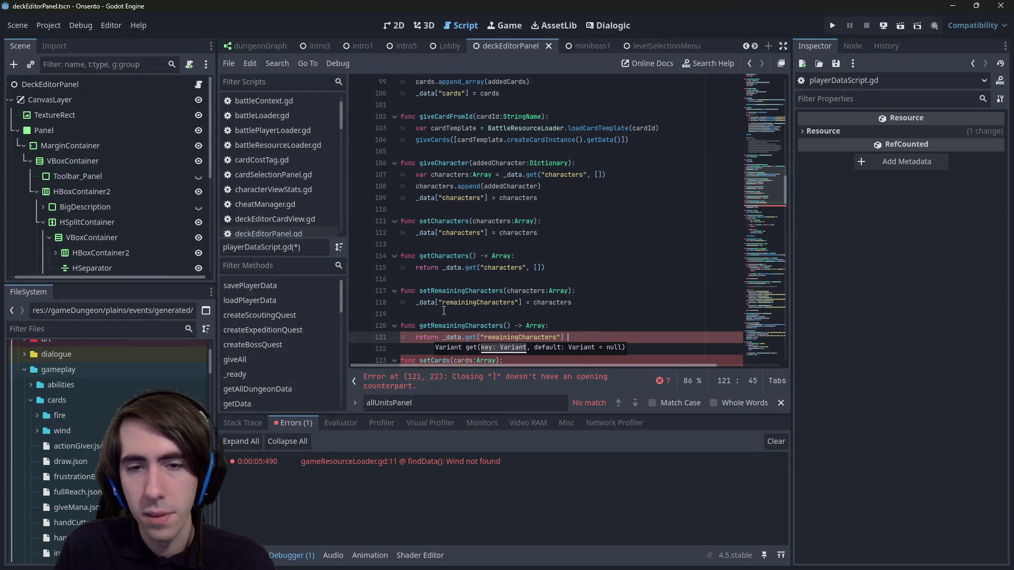
type(", [])")
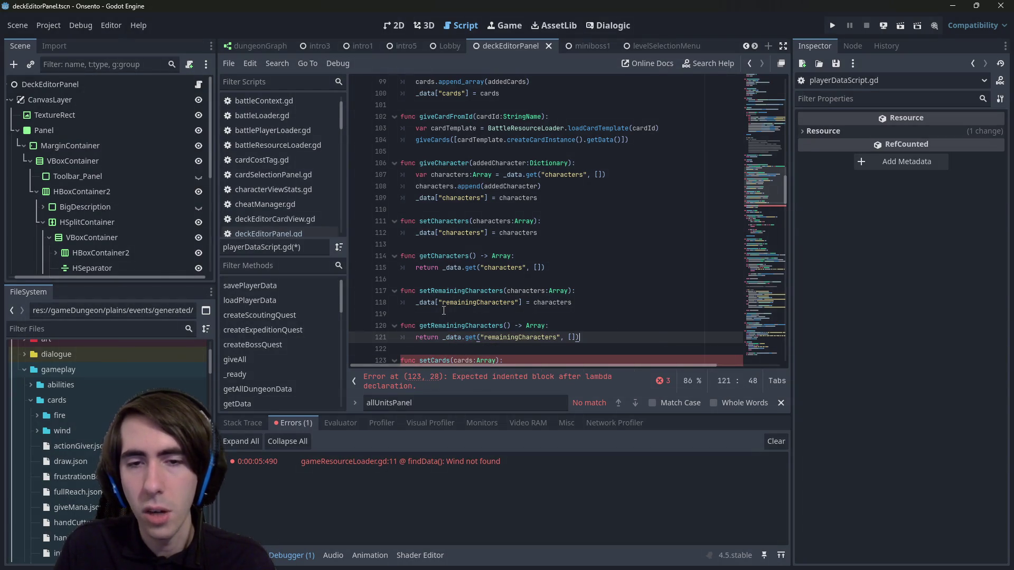
double_click(460, 325)
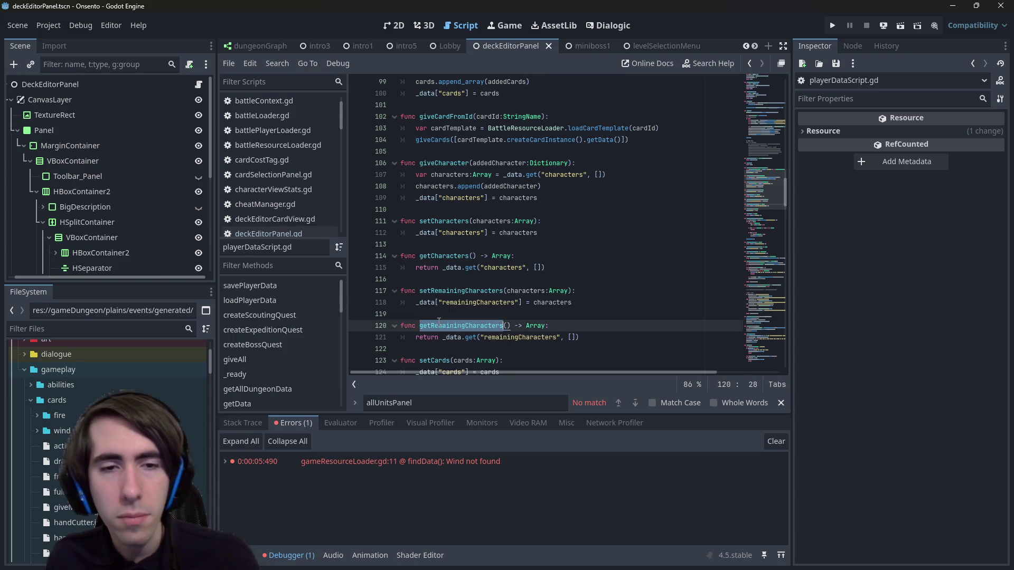
left_click(198, 85)
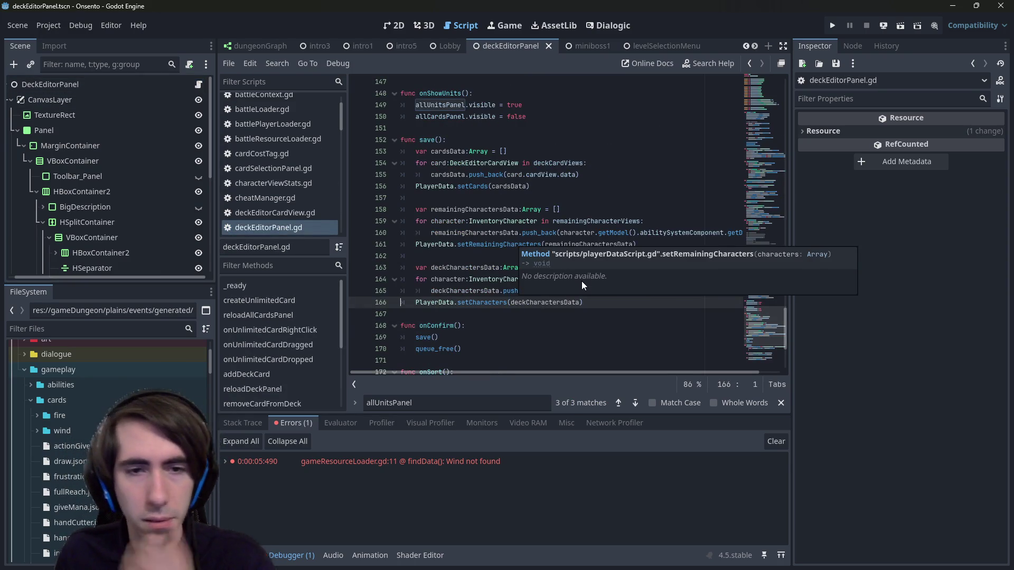
scroll(507, 288, "up", 5)
scroll(506, 288, "down", 10)
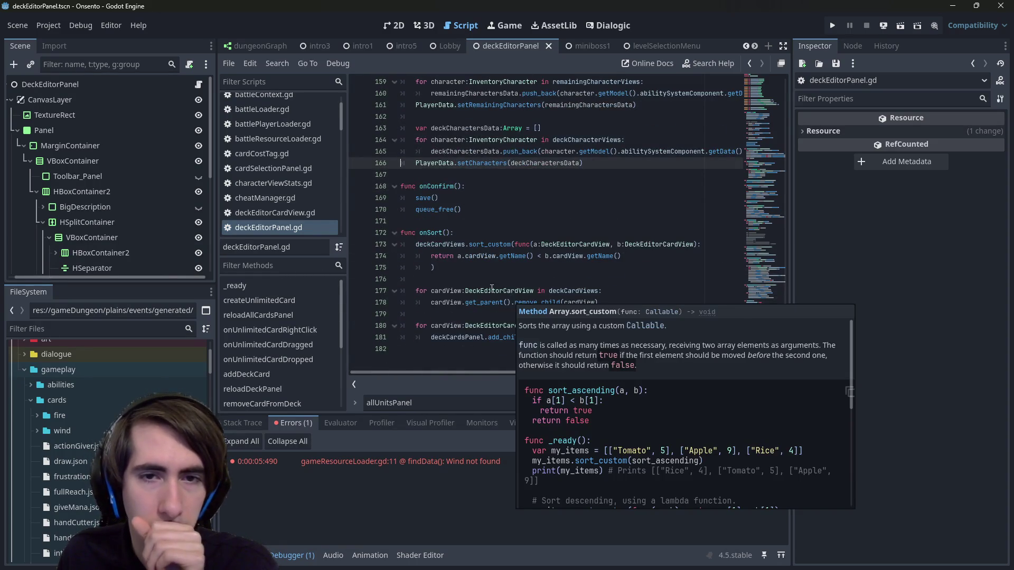
scroll(492, 288, "up", 18)
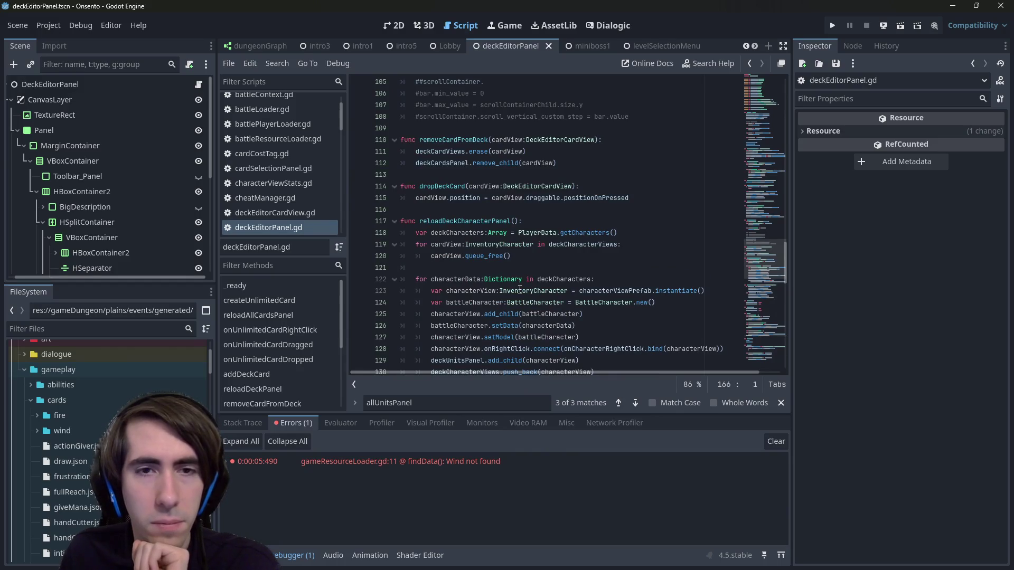
scroll(520, 289, "up", 18)
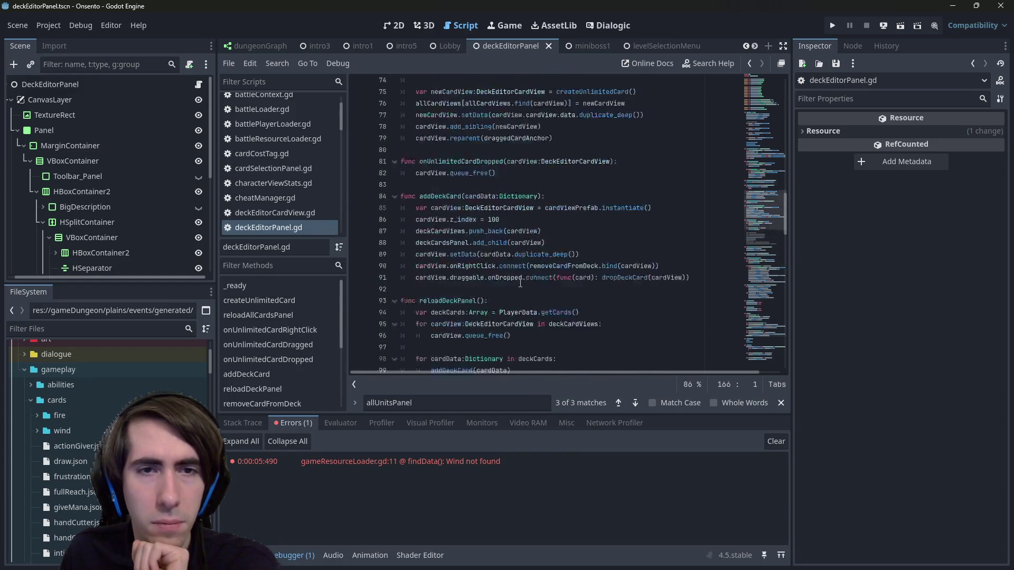
scroll(521, 275, "up", 9)
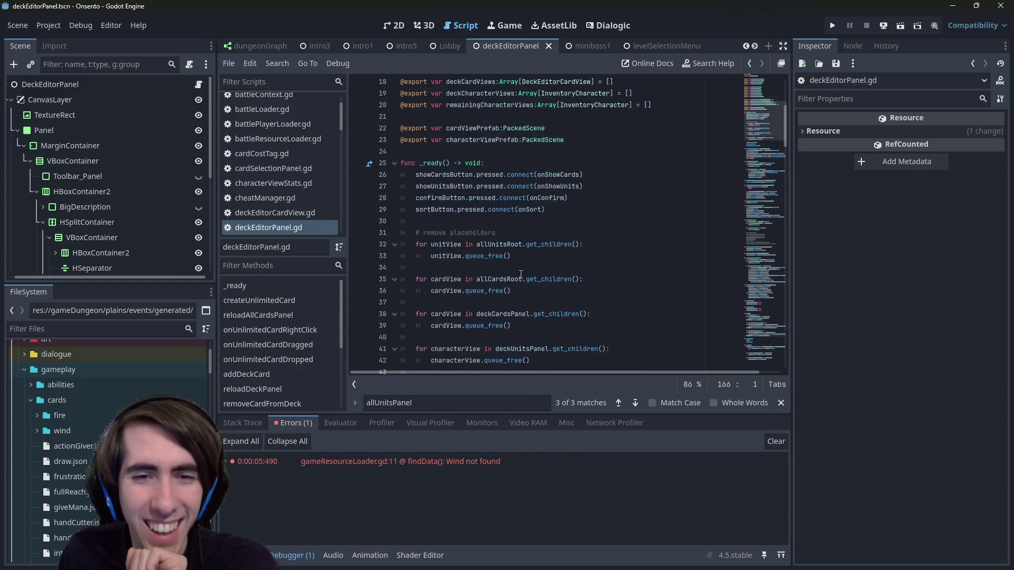
scroll(521, 275, "down", 6)
scroll(478, 256, "down", 3)
double_click(454, 140)
scroll(516, 260, "up", 9)
scroll(516, 260, "down", 3)
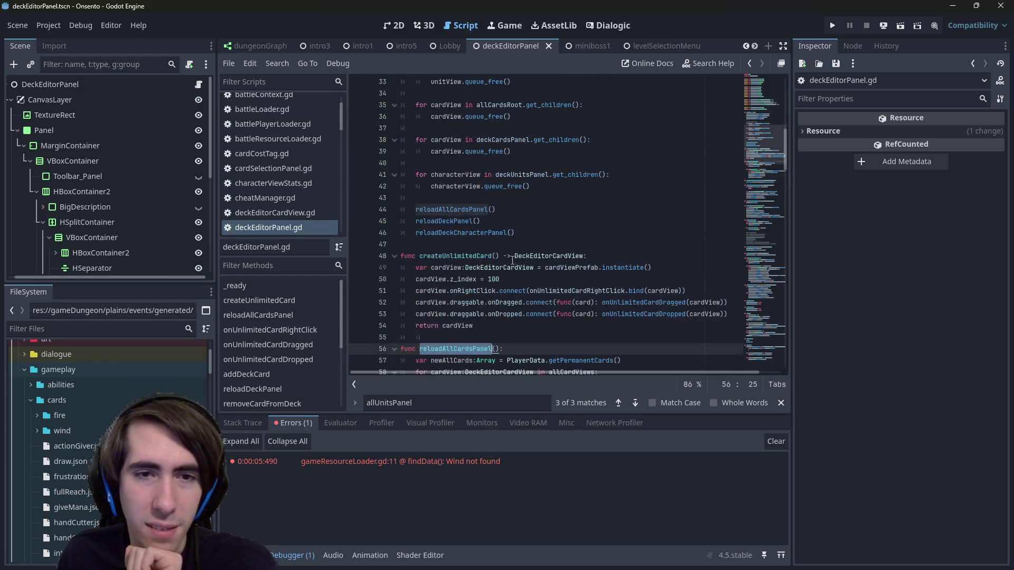
left_click(485, 197)
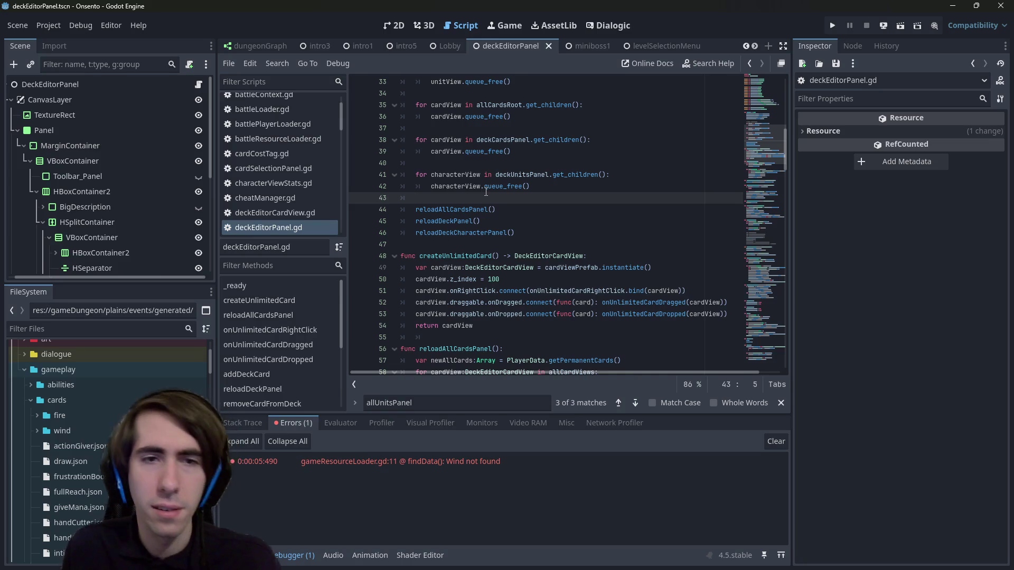
Step: Add a reloadRemainingCharacterPanel() call to _ready() after reloadDeckPanel()
key("Return")
type("re")
key("BackSpace")
key("BackSpace")
key("BackSpace")
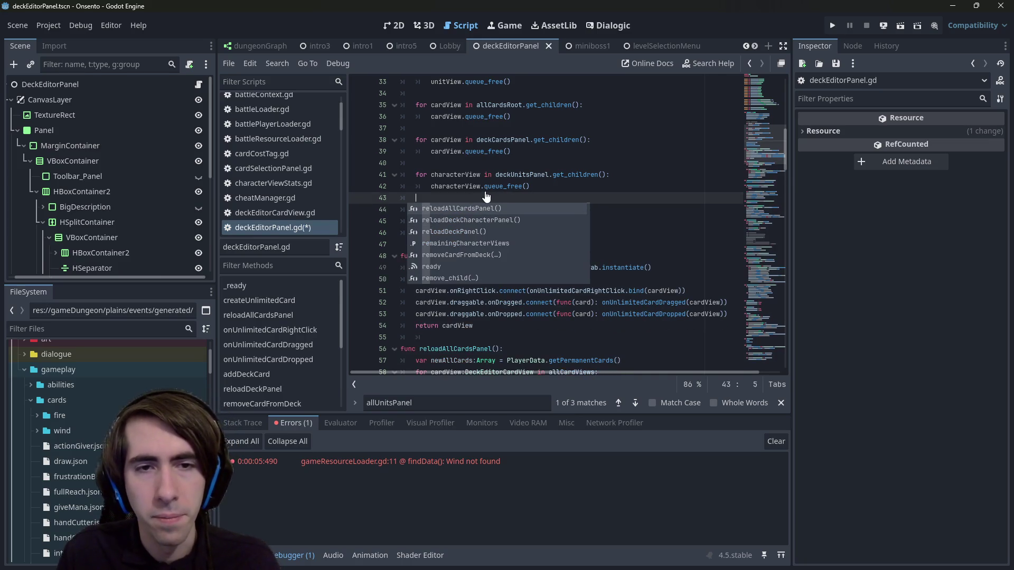
key("Escape")
key("Down")
key("Down")
key("Down")
key("Return")
key("Up")
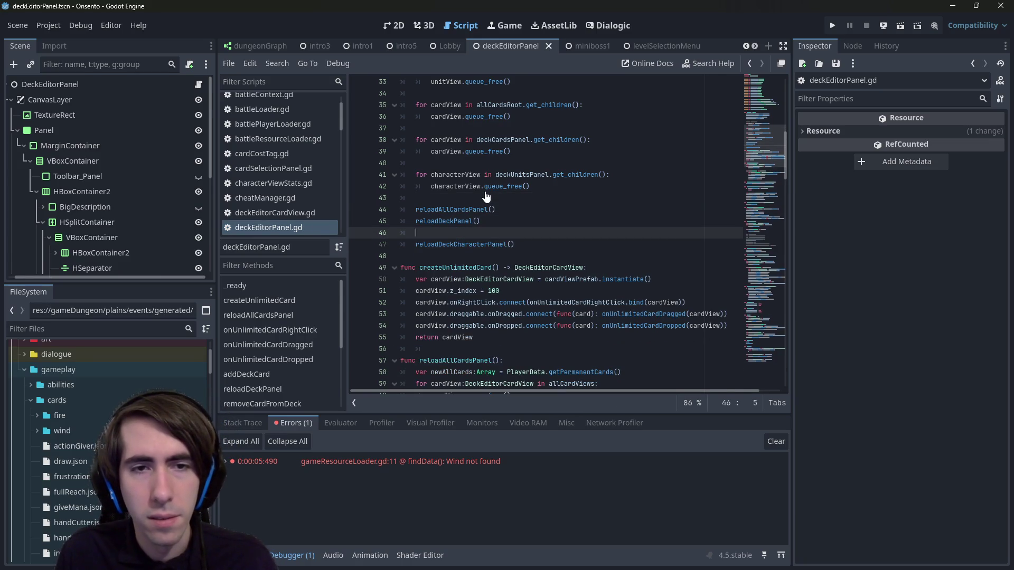
type("reloadRemi")
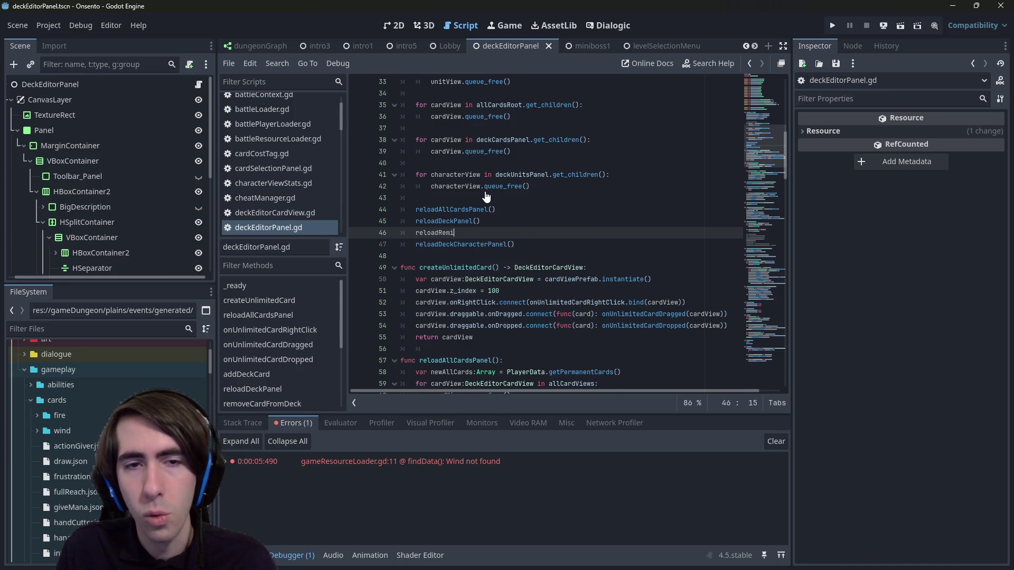
key("BackSpace")
type("ainingCharact")
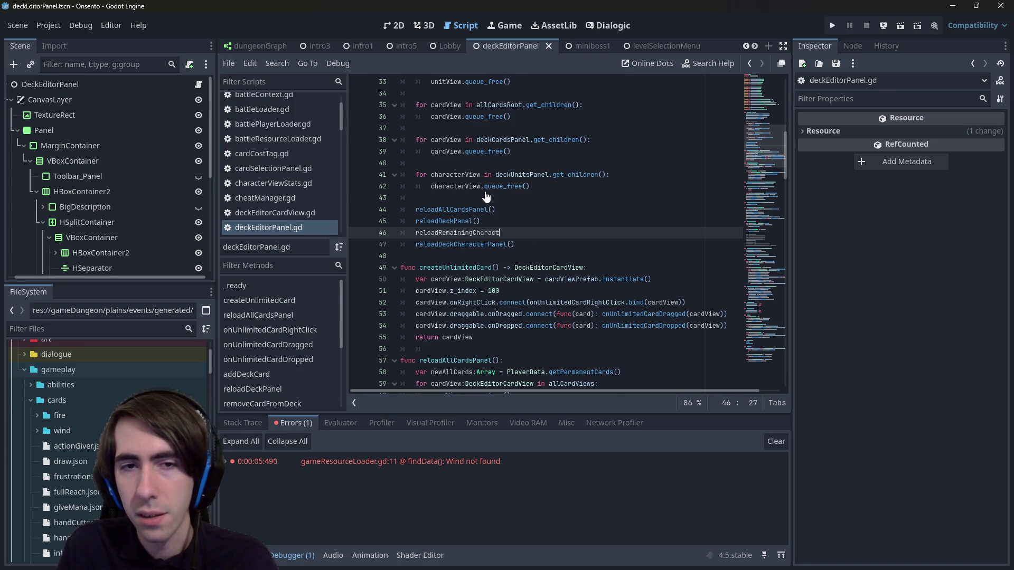
type("erPanel(")
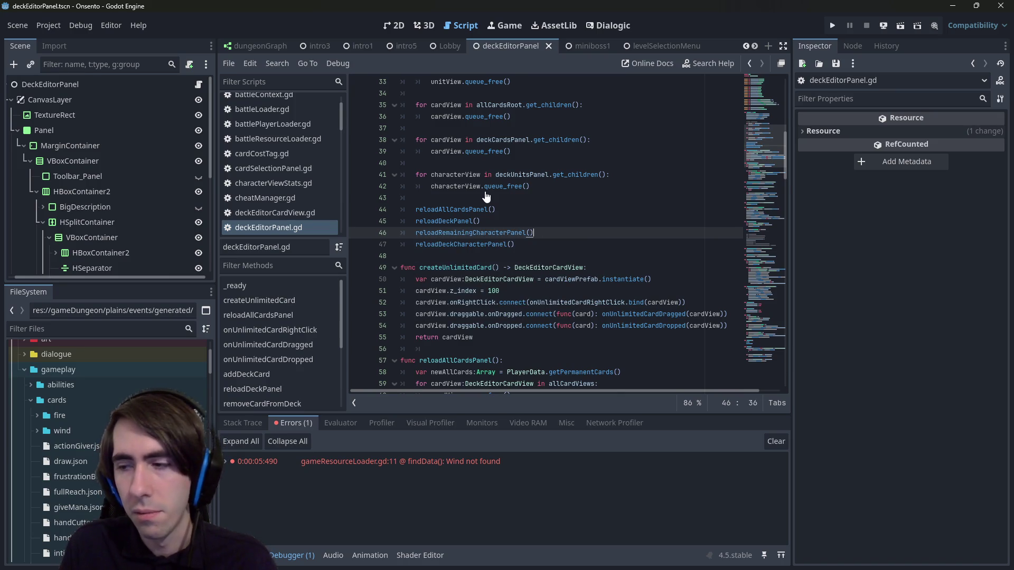
key("Left")
key("ctrl+shift+Left")
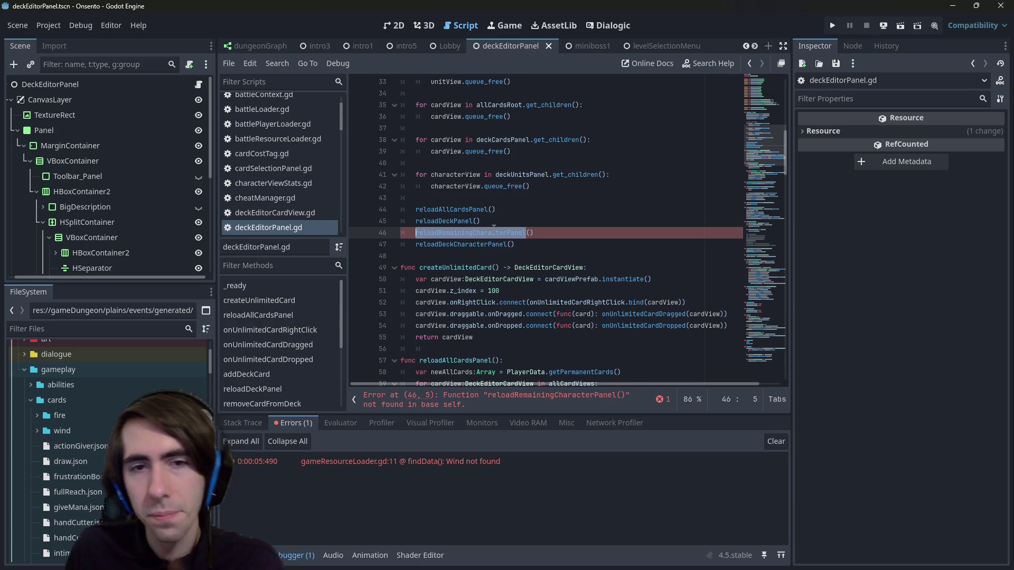
Step: Jump to the reloadDeckCharacterPanel definition and open blank lines above it
left_click(493, 246, "ctrl")
key("Return")
key("Return")
key("Up")
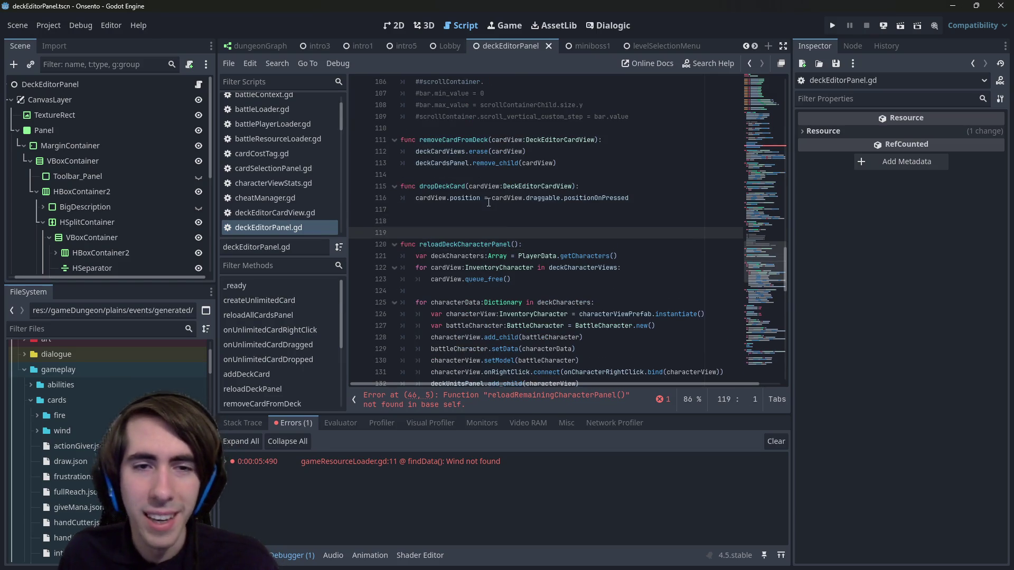
Step: Declare func reloadRemainingCharacterPanel(): and start its indented body
type("func reloadRemainingCharacterPanel():")
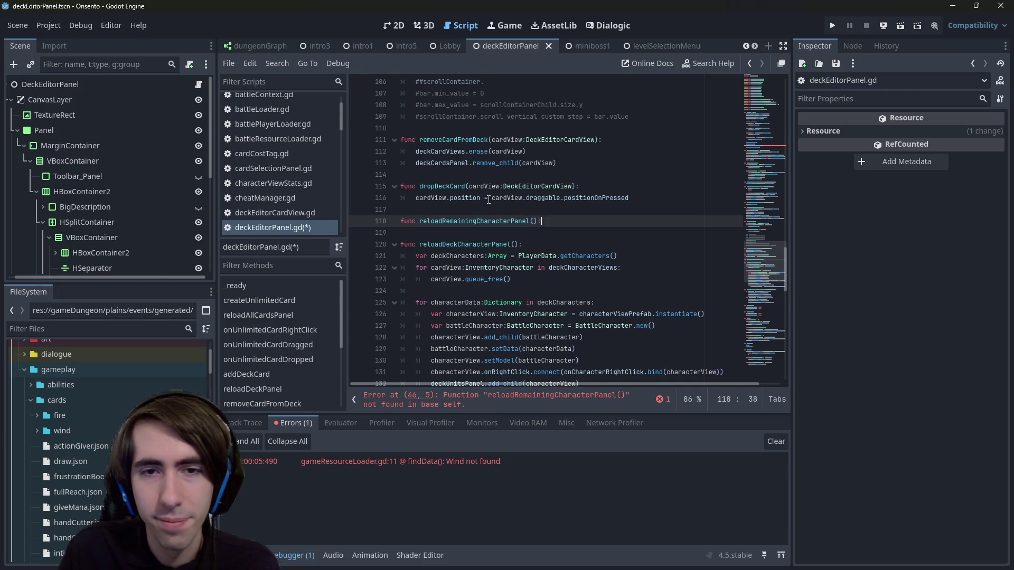
key("Return")
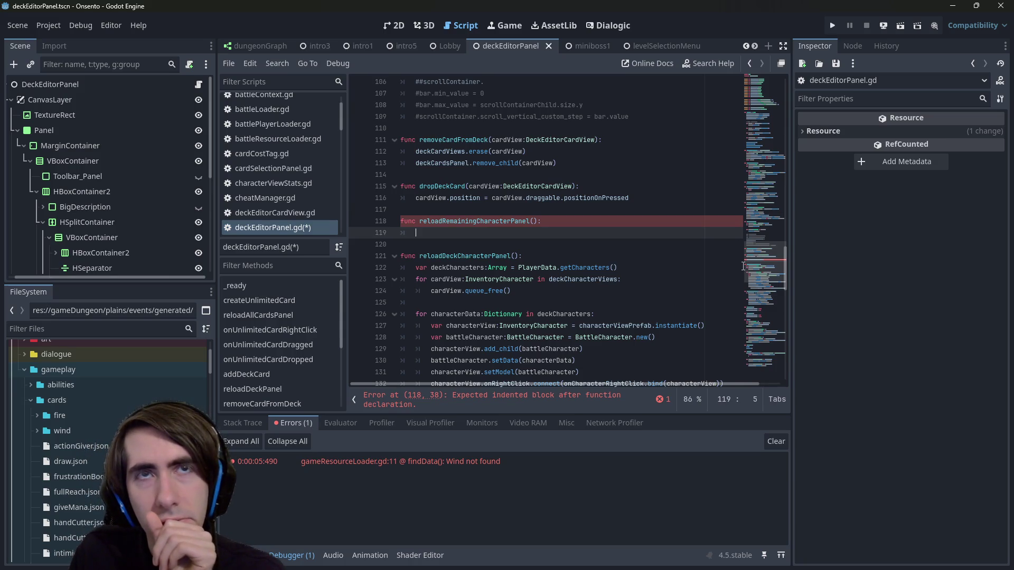
scroll(535, 295, "up", 20)
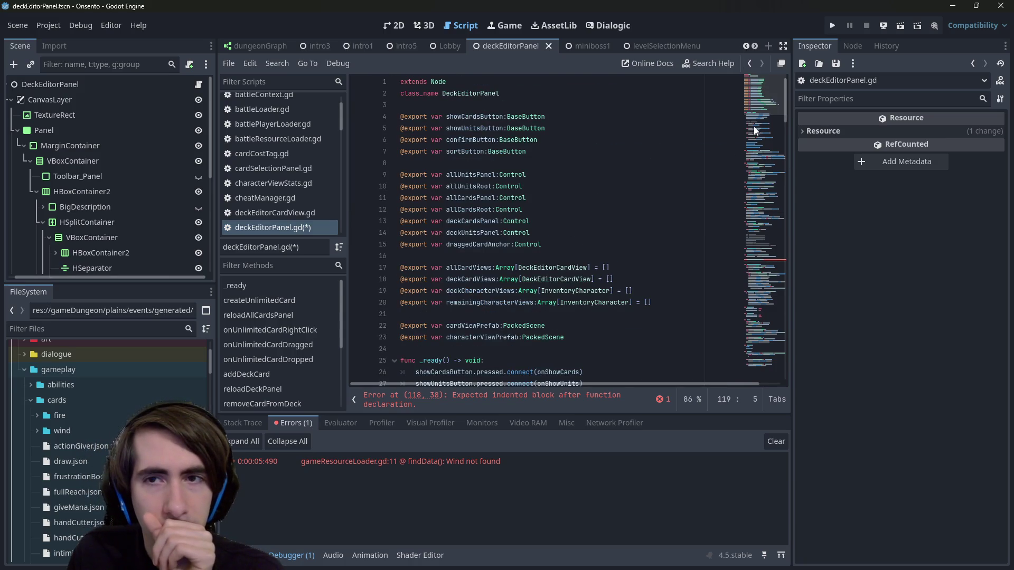
Step: Review the other reload functions and select the body of reloadAllCardsPanel
scroll(650, 185, "down", 15)
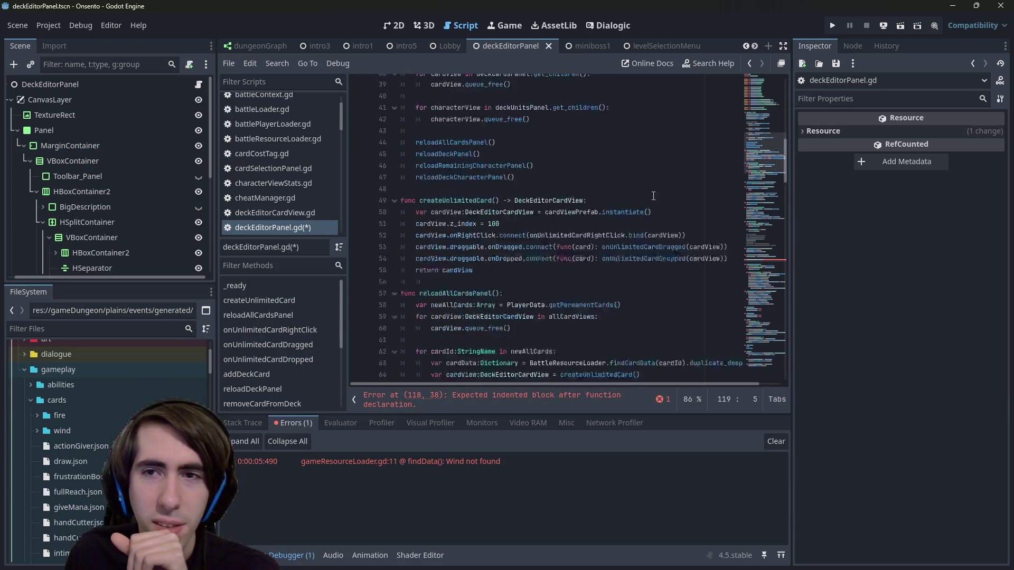
scroll(762, 240, "down", 20)
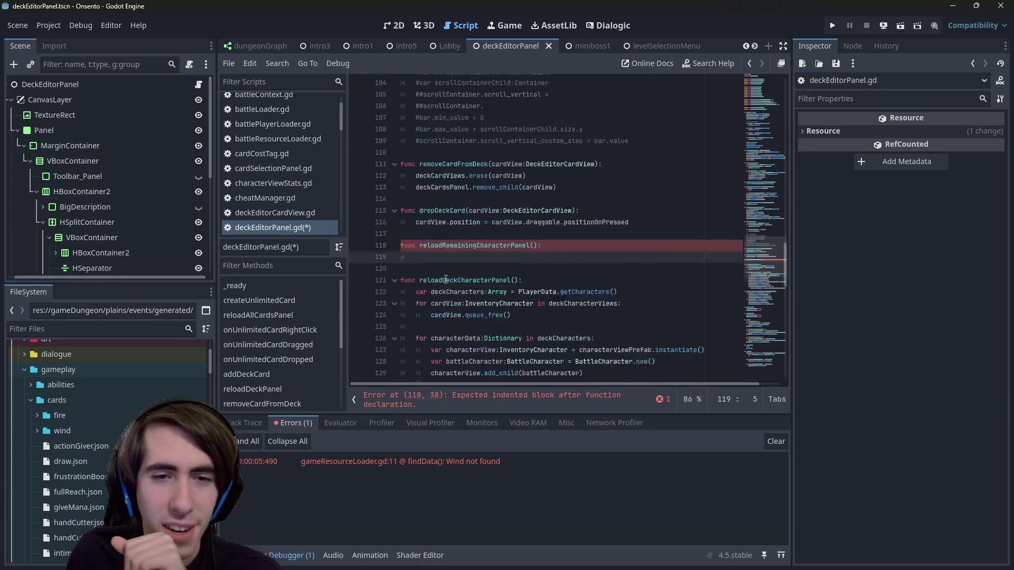
scroll(477, 134, "down", 1)
scroll(483, 211, "up", 9)
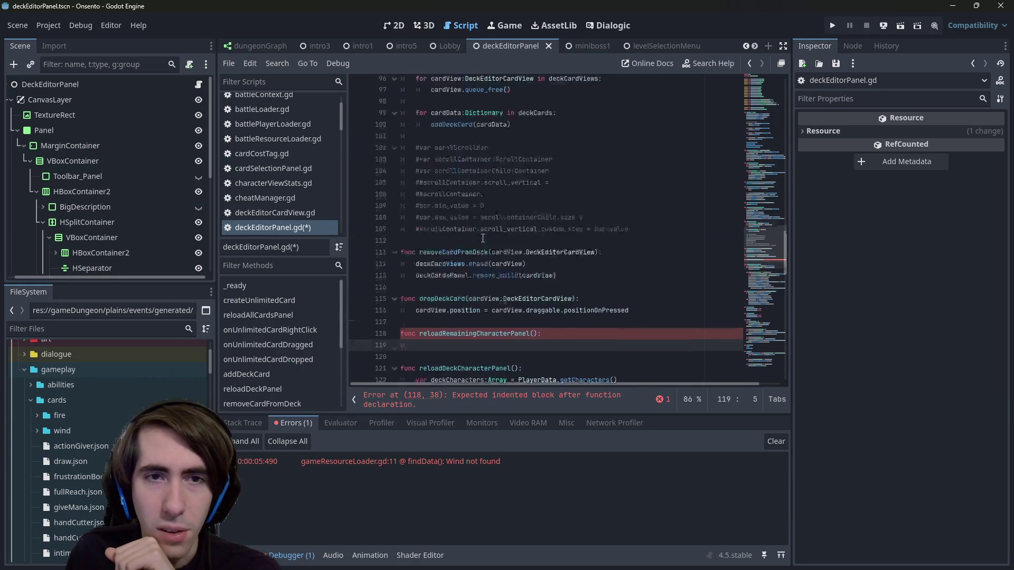
scroll(485, 236, "up", 2)
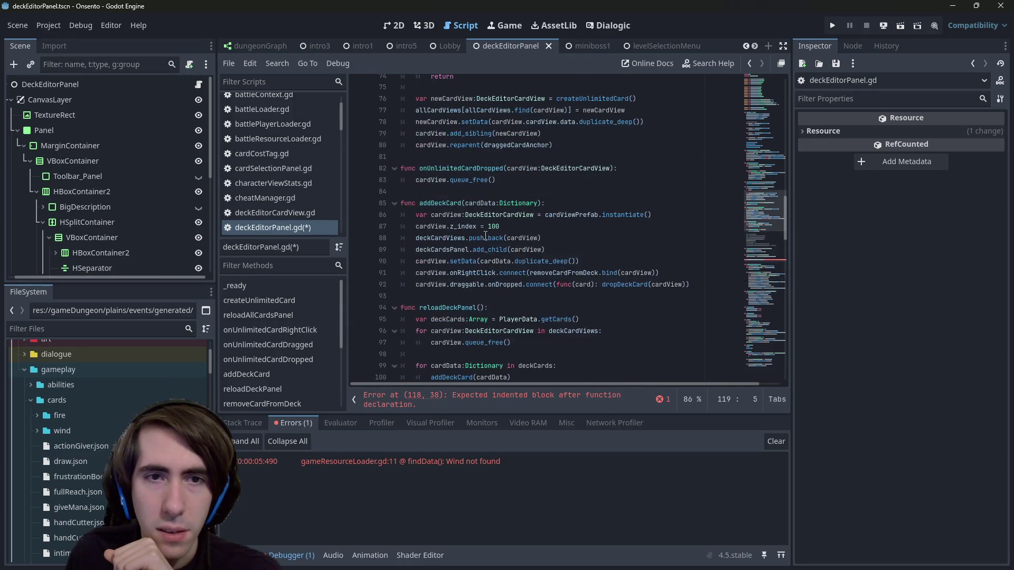
scroll(486, 236, "up", 4)
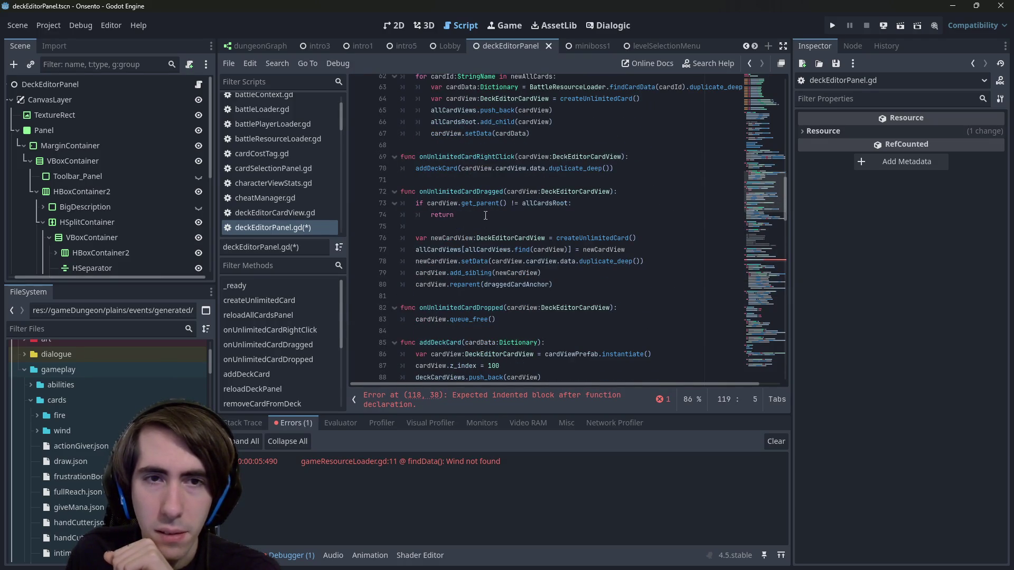
scroll(481, 199, "up", 5)
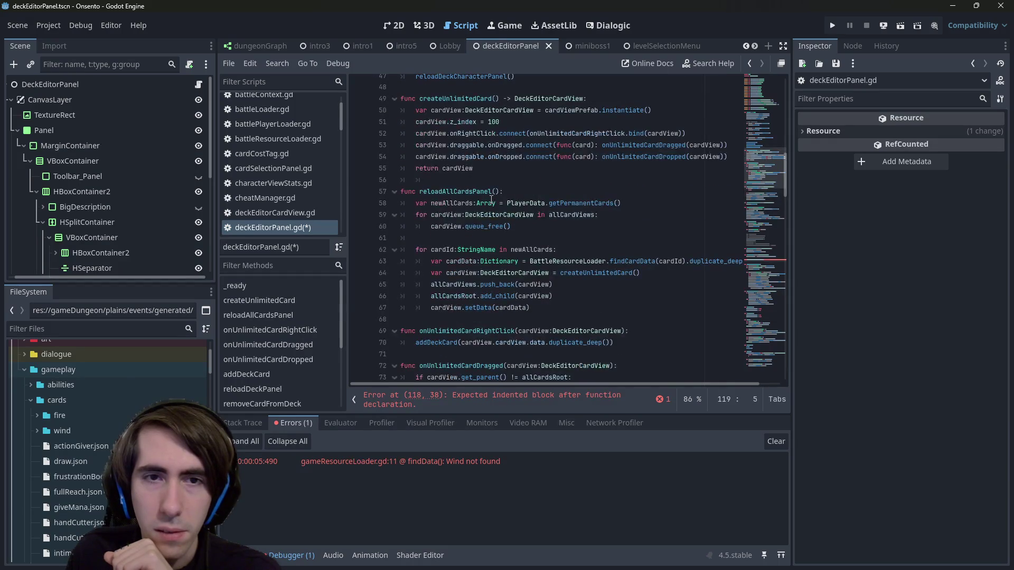
mouse_move(533, 318)
left_mouse_down()
mouse_move(475, 311)
mouse_move(401, 203)
left_mouse_up()
key("ctrl+c")
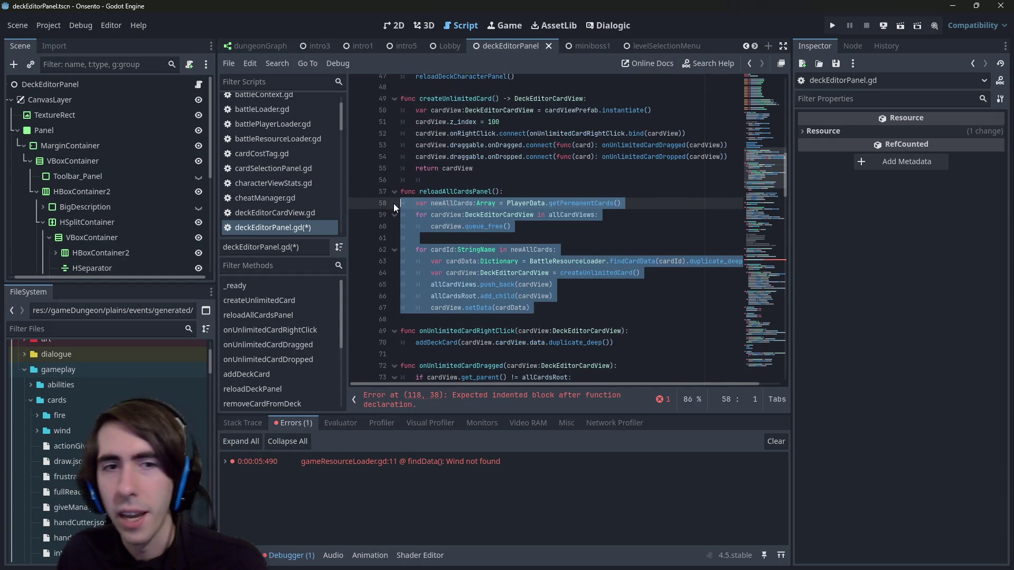
Step: Paste reloadAllCardsPanel's body into reloadRemainingCharacterPanel and save
scroll(470, 280, "down", 18)
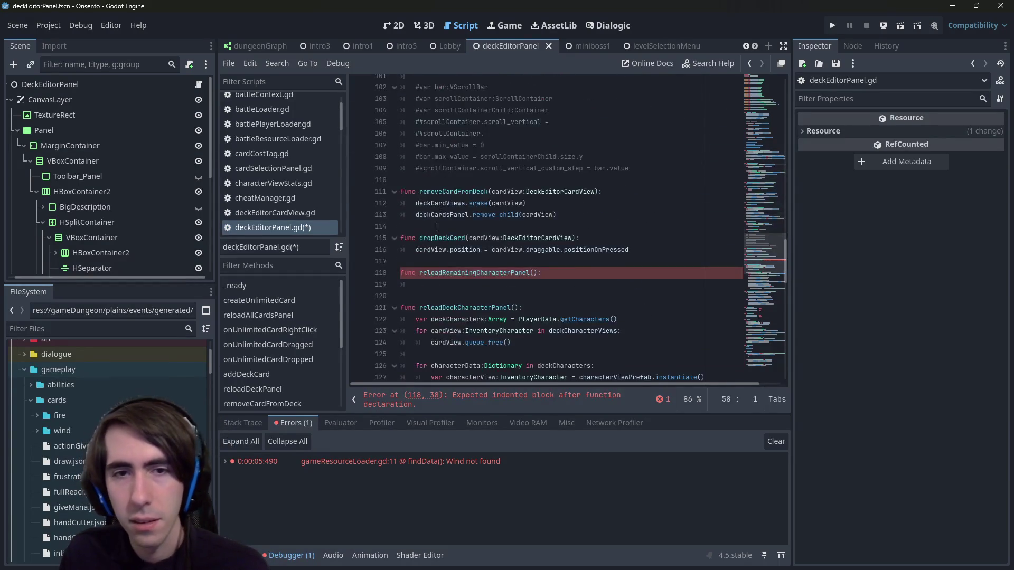
left_click(470, 281)
key("ctrl+v")
key("ctrl+s")
Step: Replace getPermanentCards with getRemainingCharacters and rename newAllCards to remainingCharacters
double_click(565, 256)
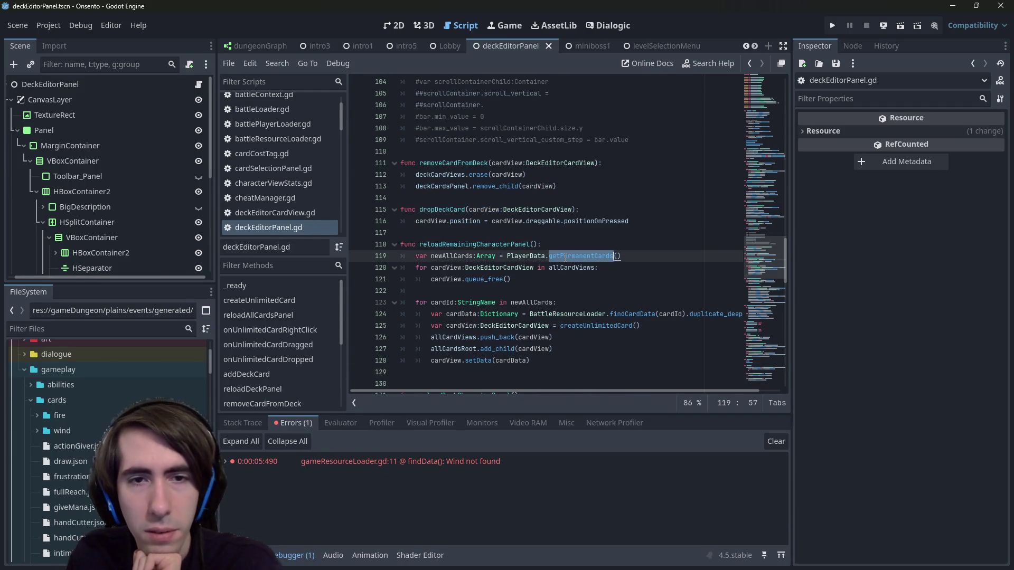
type("getRema")
key("Return")
key("ctrl+s")
double_click(467, 256)
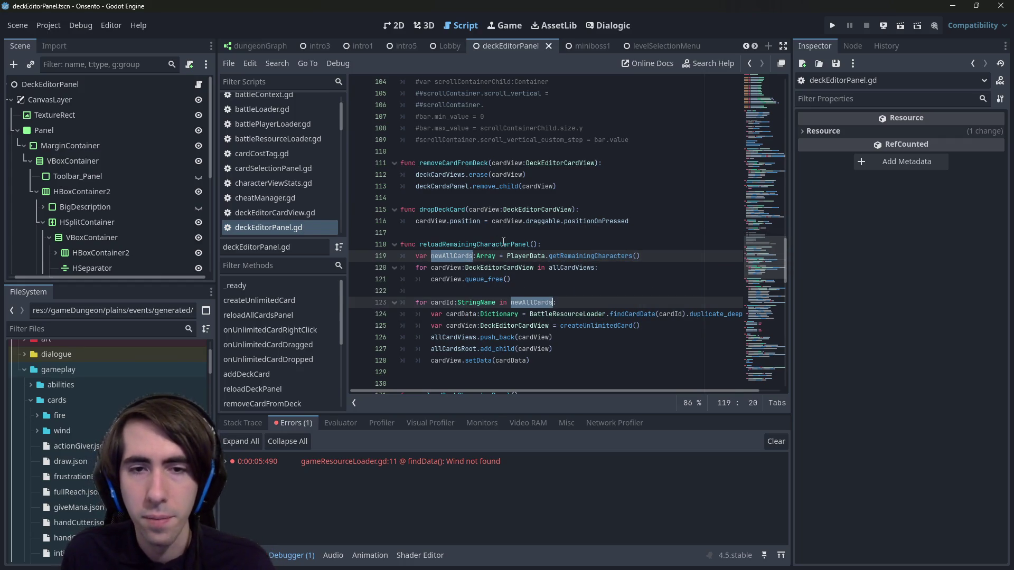
type("remainingCharacters")
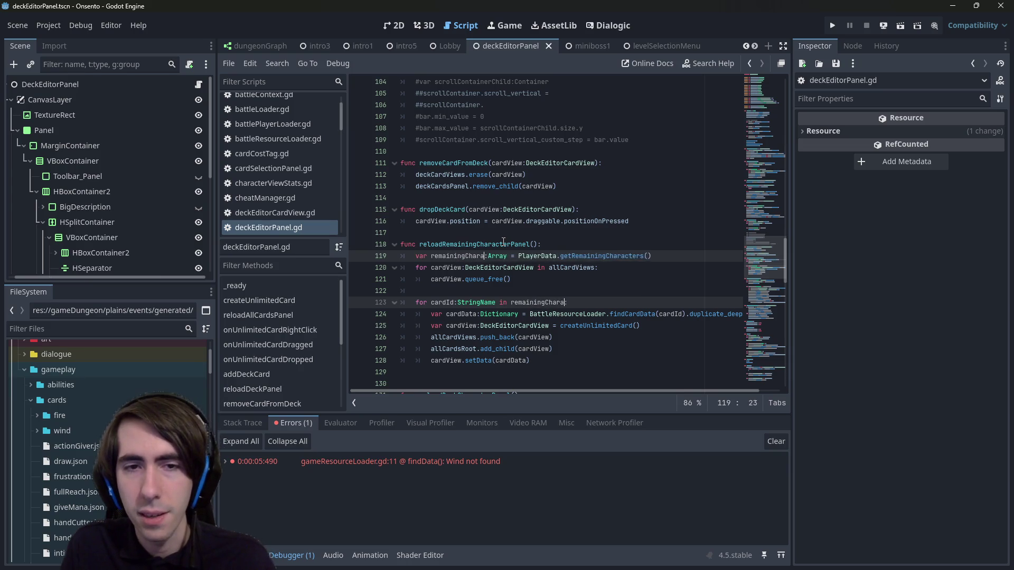
double_click(478, 257)
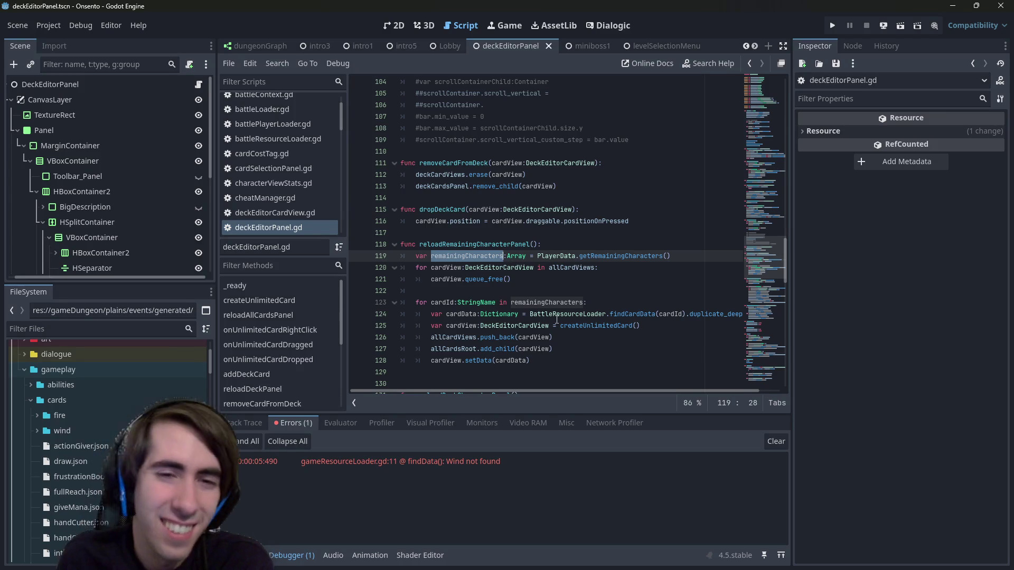
Step: Change the loop's type and rename cardId to characterData, iterating over remainingCharacters
left_click(459, 254)
double_click(459, 254)
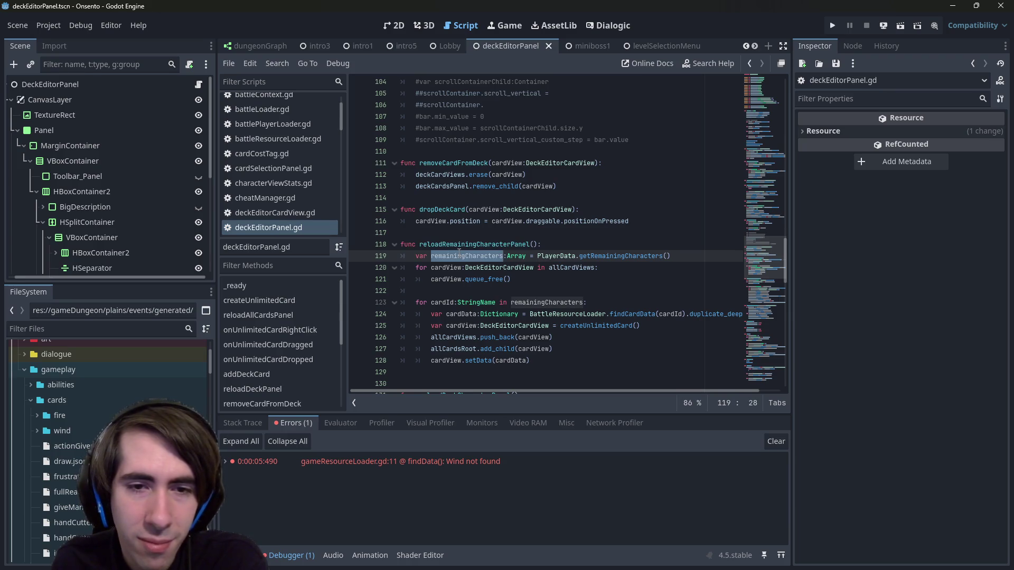
double_click(440, 302)
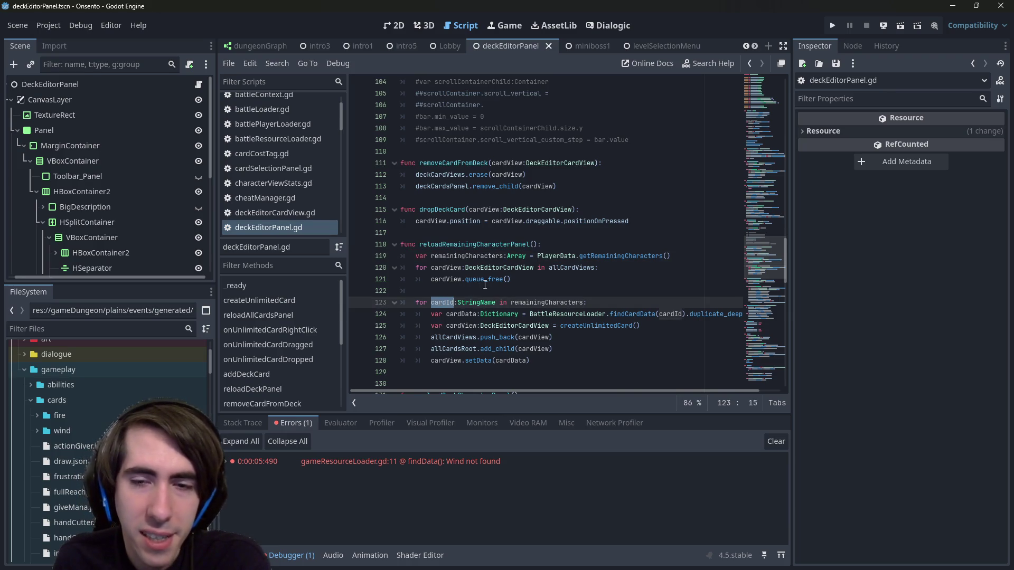
scroll(480, 286, "down", 1)
double_click(496, 264)
type("String")
key("Return")
key("ctrl+s")
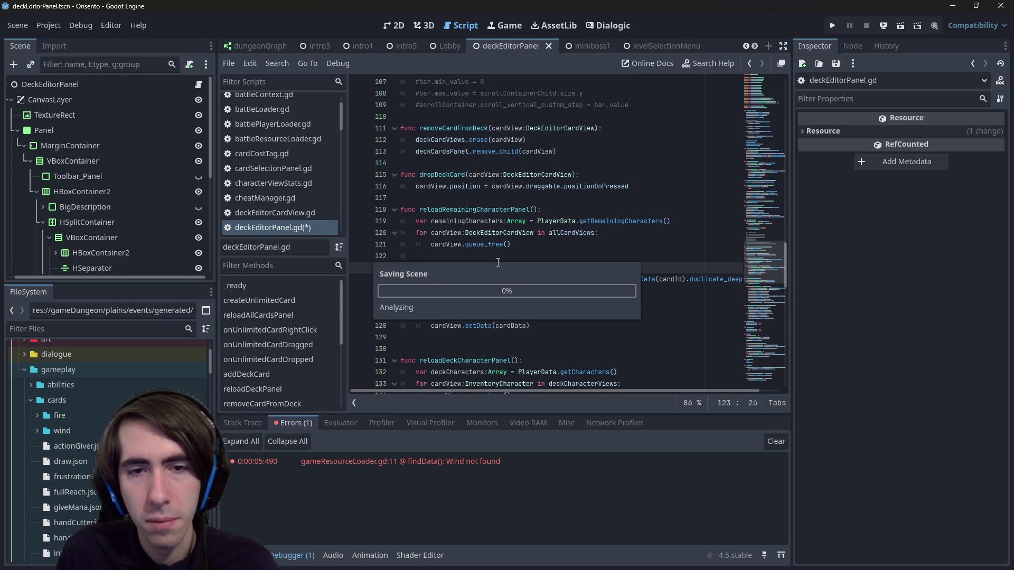
double_click(443, 268)
type("characterData:Dictionary in remainingCharacters:")
key("ctrl+s")
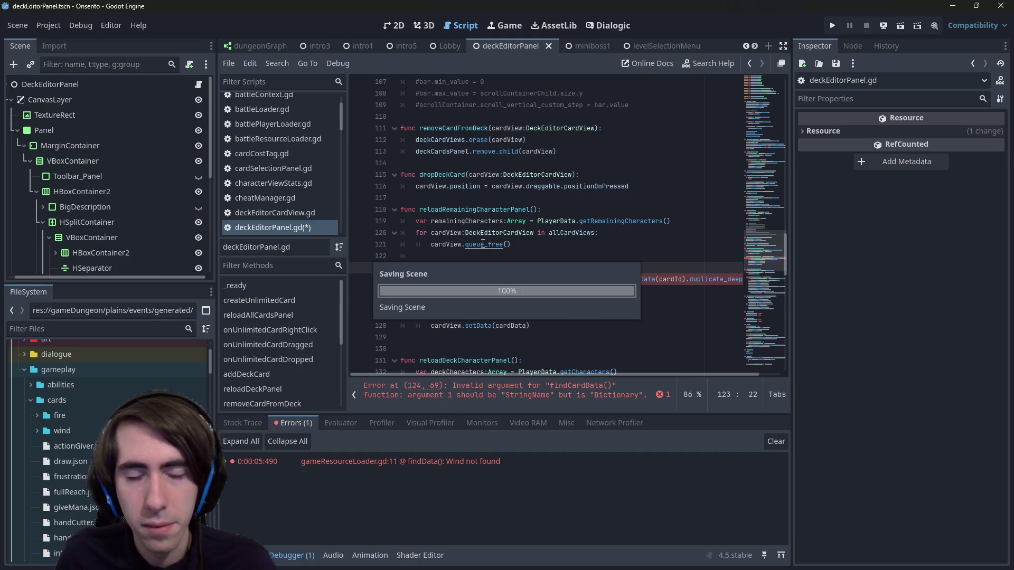
Step: Review the loop's cardData line and the characterView code further down
left_click_drag(432, 281, 367, 295)
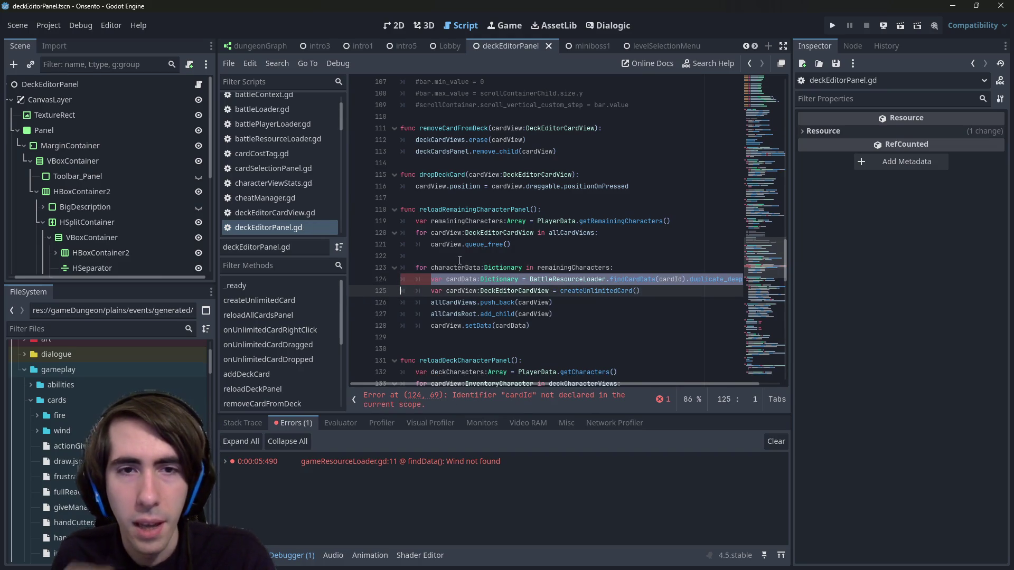
scroll(481, 252, "up", 9)
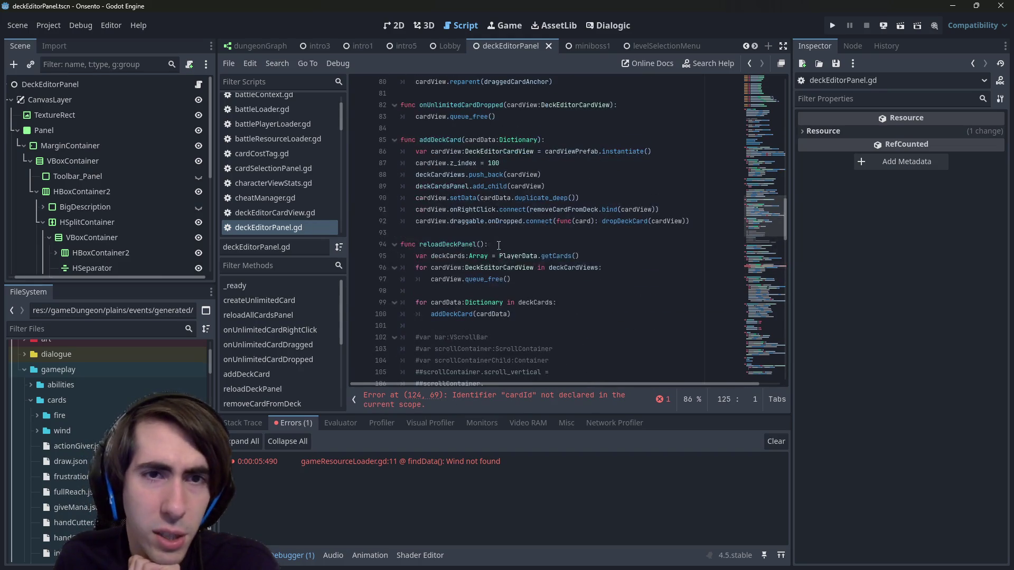
scroll(482, 248, "down", 5)
scroll(487, 248, "down", 7)
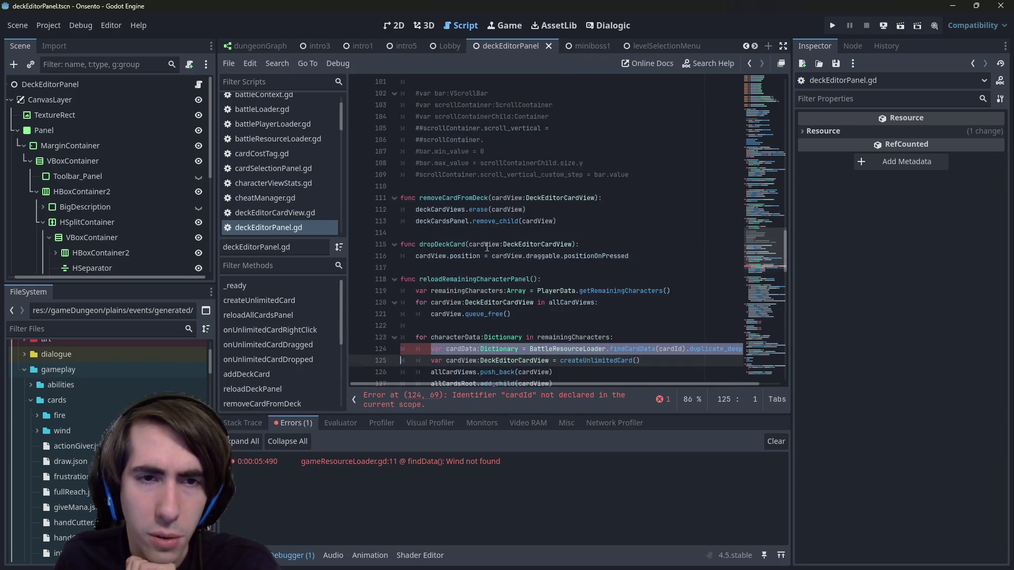
scroll(487, 247, "down", 2)
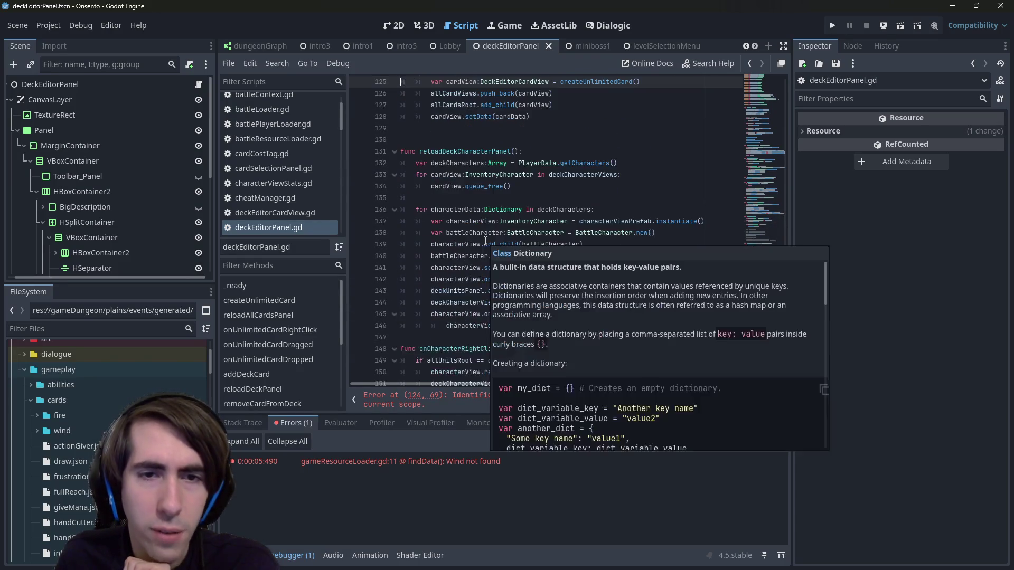
double_click(473, 258)
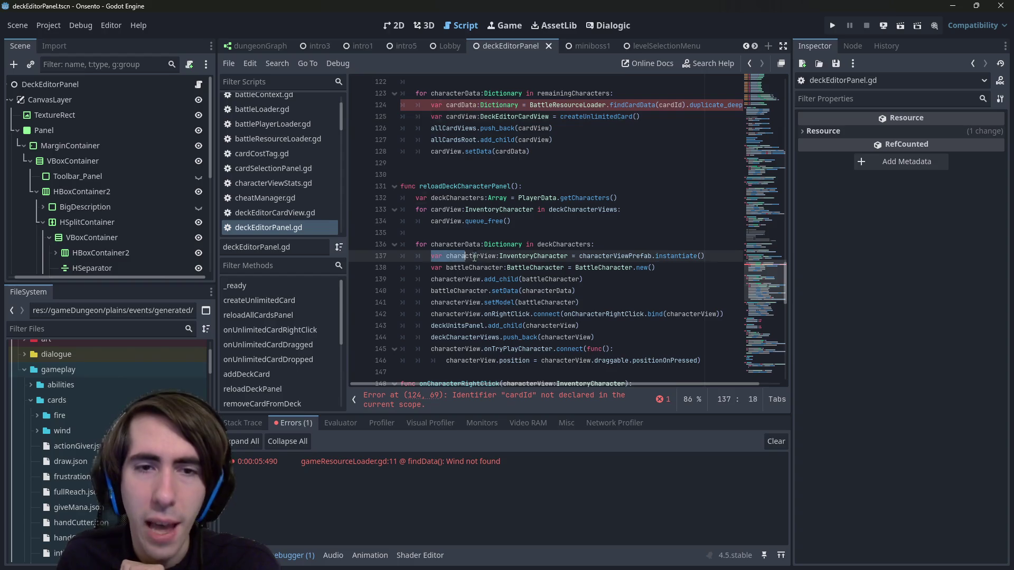
scroll(491, 253, "up", 3)
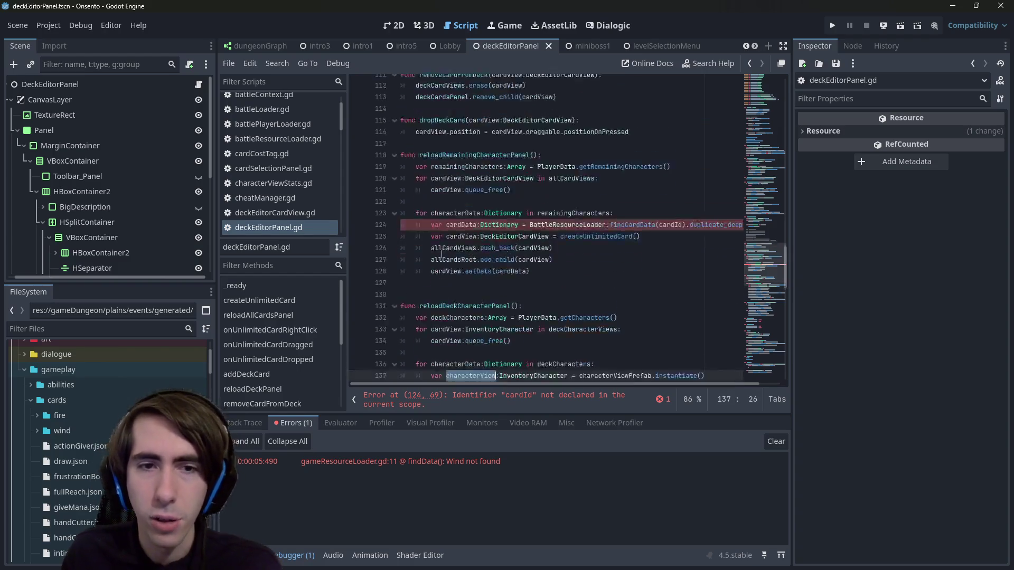
Step: Open blank lines below dropDeckCard for a new function
left_click(430, 128)
key("Return")
key("Return")
key("Up")
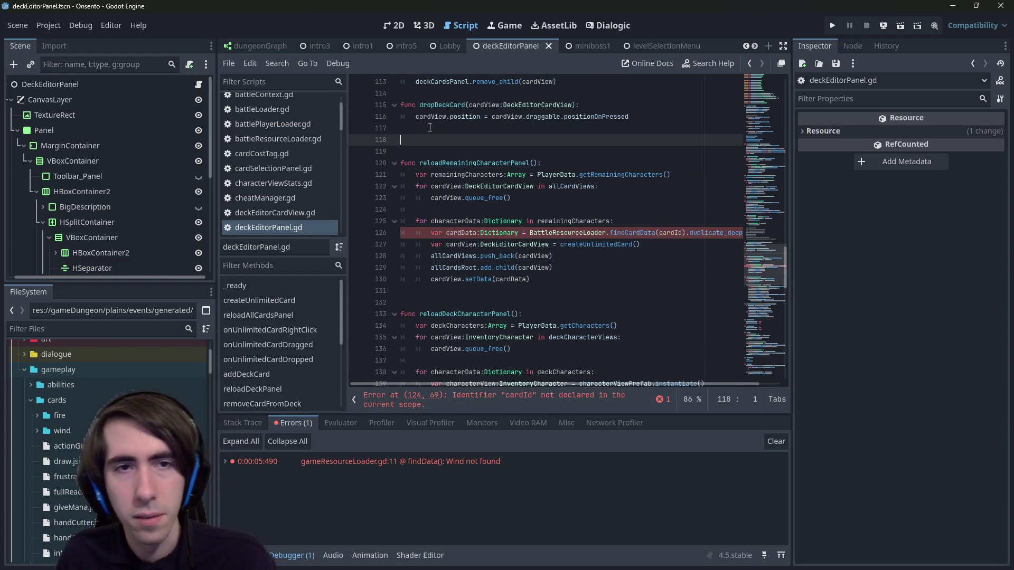
Step: Declare an empty func createCharacterView() -> InventoryCharacter: and save the script
type("func c")
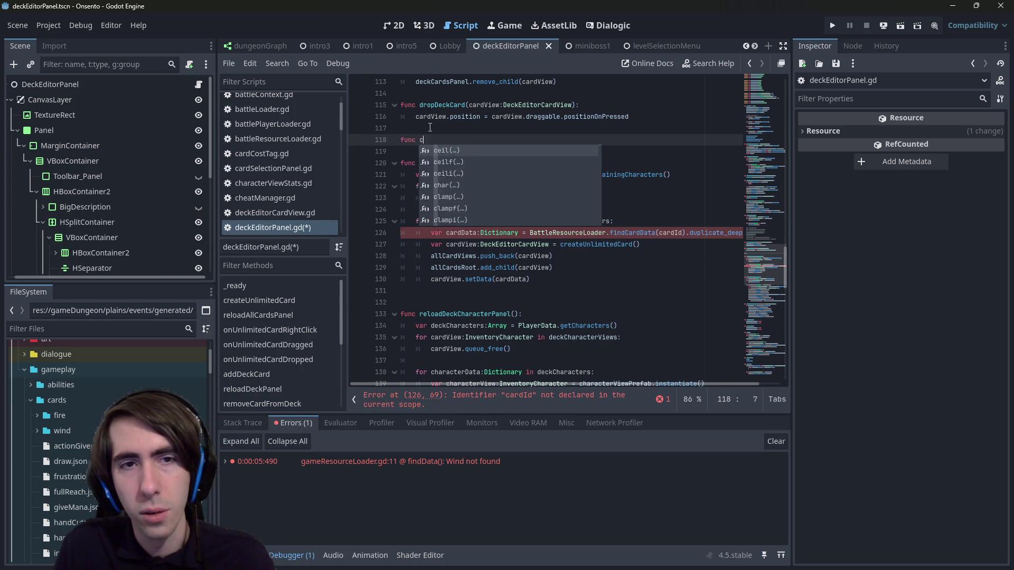
type("reateCharacterView() -> ")
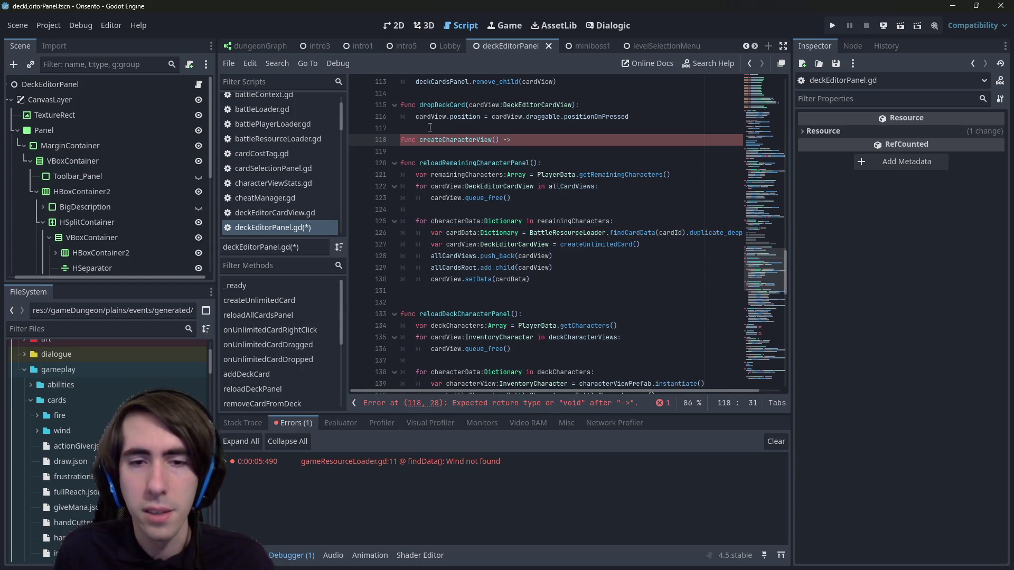
type("InventorytCh")
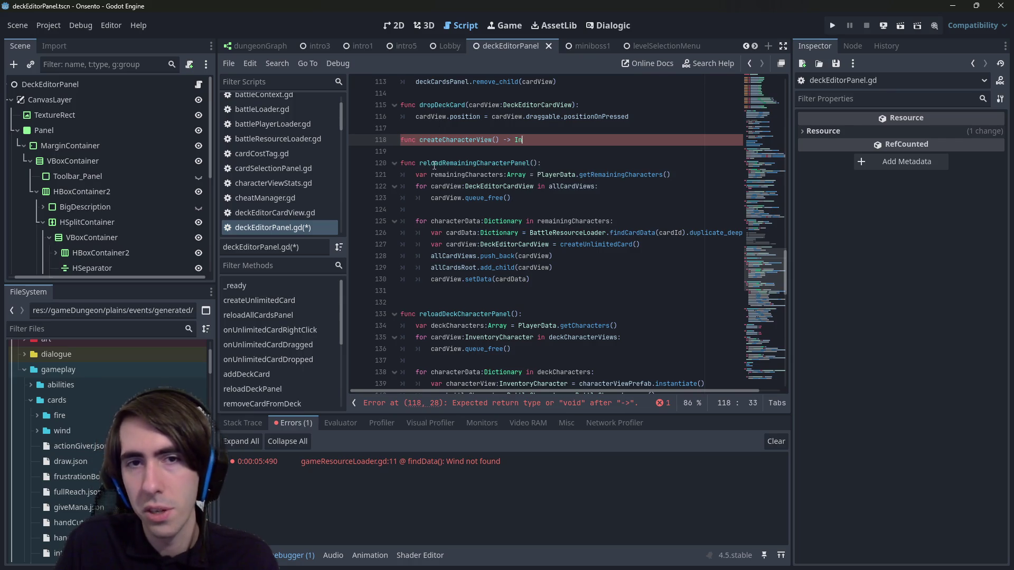
key("BackSpace")
key("BackSpace")
key("BackSpace")
type("Character")
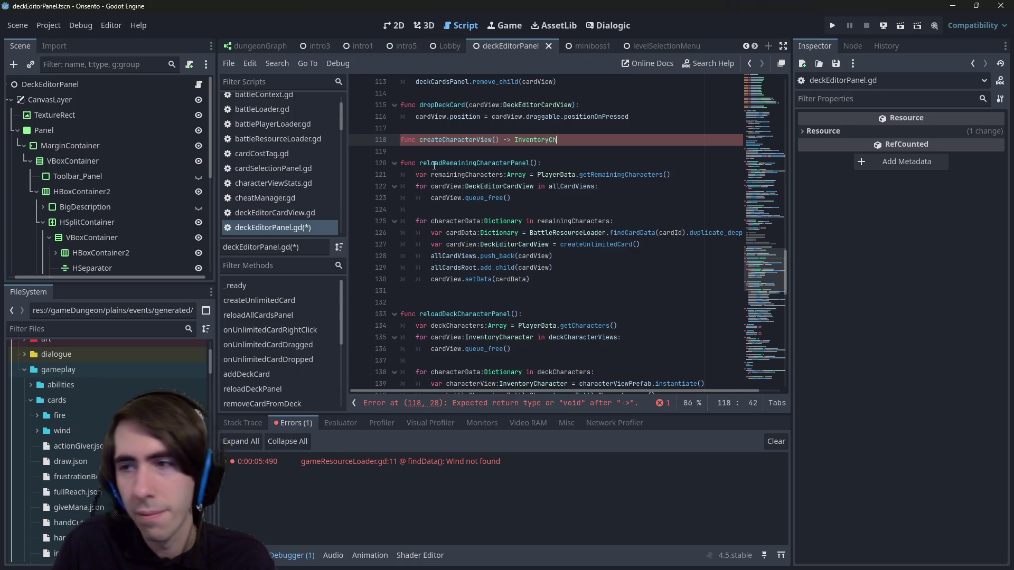
type(":")
key("Return")
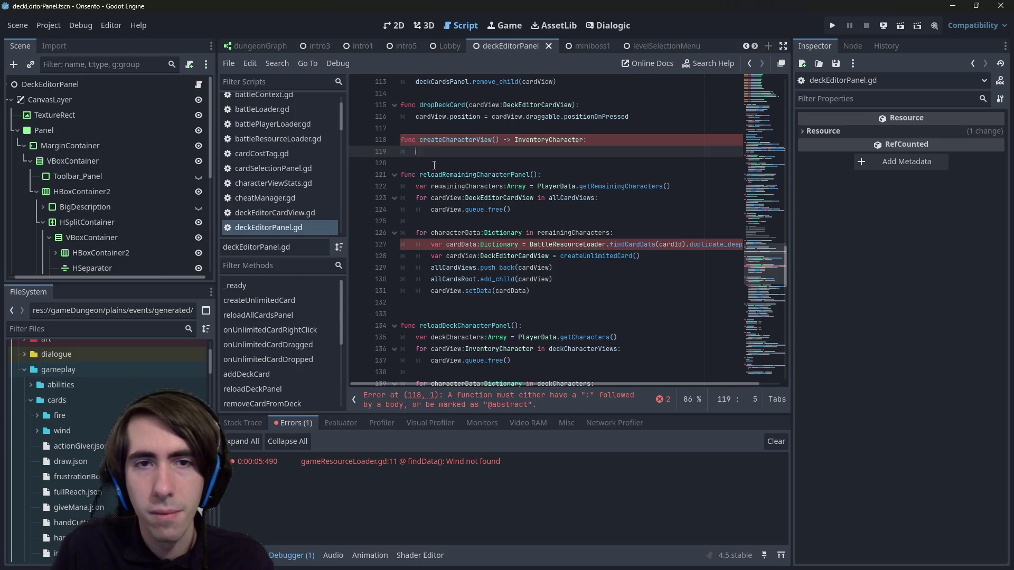
key("ctrl+s")
scroll(434, 165, "down", 1)
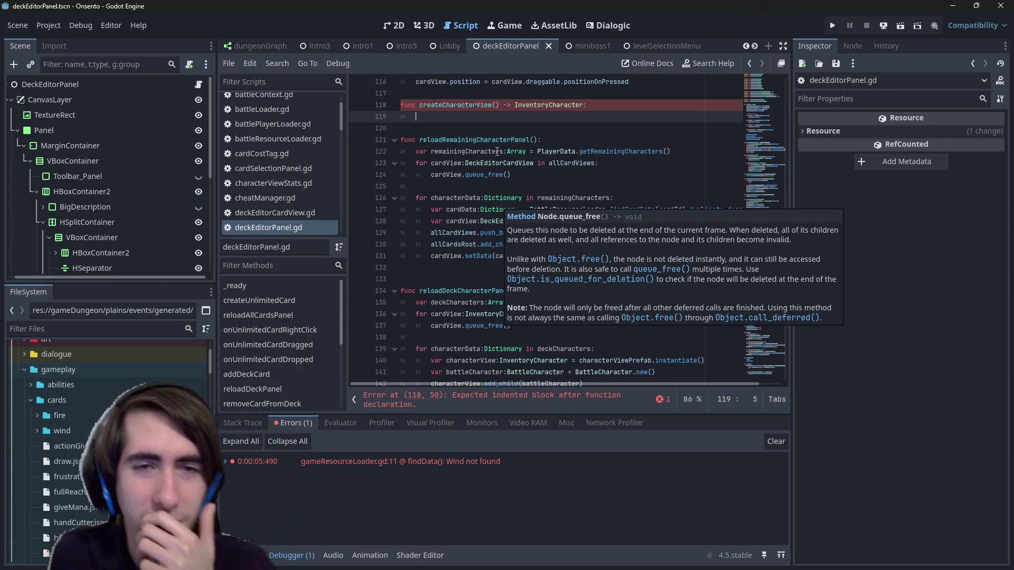
scroll(491, 248, "down", 1)
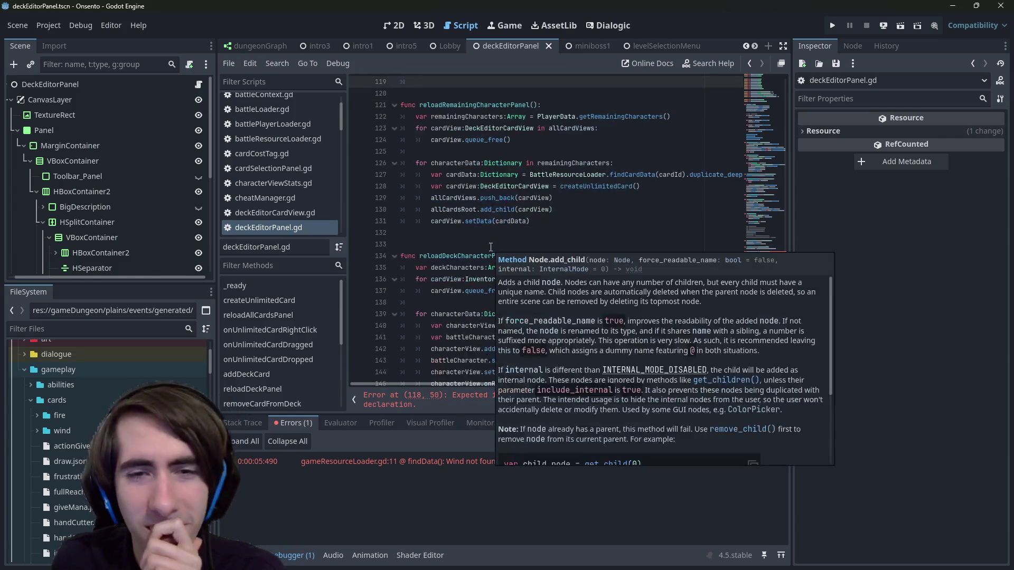
scroll(523, 211, "up", 2)
scroll(534, 225, "down", 1)
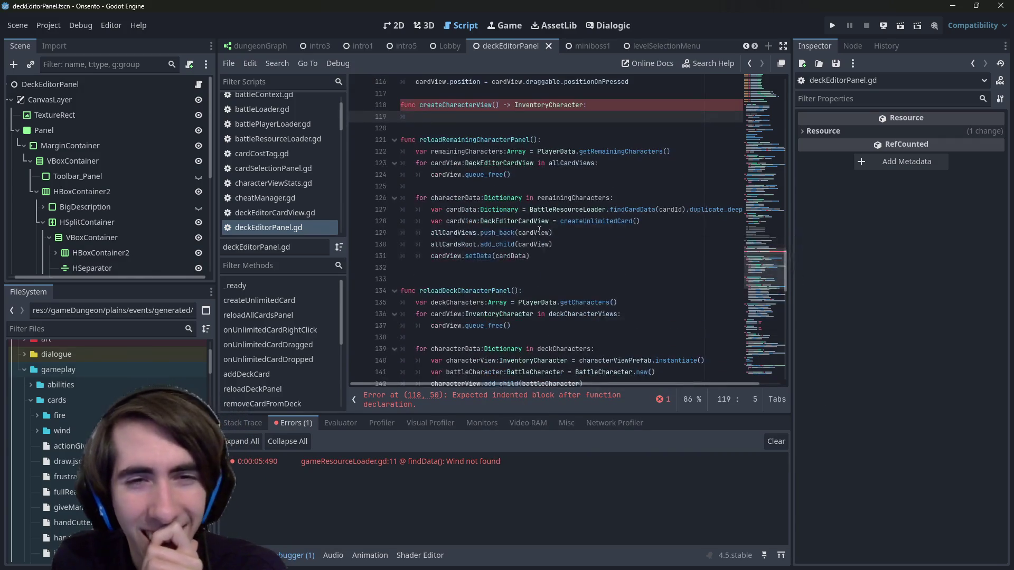
left_click_drag(555, 244, 228, 212)
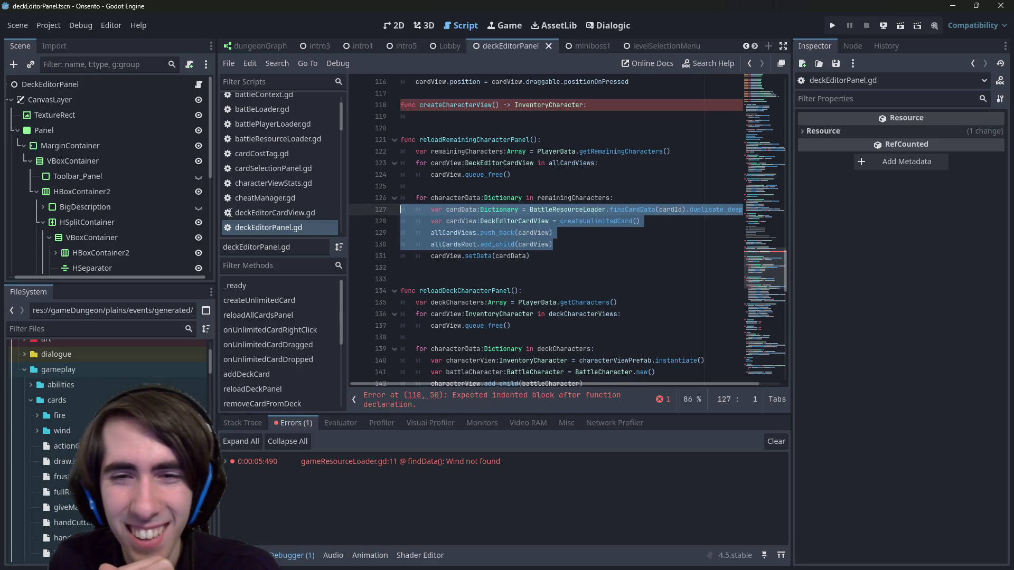
double_click(565, 221)
scroll(515, 222, "down", 2)
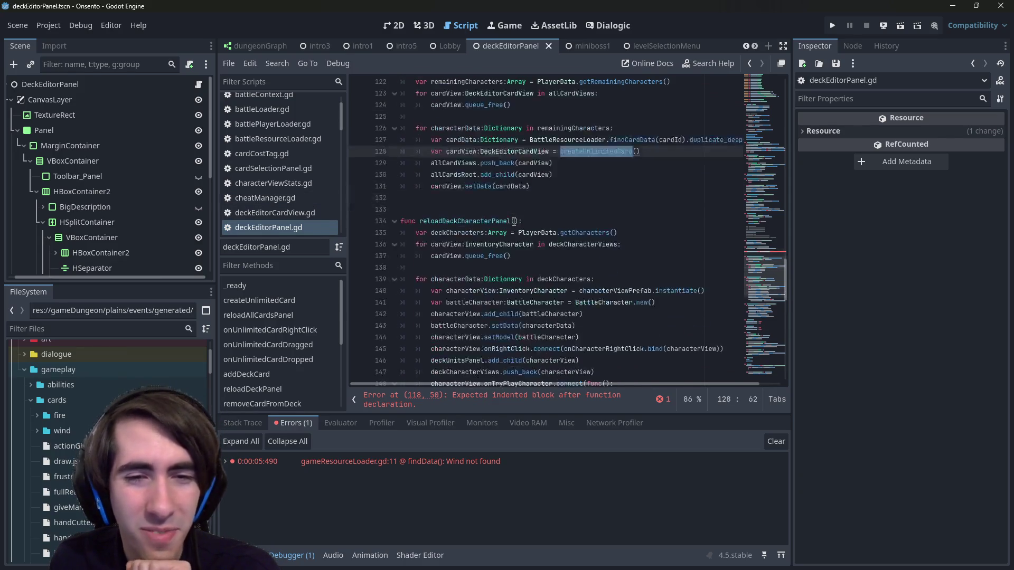
scroll(514, 222, "down", 2)
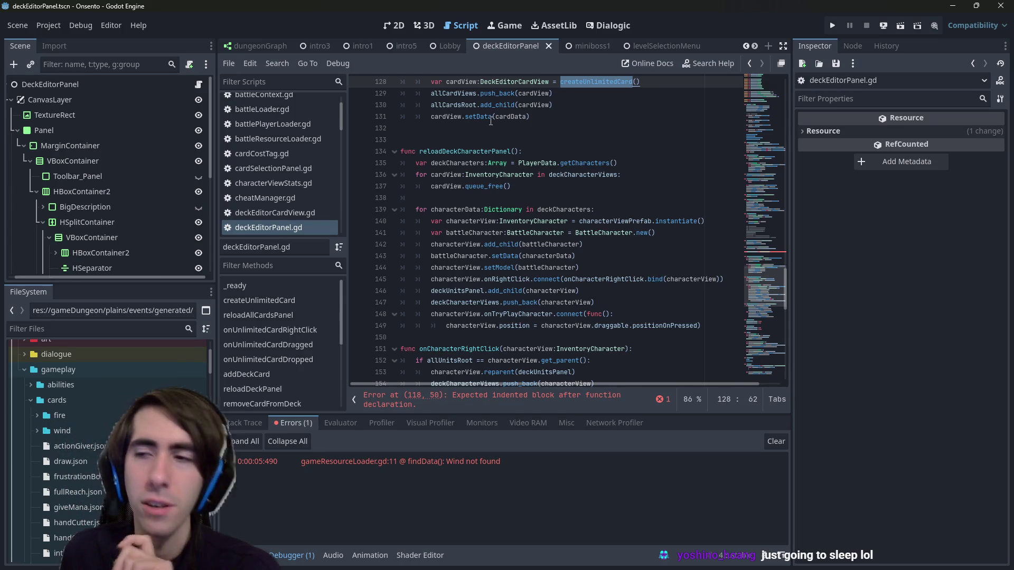
mouse_move(507, 117)
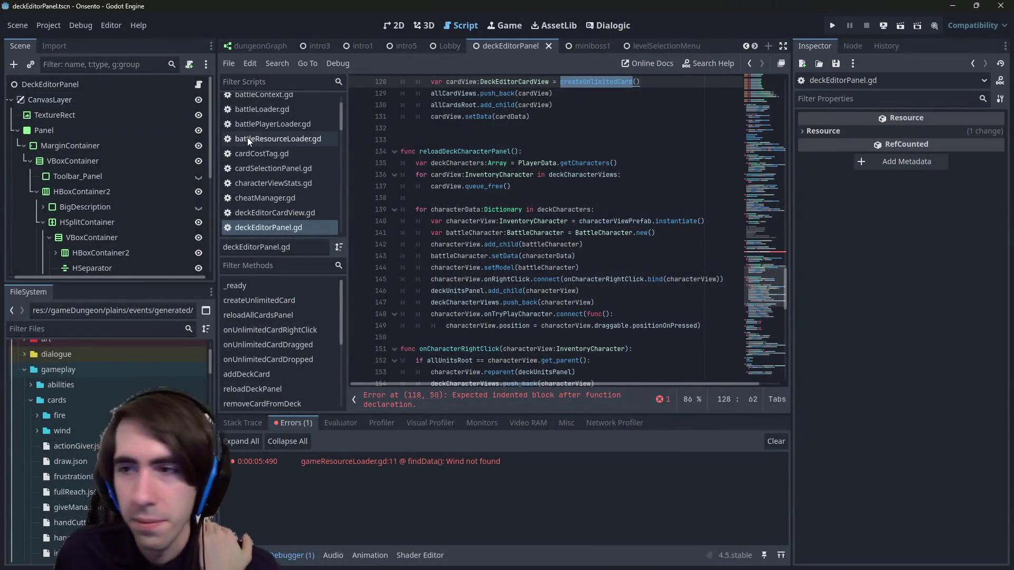
scroll(513, 172, "up", 2)
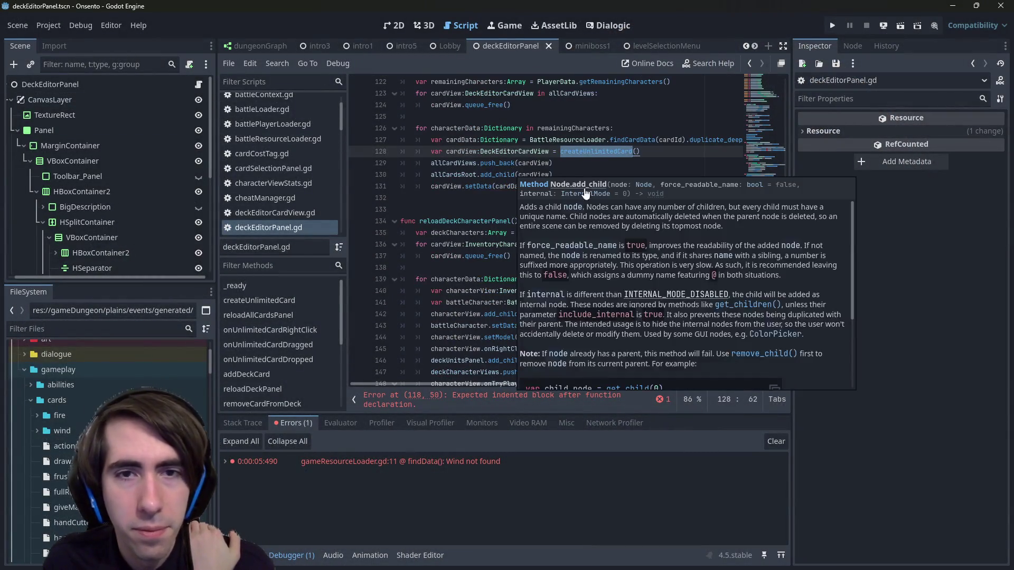
scroll(490, 273, "down", 2)
double_click(453, 151)
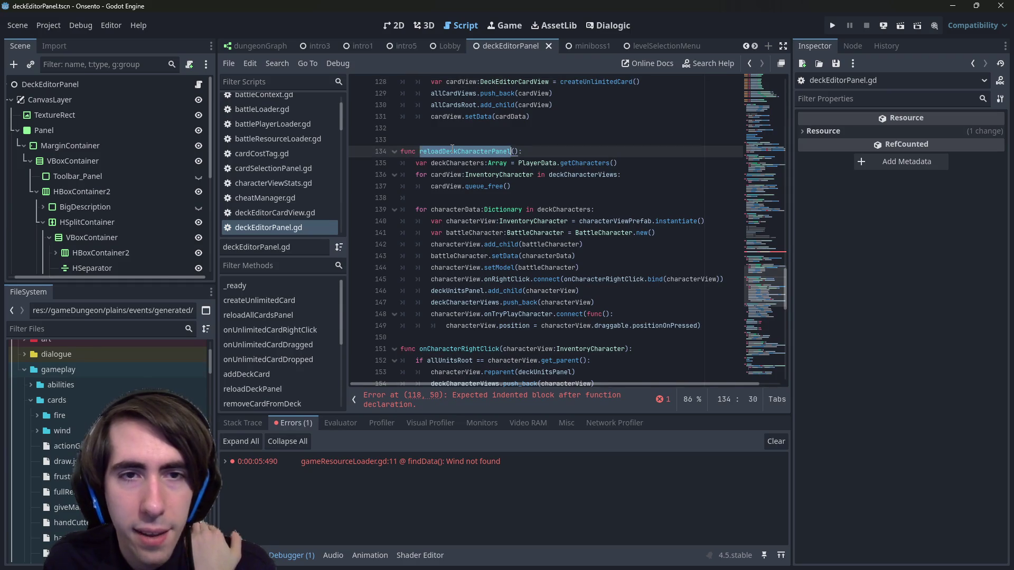
scroll(457, 180, "up", 6)
scroll(455, 200, "down", 4)
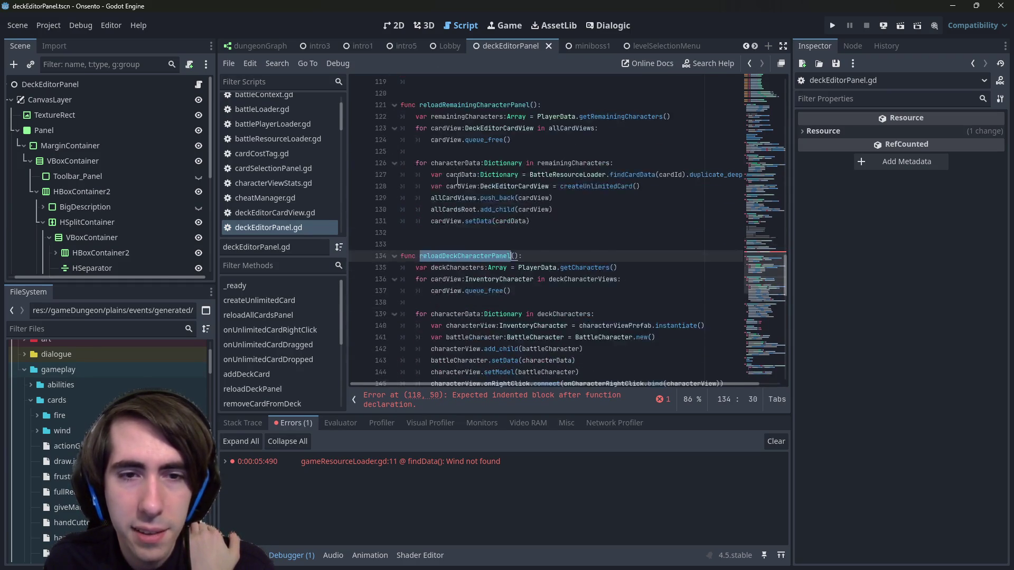
scroll(454, 207, "down", 2)
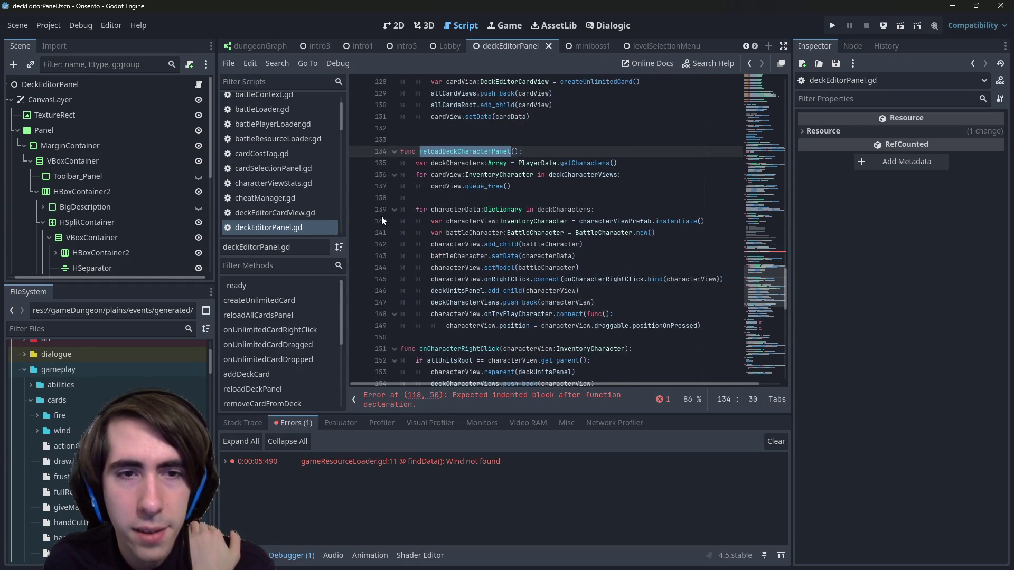
Step: Copy the character setup lines out of reloadDeckCharacterPanel's loop and remove them
mouse_move(396, 221)
left_mouse_down()
mouse_move(403, 153)
mouse_move(406, 222)
mouse_move(600, 242)
mouse_move(622, 265)
mouse_move(761, 280)
left_mouse_up()
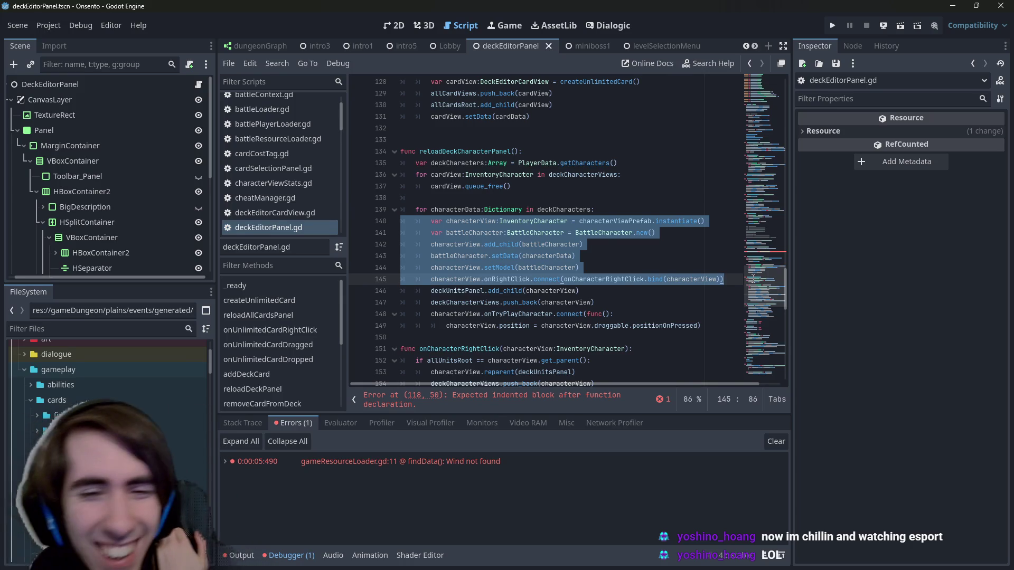
key("shift+Down")
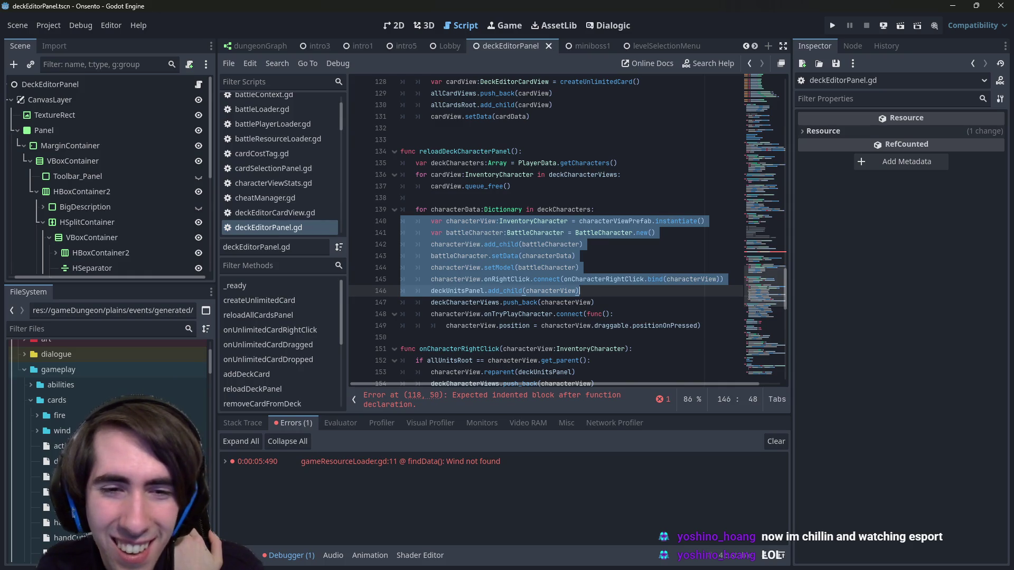
key("shift+Up")
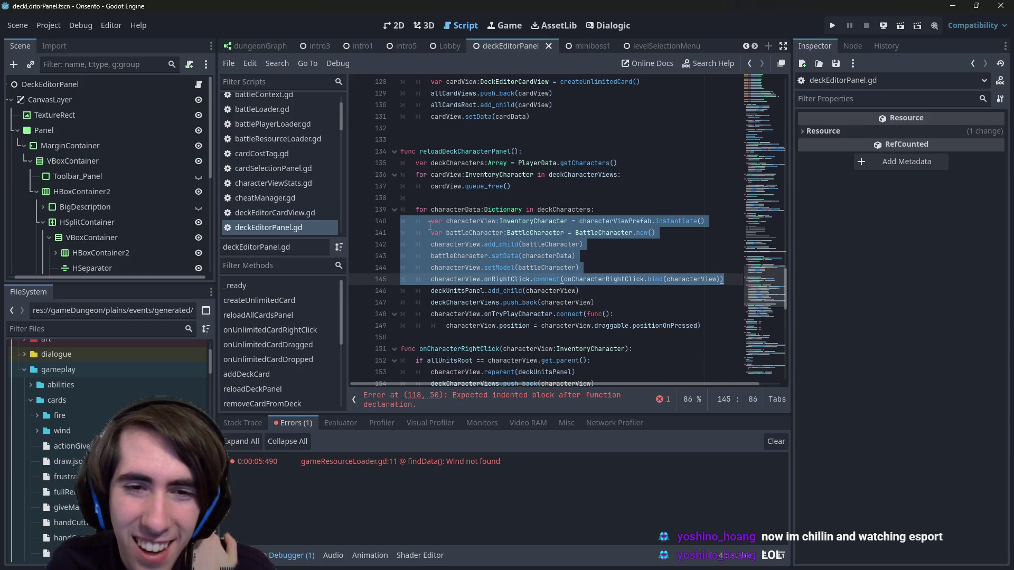
right_click(485, 245)
left_click(529, 318)
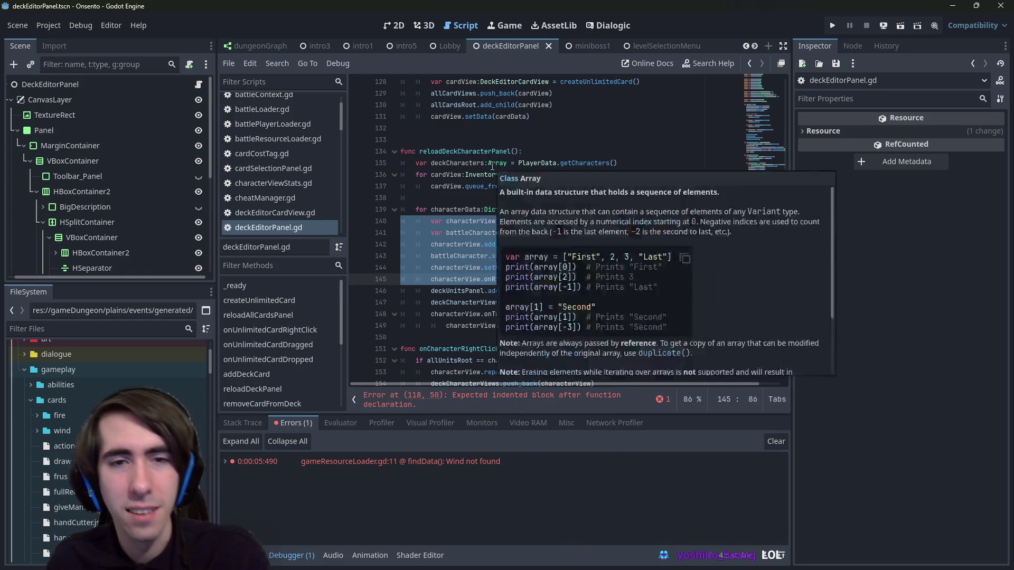
key("BackSpace")
Step: Paste the setup lines into createCharacterView, dedent them, and add return characterView
left_click(484, 151)
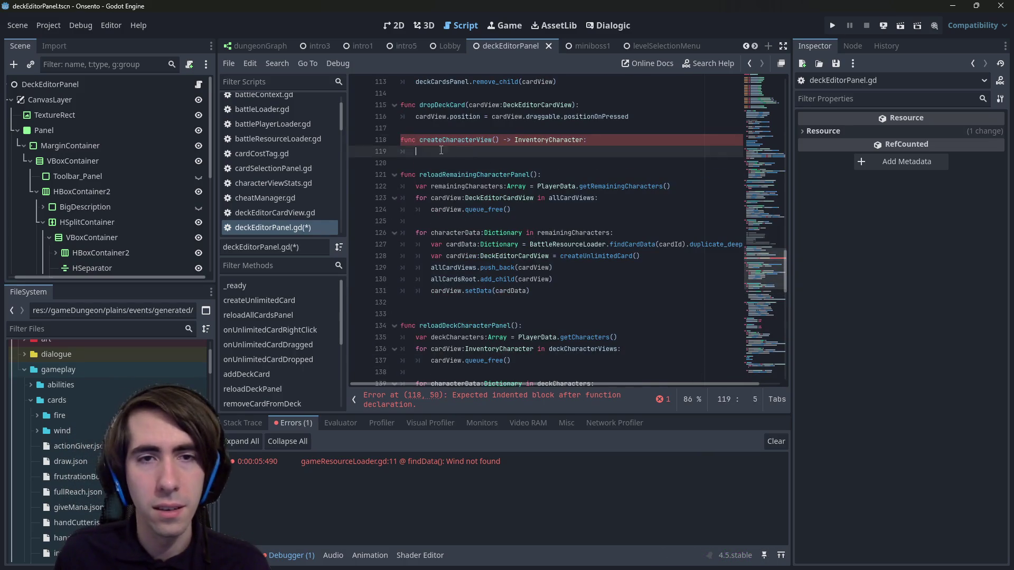
key("ctrl+v")
double_click(484, 151)
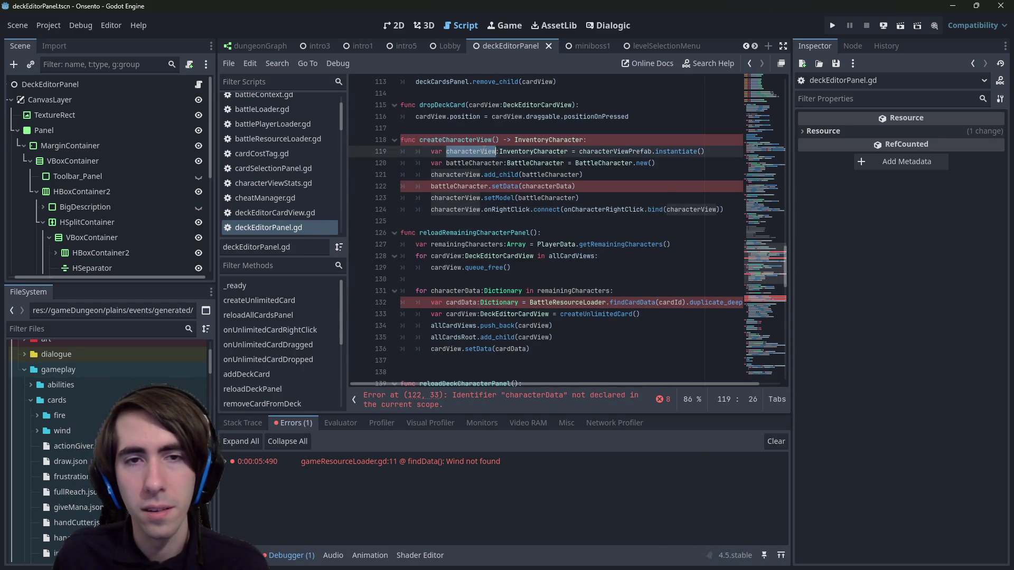
left_click_drag(710, 211, 407, 151)
key("shift+Tab")
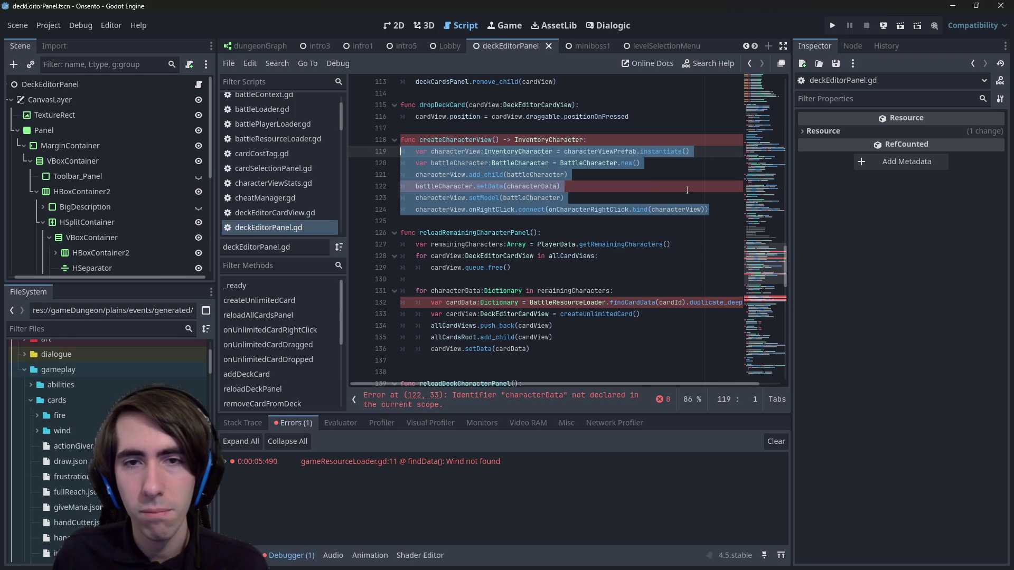
left_click(718, 209)
key("Return")
type("return characterView")
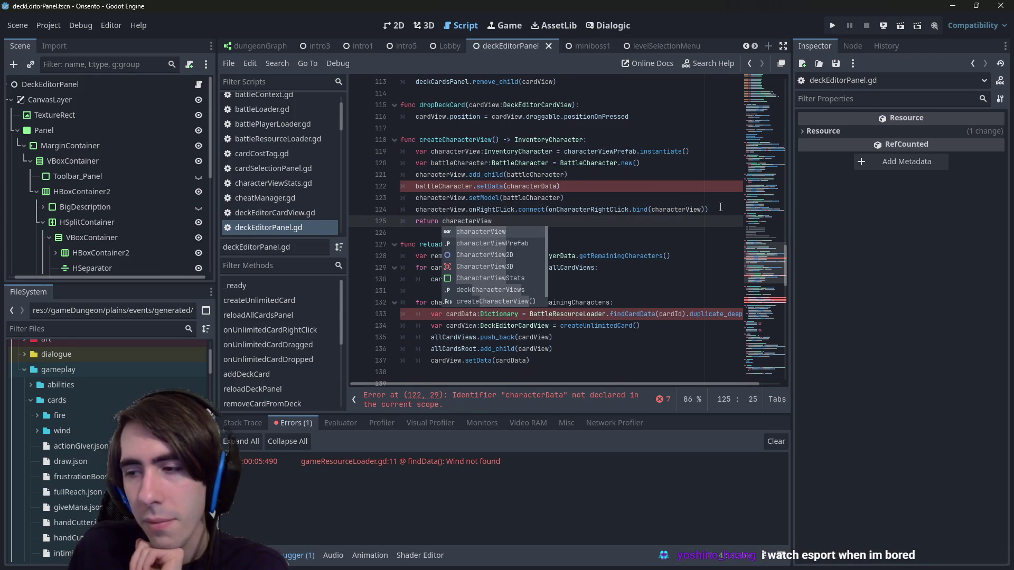
Step: Give createCharacterView a characterData:Dictionary parameter
double_click(464, 187)
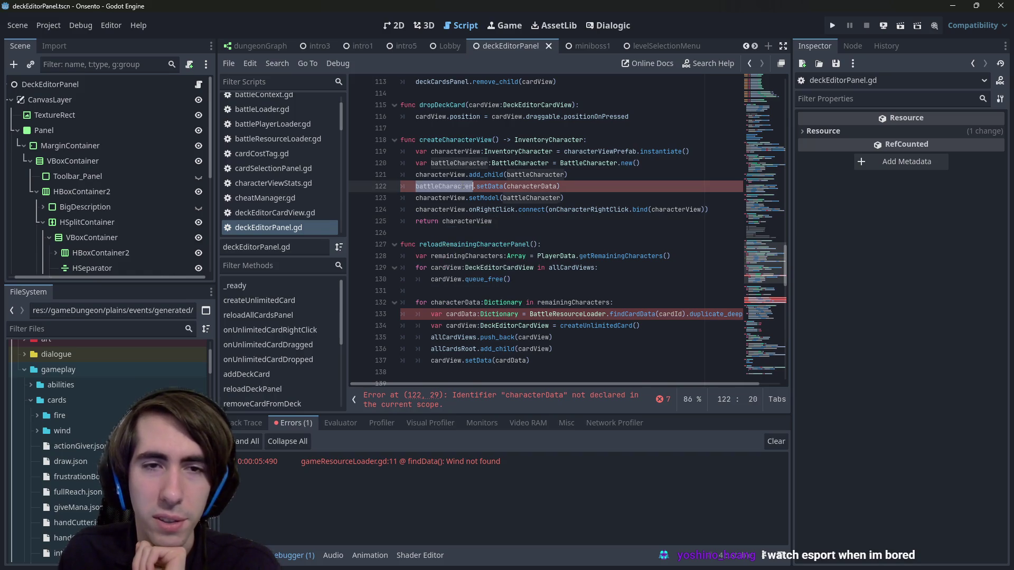
double_click(555, 187)
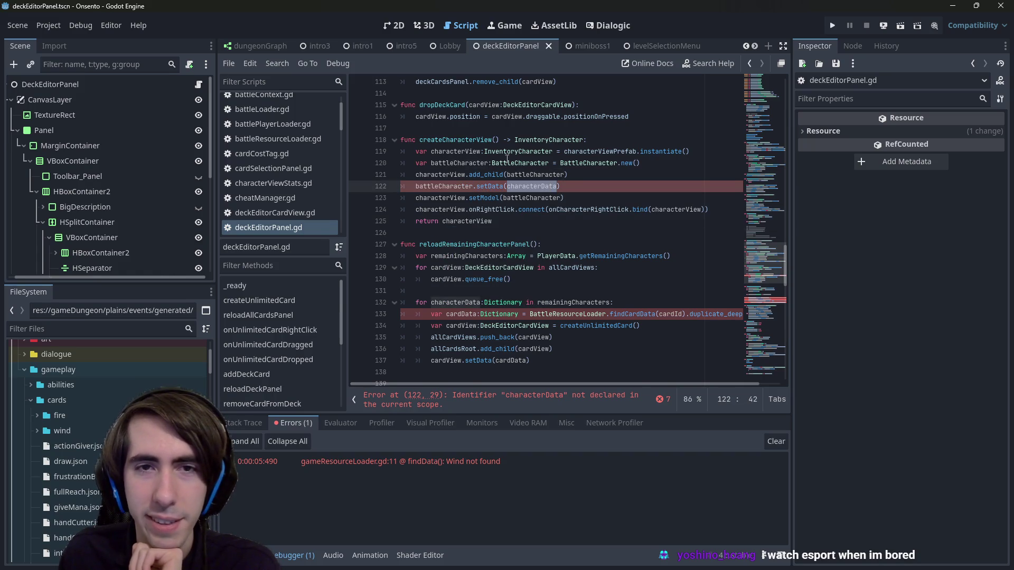
left_click(496, 139)
type("characterData:Dictionary")
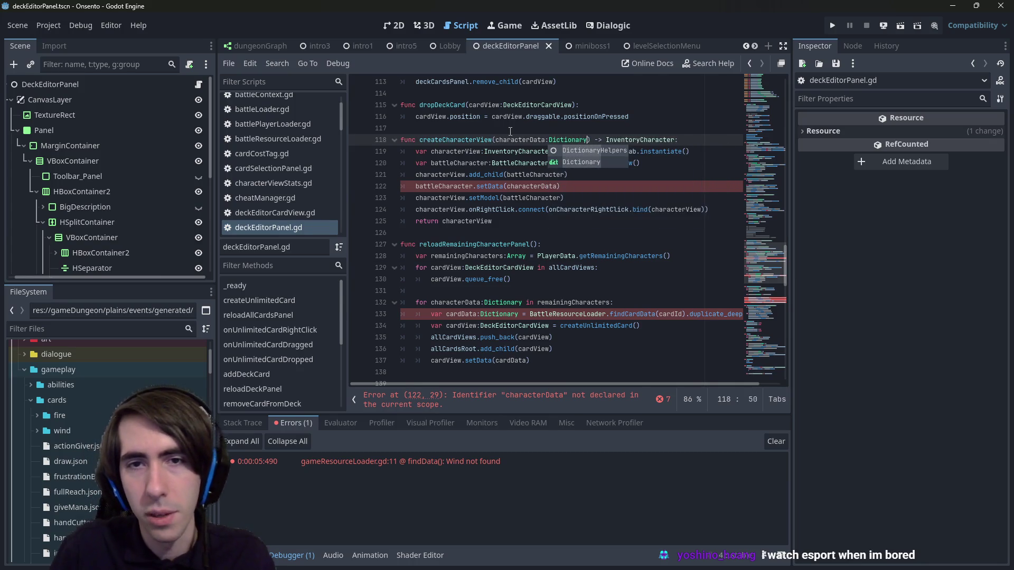
double_click(469, 139)
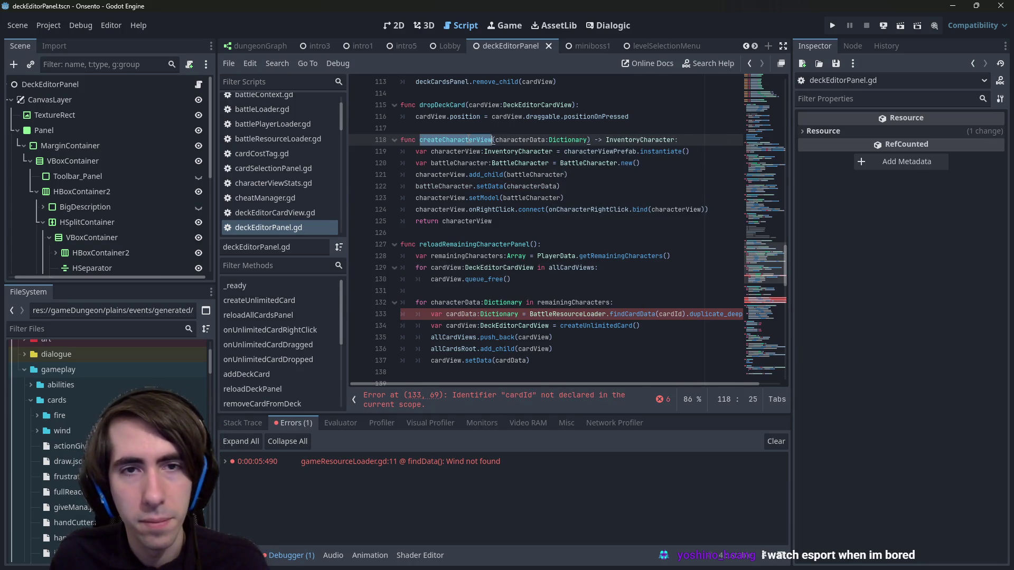
scroll(475, 211, "down", 6)
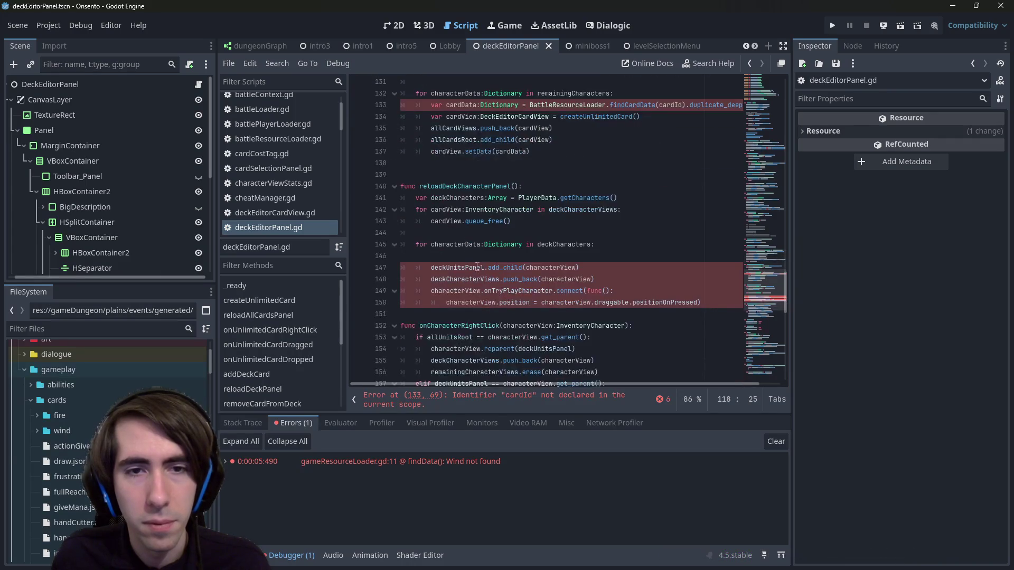
Step: Write var characterView:InventoryCharacter = createCharacterView() on the deck loop's empty line and save
left_click(509, 256)
key("ctrl+v")
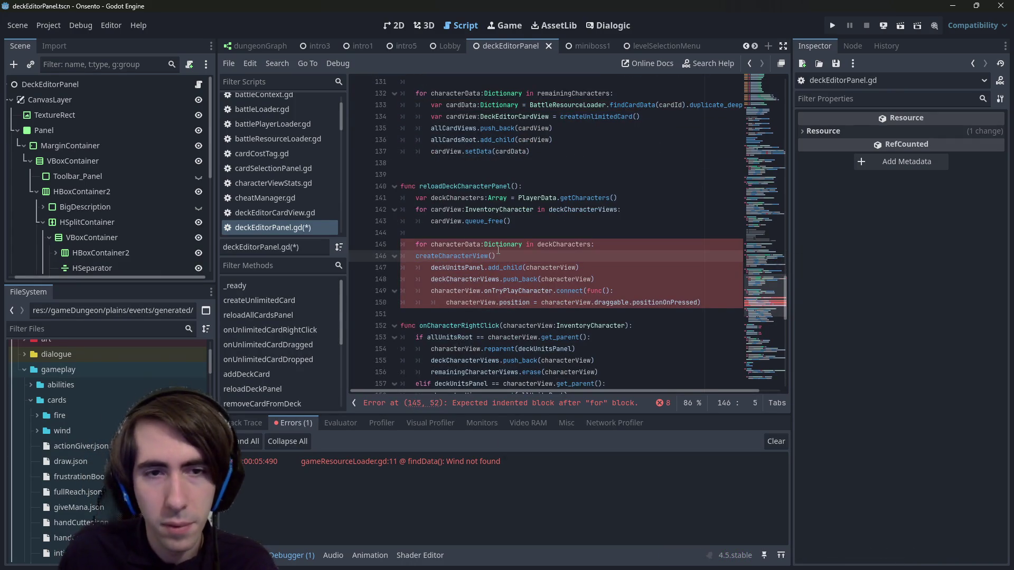
scroll(511, 142, "up", 1)
scroll(511, 148, "up", 6)
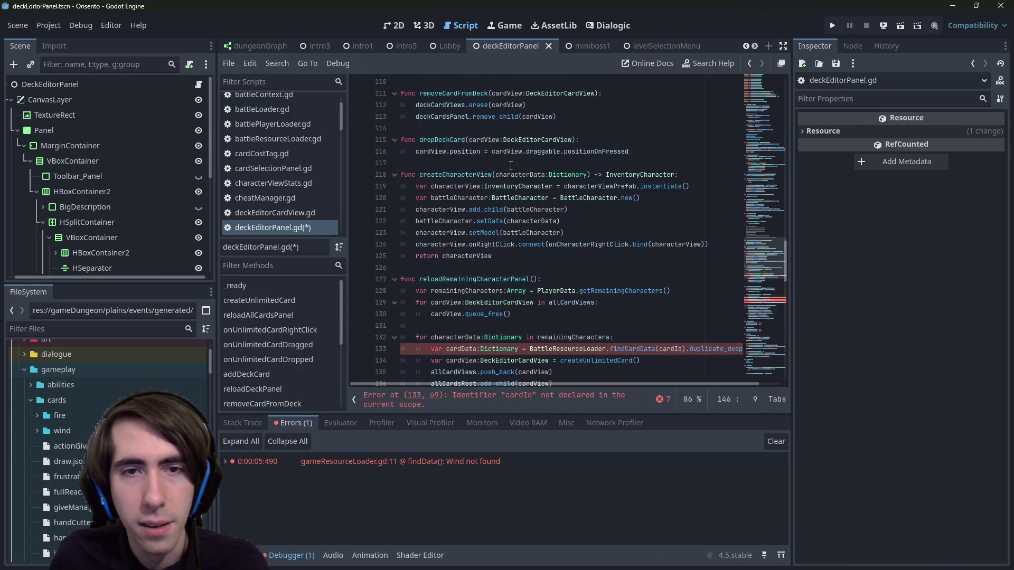
left_click_drag(417, 186, 553, 182)
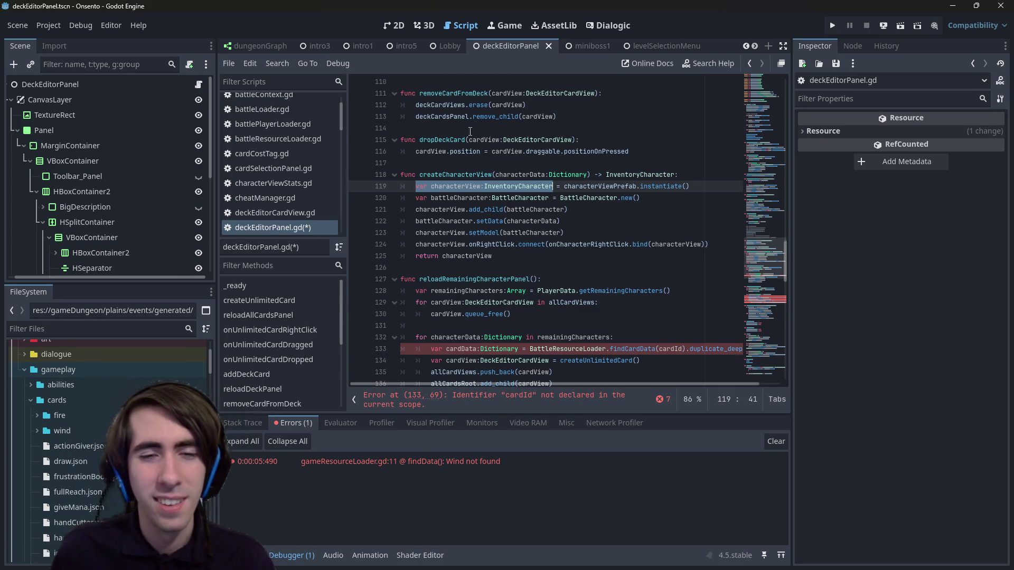
scroll(541, 152, "down", 3)
mouse_move(470, 133)
scroll(434, 302, "down", 2)
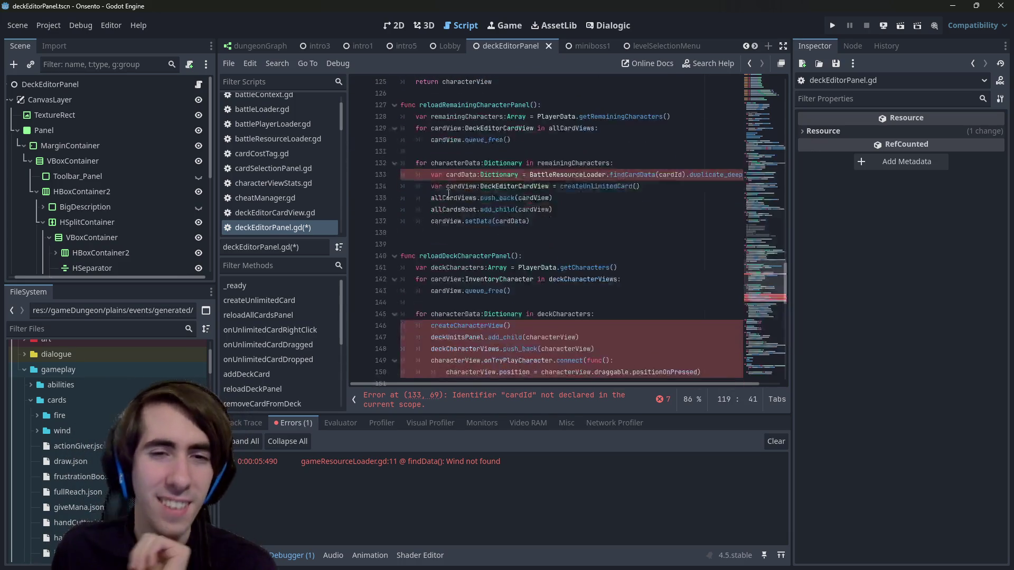
scroll(435, 301, "down", 1)
left_click(431, 291)
type("var characterView:InventoryCharacter =")
key("ctrl+s")
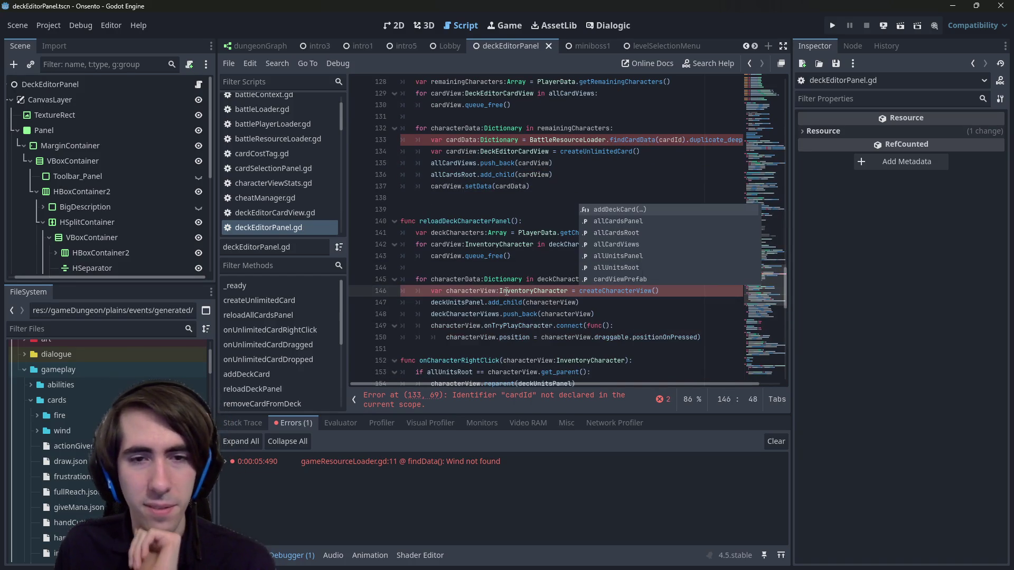
Step: Check characterView's occurrences and trace the reported error to the undeclared cardId on line 133
double_click(503, 291)
double_click(495, 290)
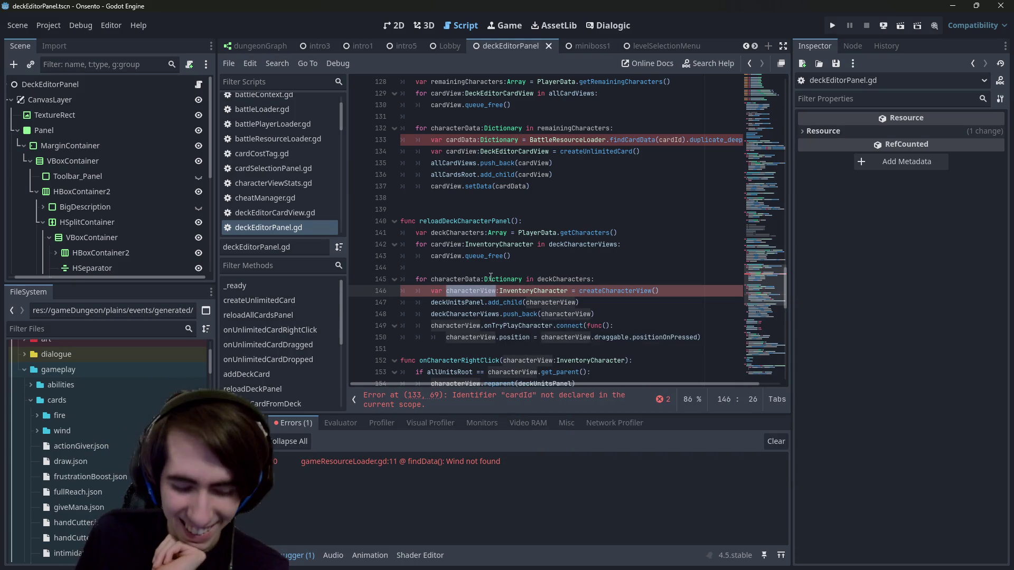
mouse_move(491, 277)
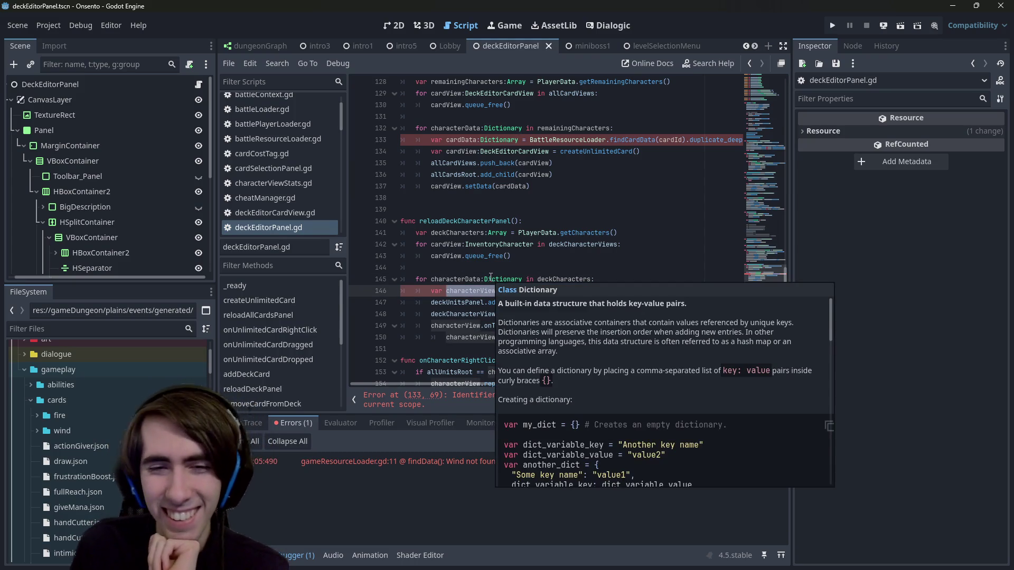
left_click(511, 395)
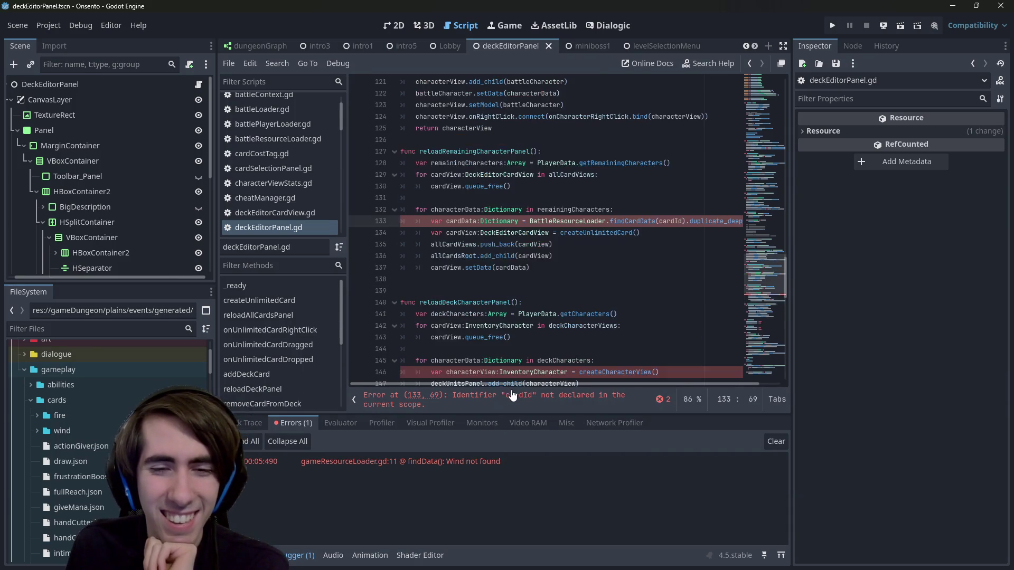
scroll(535, 340, "down", 3)
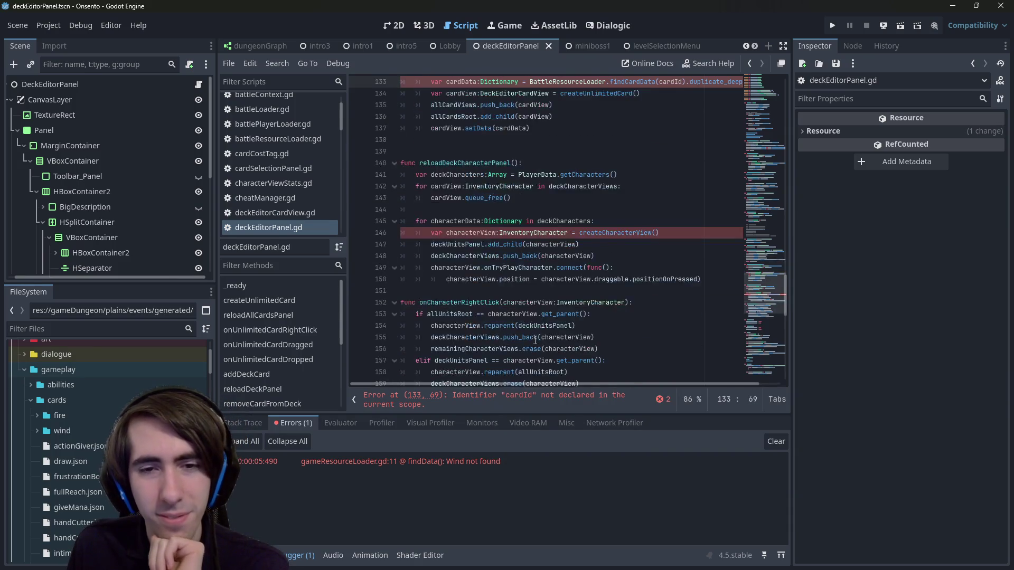
left_click(527, 404)
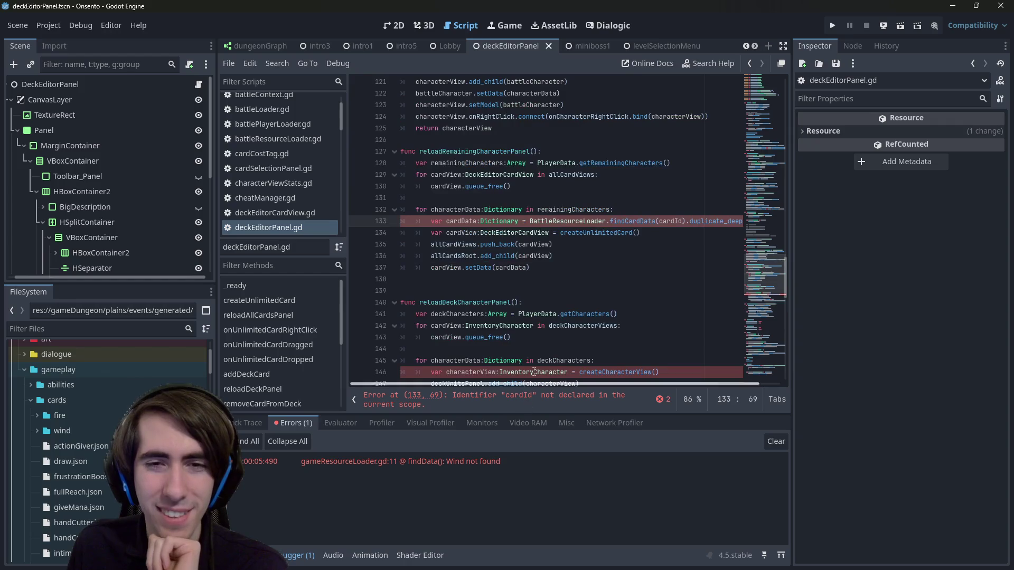
scroll(550, 313, "down", 3)
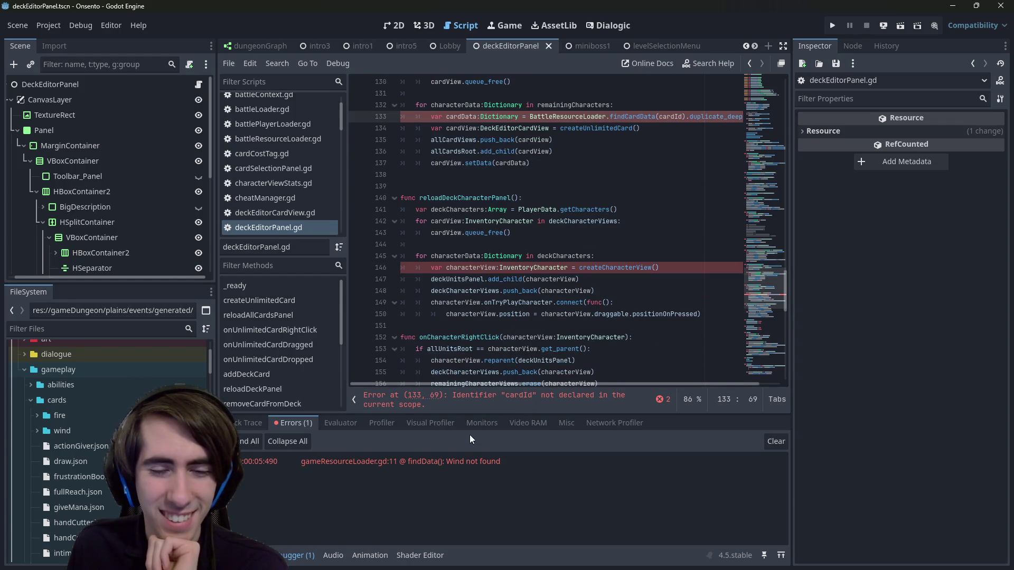
left_click(473, 404)
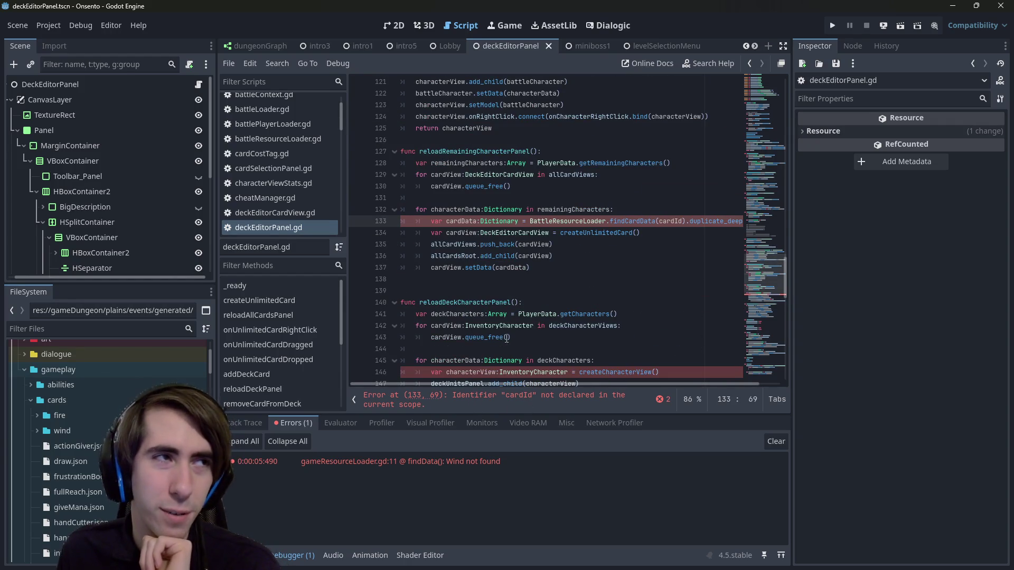
scroll(546, 327, "down", 3)
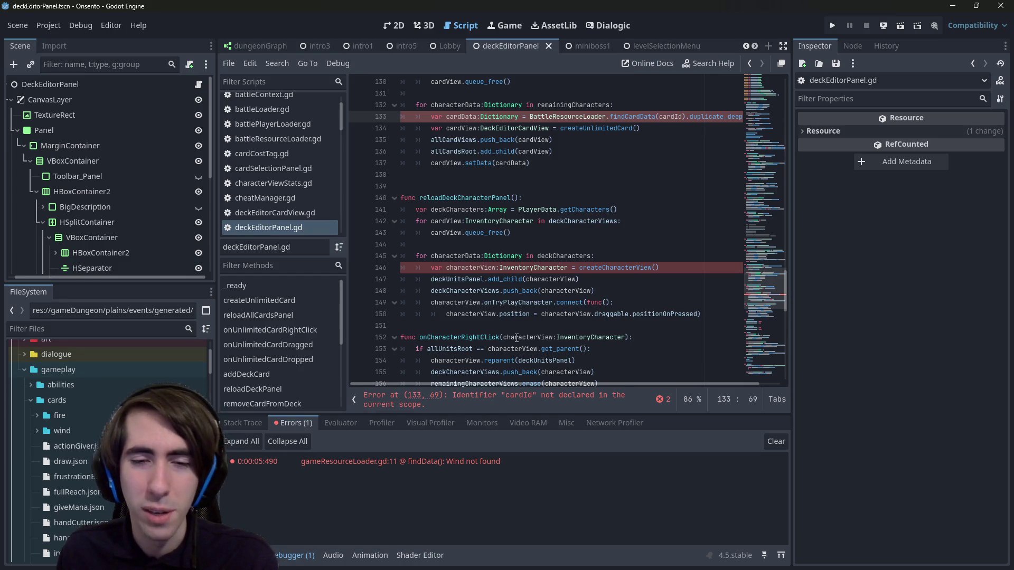
scroll(511, 370, "up", 3)
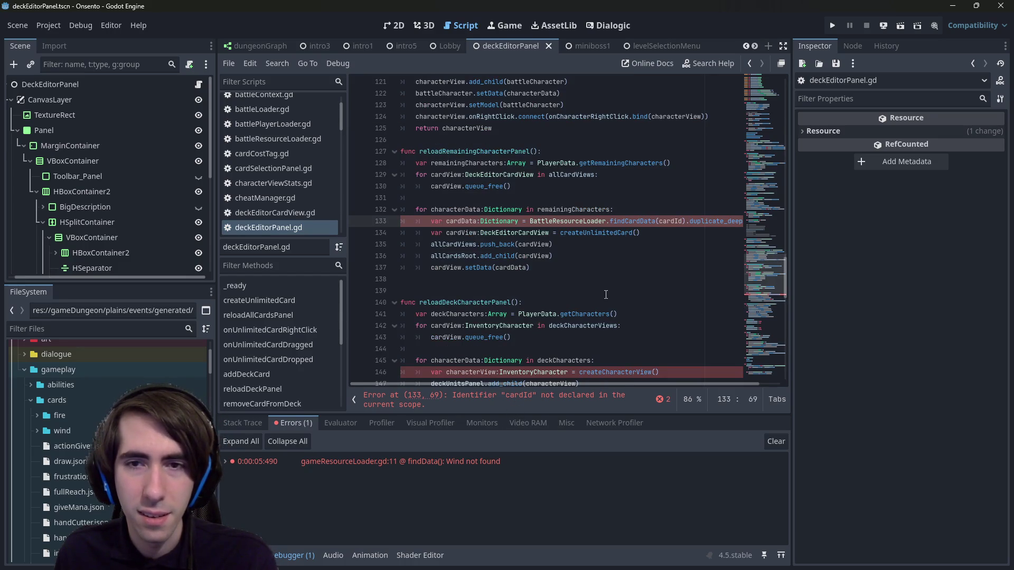
double_click(666, 221)
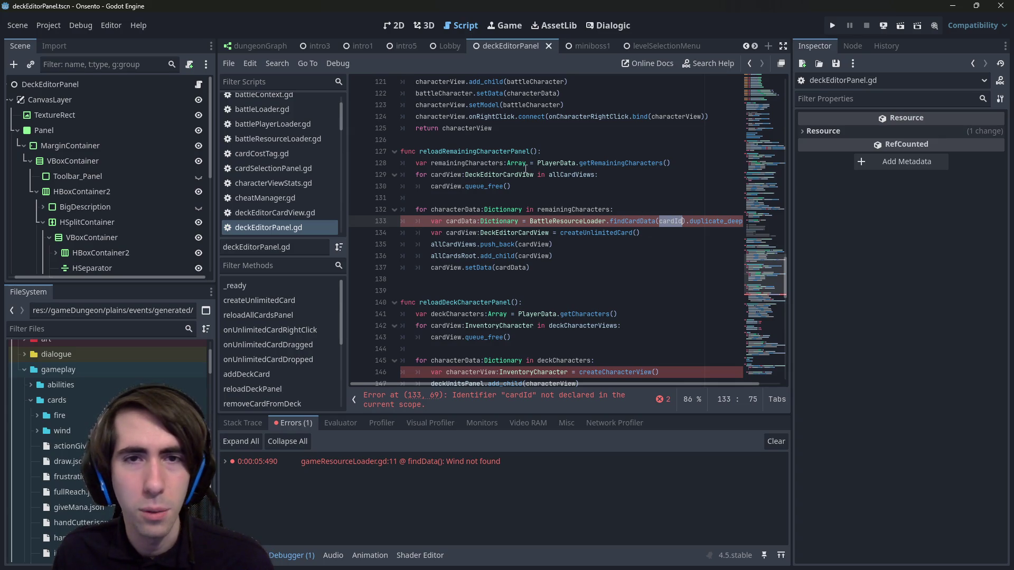
Step: Try deleting the characterView declaration on line 146, then restore it
left_click(579, 372)
key("shift+Home")
key("BackSpace")
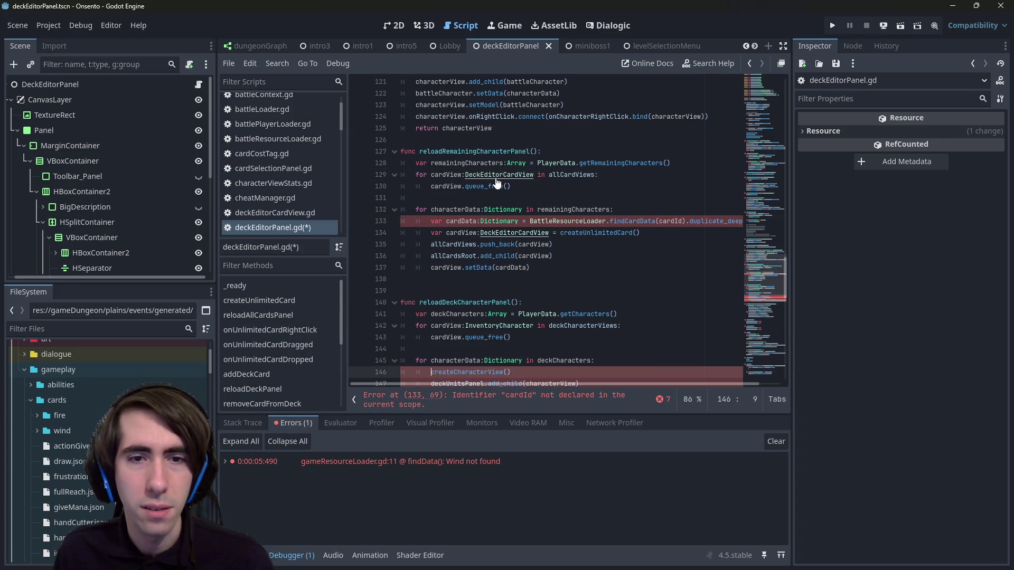
key("ctrl+z")
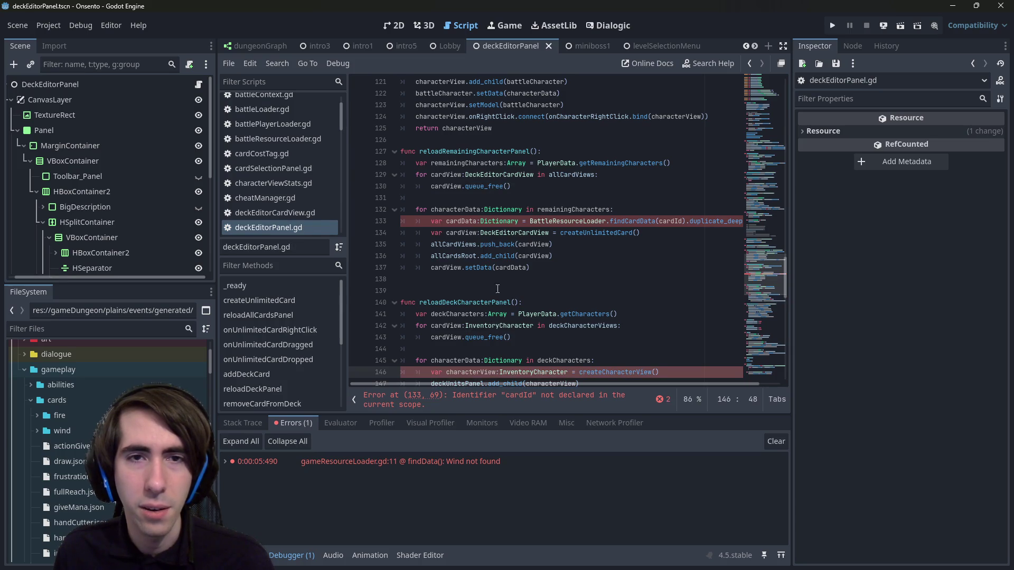
scroll(474, 158, "down", 3)
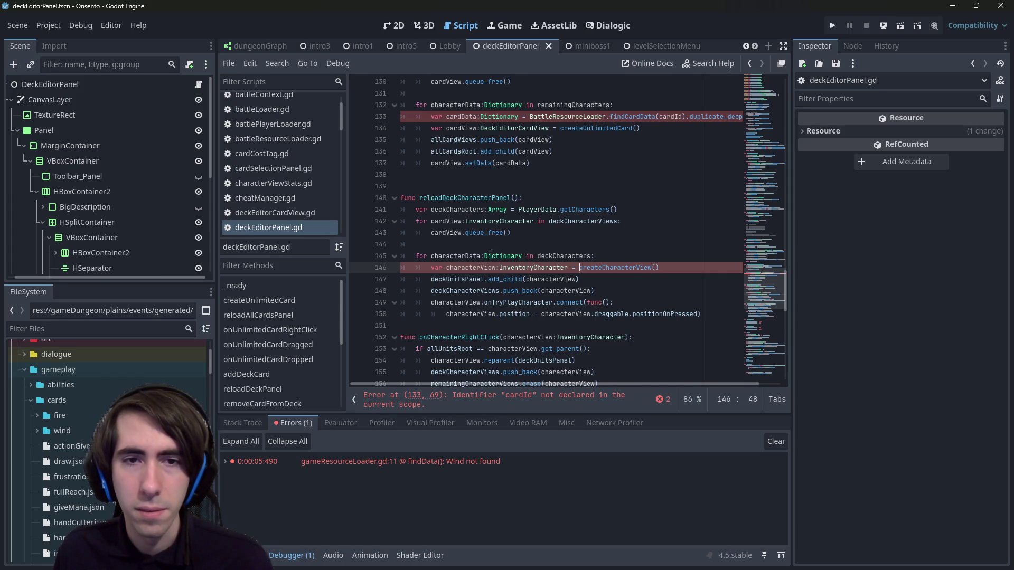
Step: Pass the characterData loop variable into the createCharacterView call on line 146
left_click(458, 255)
double_click(457, 255)
key("ctrl+c")
left_click(655, 268)
key("ctrl+v")
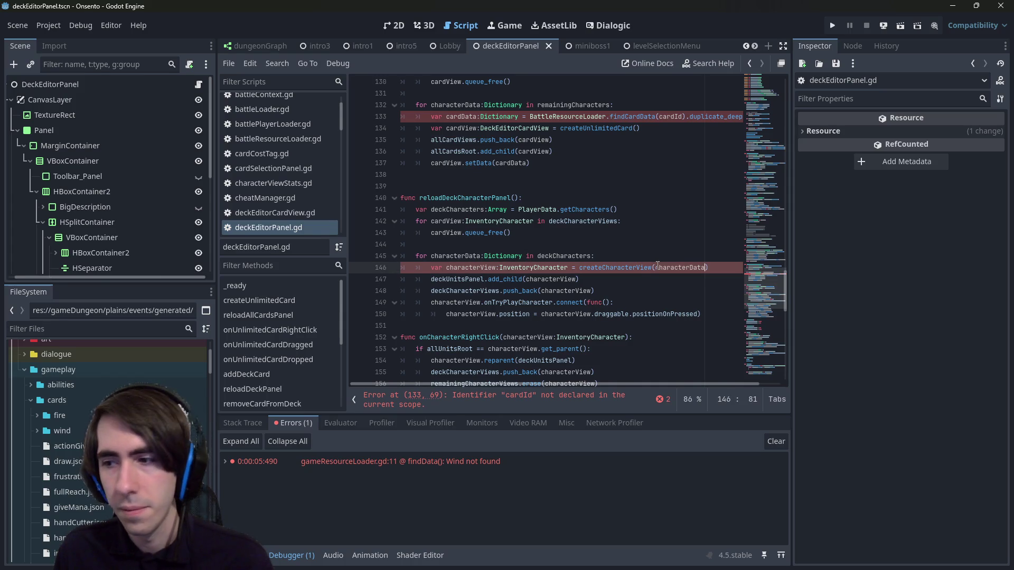
mouse_move(710, 267)
left_mouse_down()
mouse_move(373, 255)
mouse_move(337, 265)
left_mouse_up()
scroll(493, 250, "up", 1)
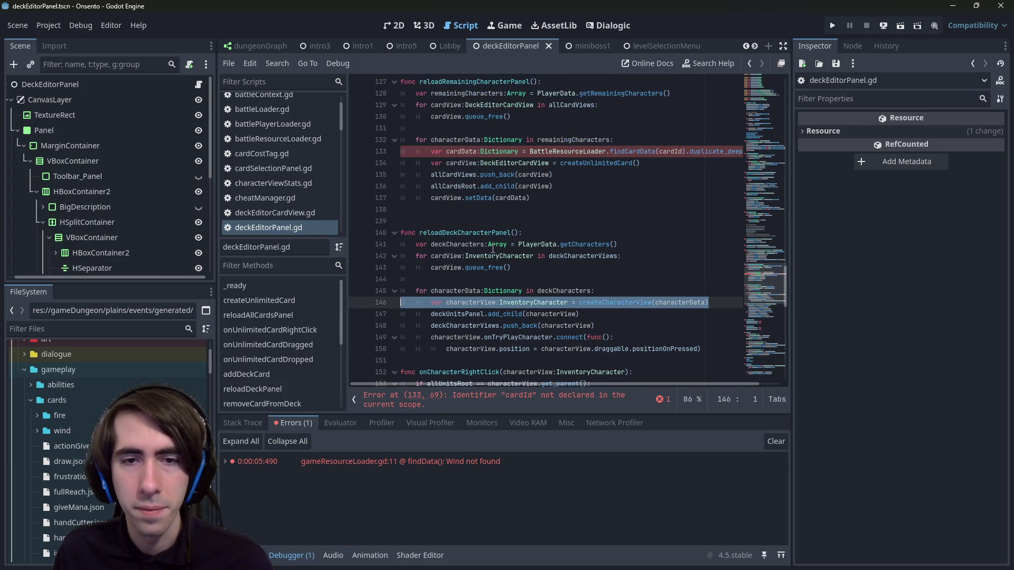
left_click(467, 337)
Step: Cut the two onTryPlayCharacter connection lines out of the deck loop
scroll(528, 332, "down", 1)
left_click(608, 328)
mouse_move(701, 314)
left_mouse_down()
mouse_move(401, 290)
mouse_move(402, 302)
left_mouse_up()
left_click(581, 291)
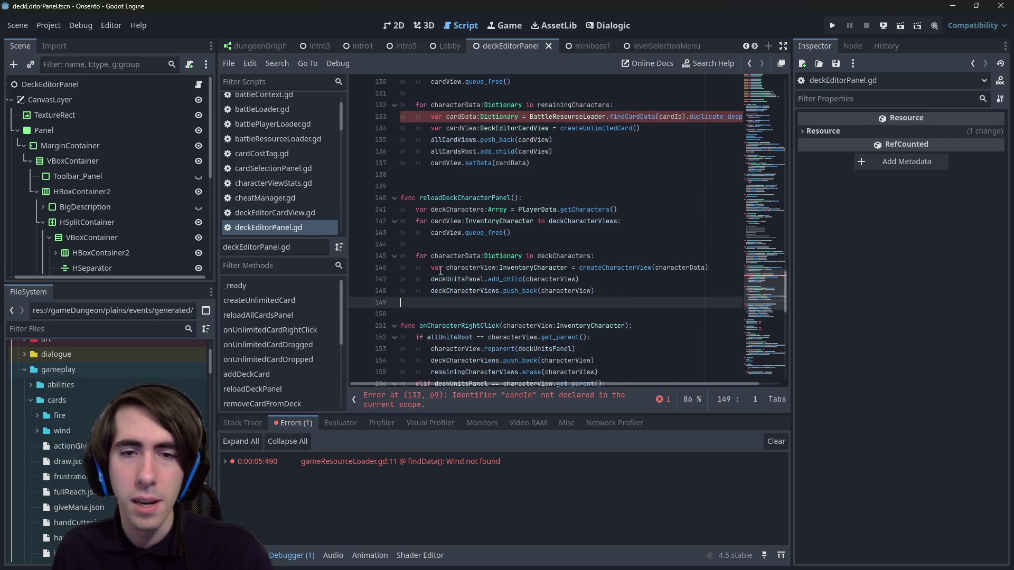
key("ctrl+s")
left_click(606, 265, "ctrl")
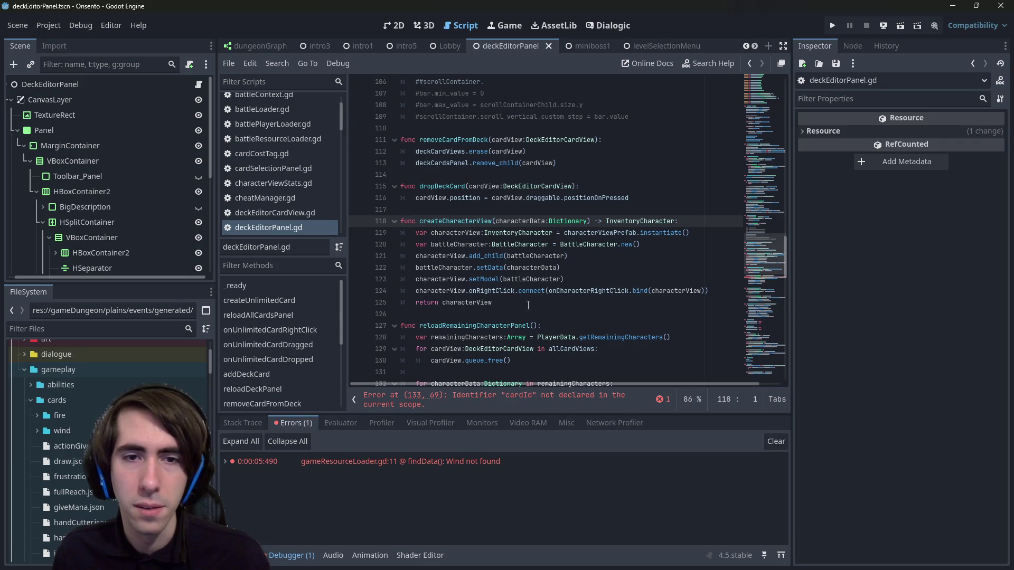
Step: Paste the onTryPlayCharacter connection lines above the helper's return line, unindent them, and save
left_click(411, 302)
key("ctrl+v")
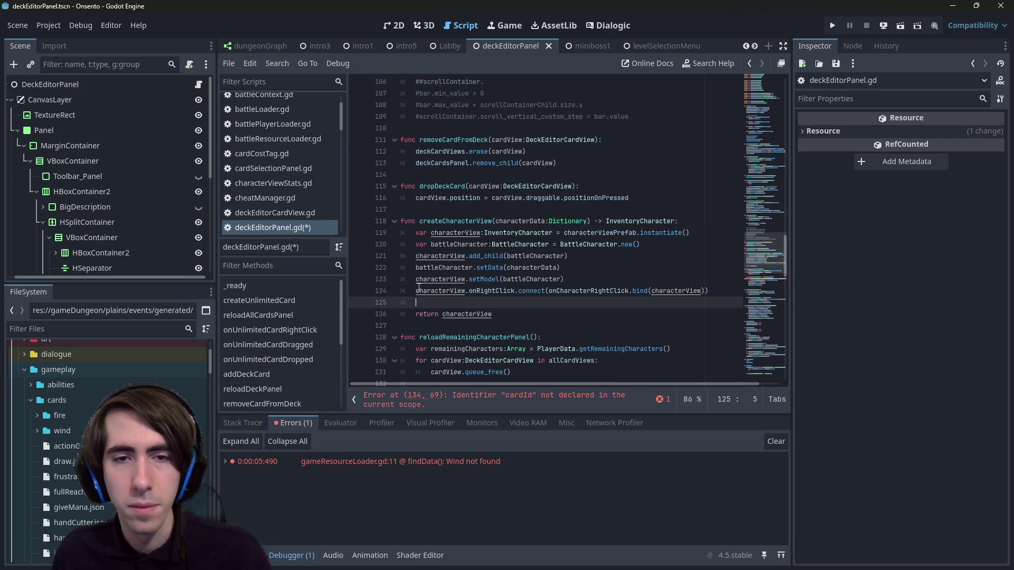
left_click(494, 302)
key("shift+Tab")
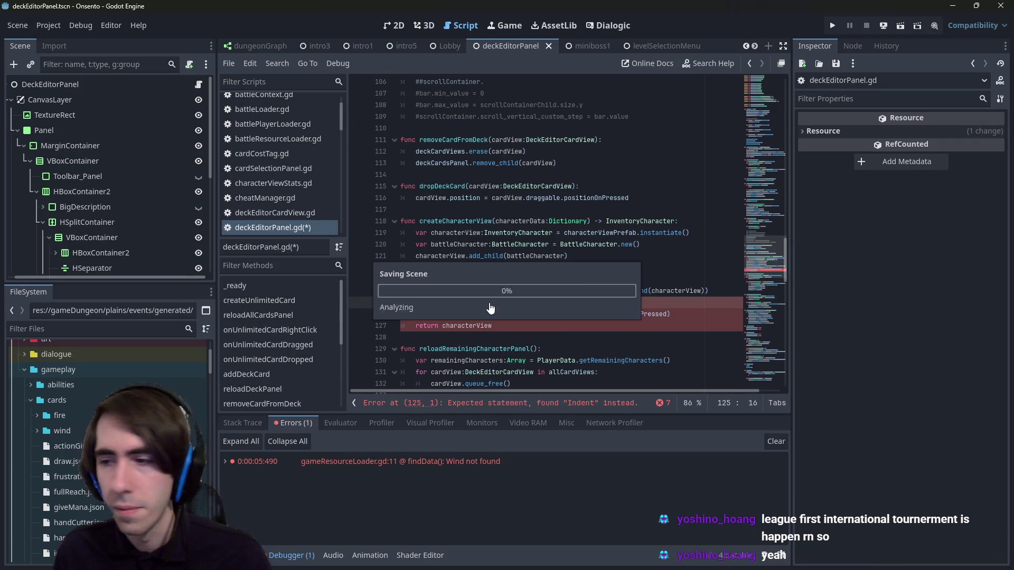
key("shift+Tab")
key("ctrl+s")
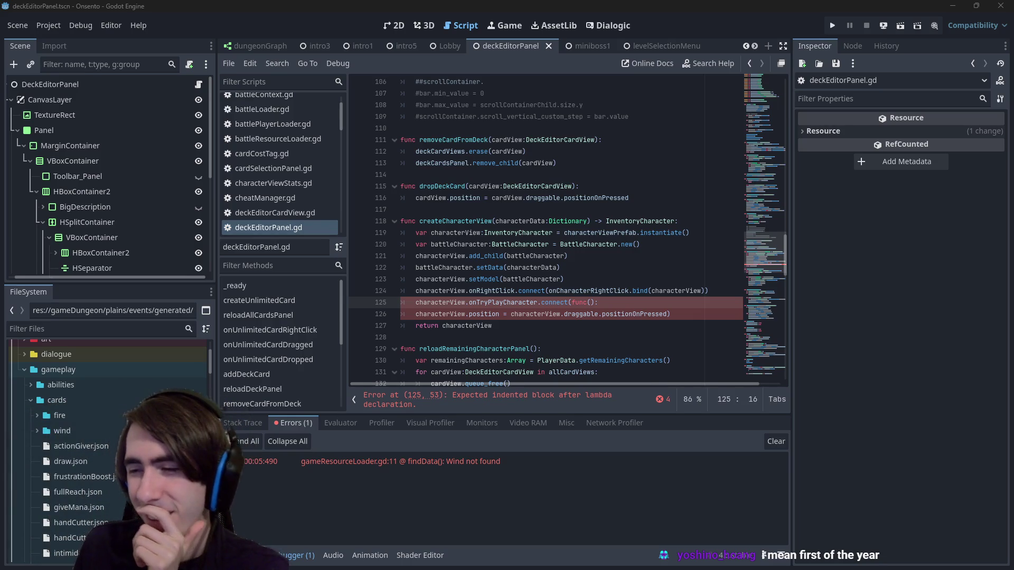
Step: Indent the lambda body one more level and copy the createCharacterView name
left_click(564, 279)
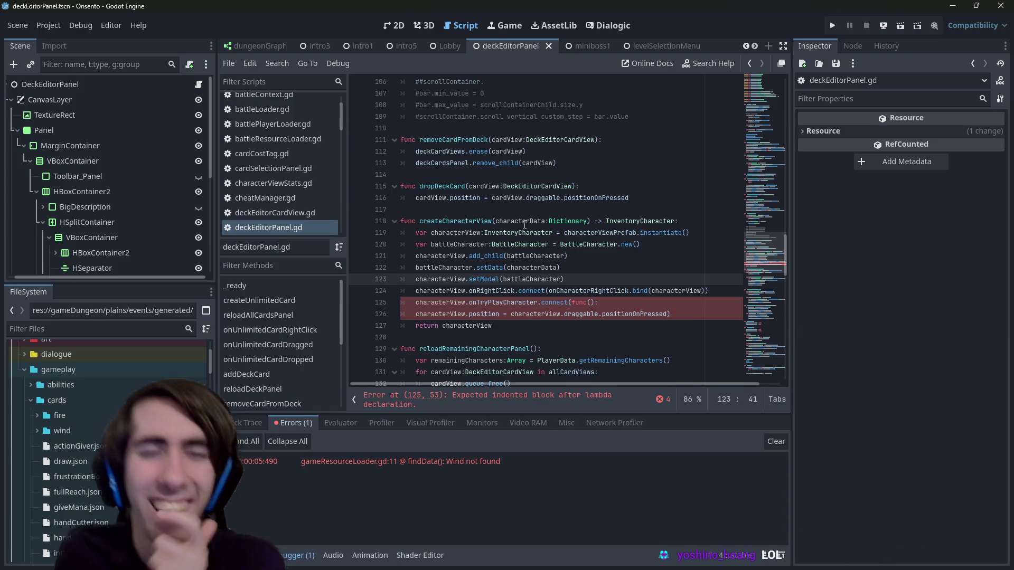
double_click(477, 221)
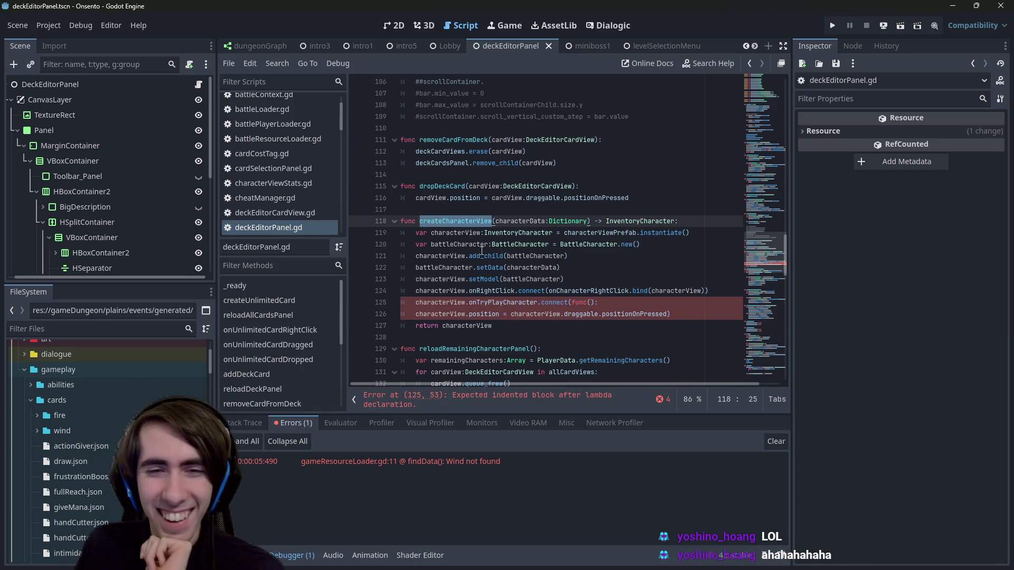
left_click(596, 303)
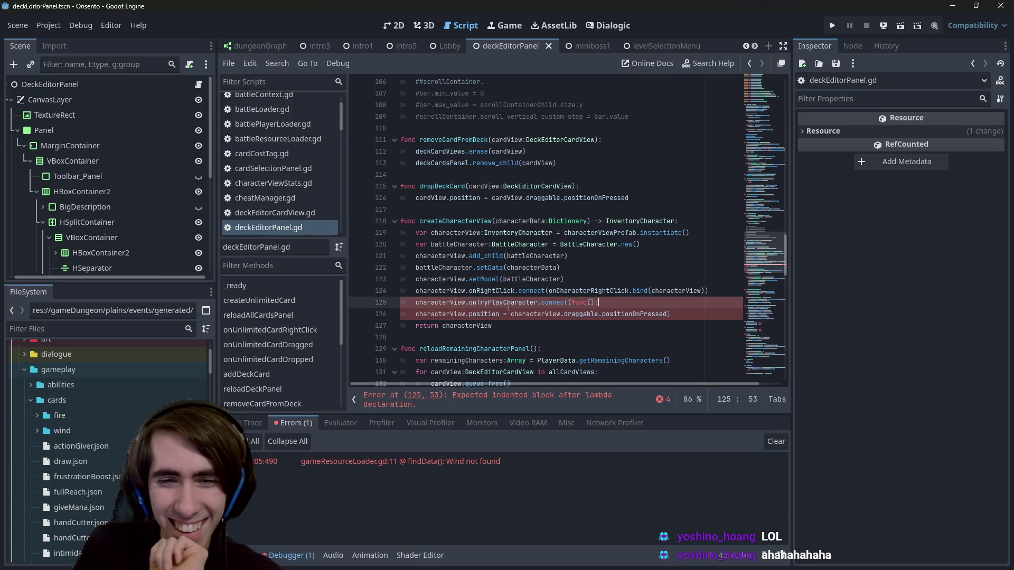
left_click(406, 314)
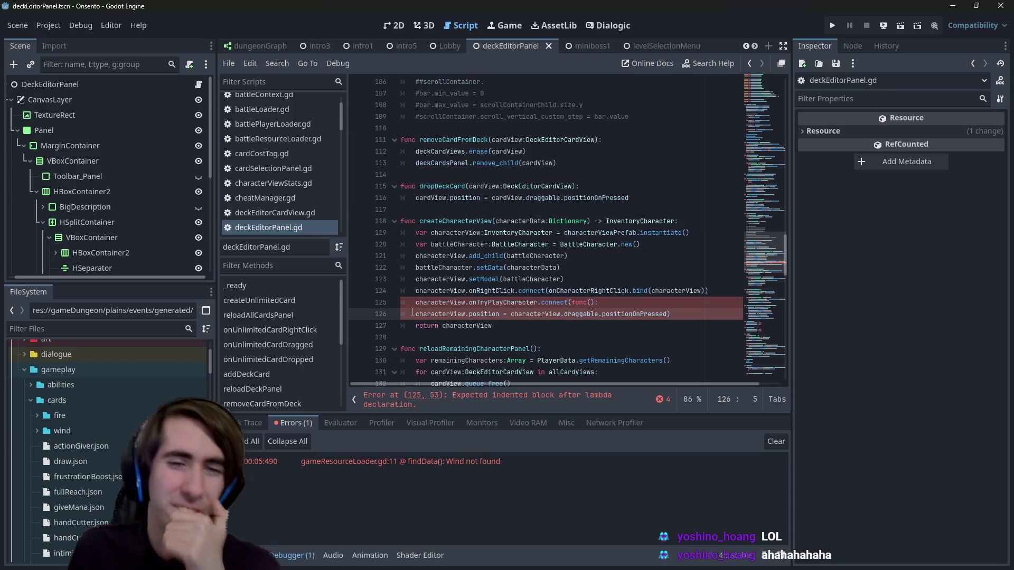
key("Tab")
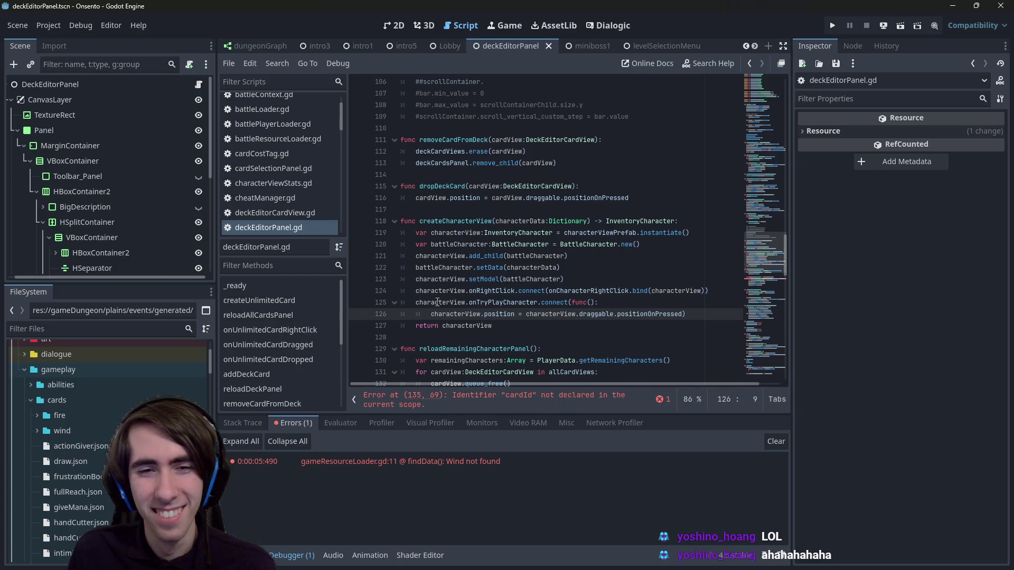
double_click(463, 221)
scroll(524, 220, "down", 5)
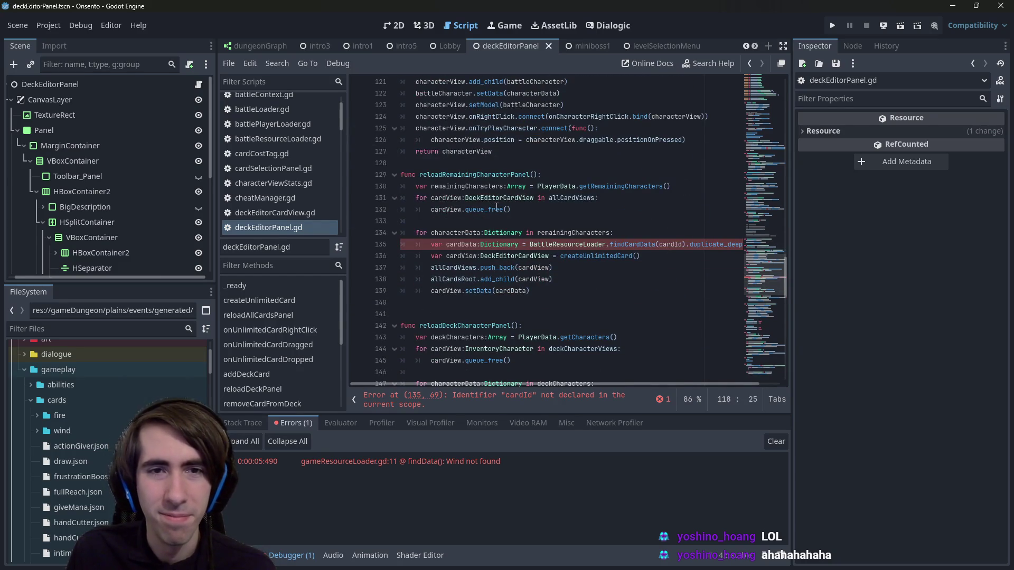
left_click(495, 179)
Step: Start a createCharacterView( call above the cardData line and copy the deck loop's three character-view lines
left_click(595, 244)
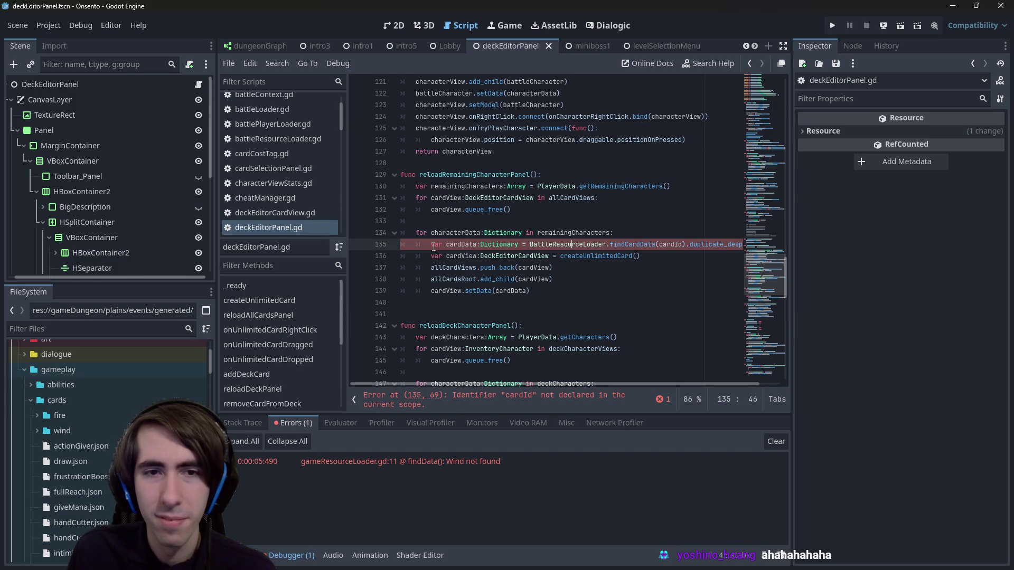
key("Home")
key("Return")
key("Return")
key("Up")
key("Up")
key("ctrl+v")
type("(")
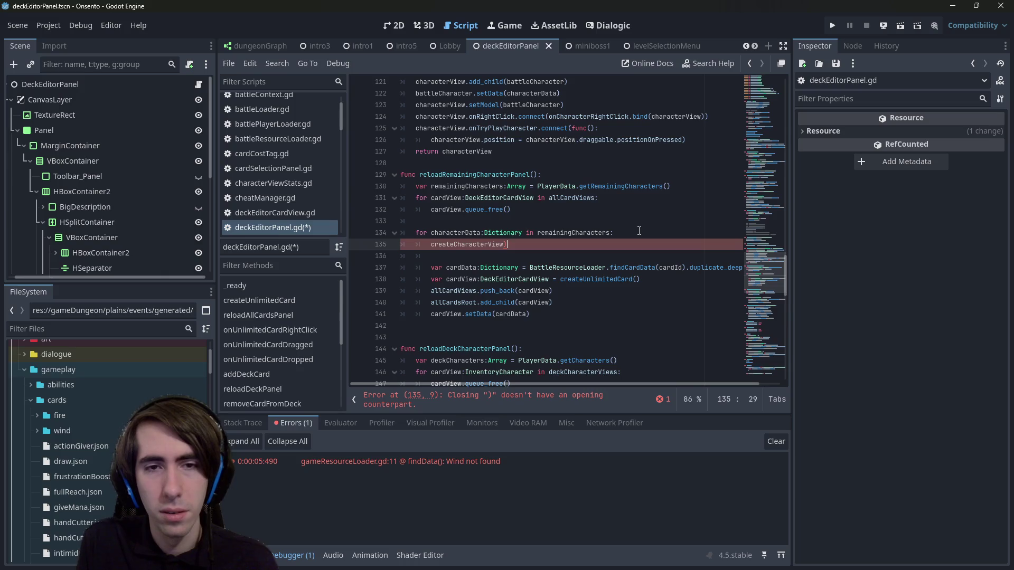
scroll(607, 231, "up", 2)
scroll(565, 231, "down", 4)
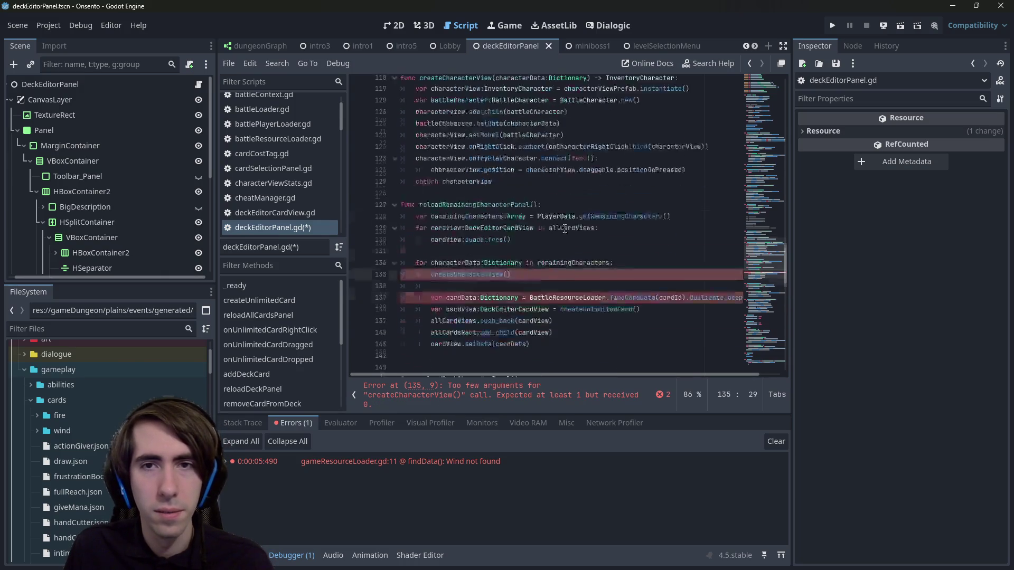
scroll(564, 231, "down", 3)
mouse_move(597, 268)
left_mouse_down()
mouse_move(581, 249)
mouse_move(272, 243)
left_mouse_up()
key("ctrl+c")
Step: Paste the character-view lines into the remaining-characters loop and delete the old cardData block
scroll(488, 203, "up", 4)
left_click_drag(581, 221, 404, 209)
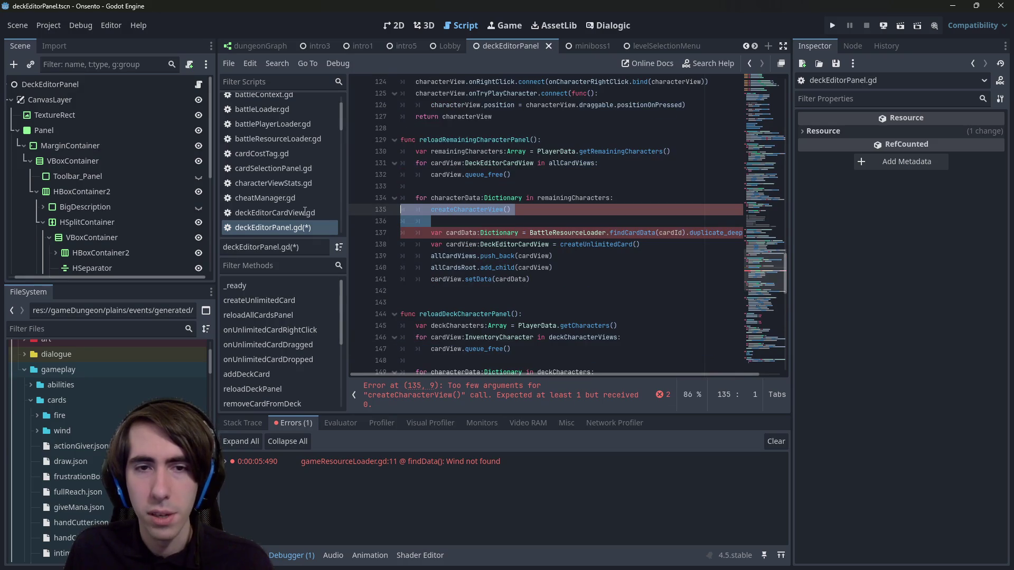
key("ctrl+v")
key("Return")
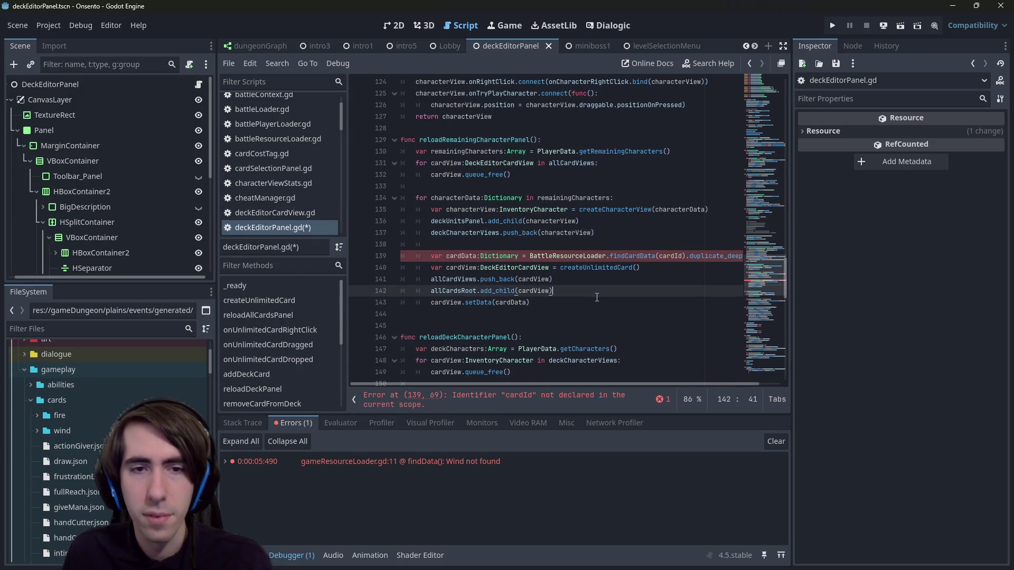
left_click_drag(533, 302, 339, 248)
key("Delete")
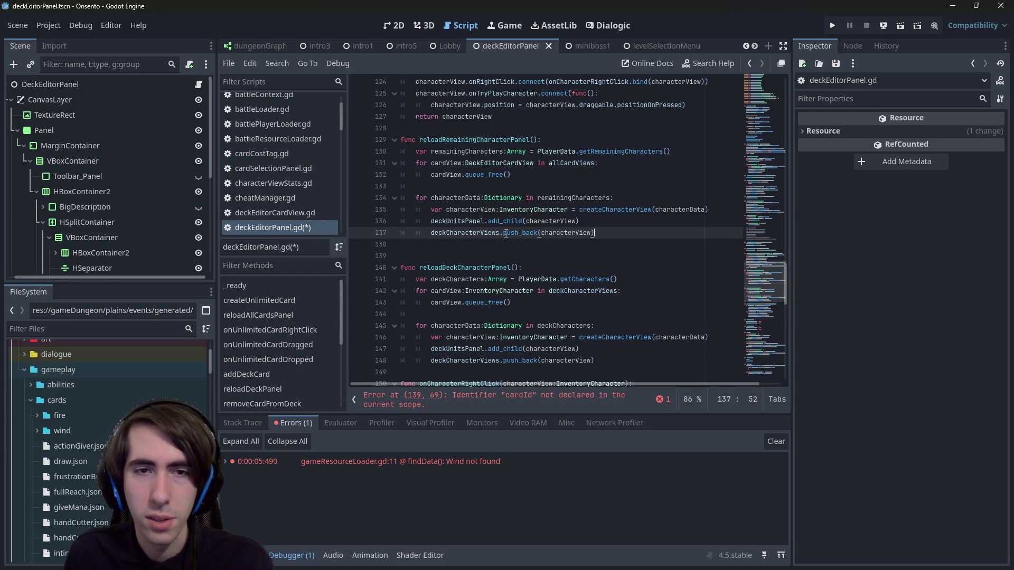
key("Delete")
key("Delete")
Step: Rename deckUnitsPanel to allUnitsPanel on line 136 and save
left_click(466, 221)
double_click(466, 222)
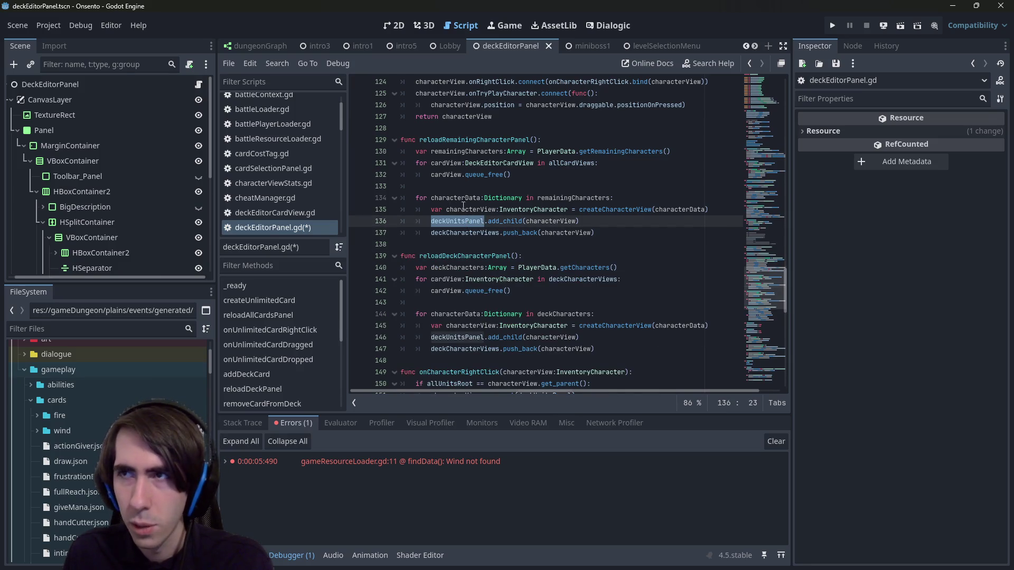
type("remin")
key("BackSpace")
key("BackSpace")
type("aining")
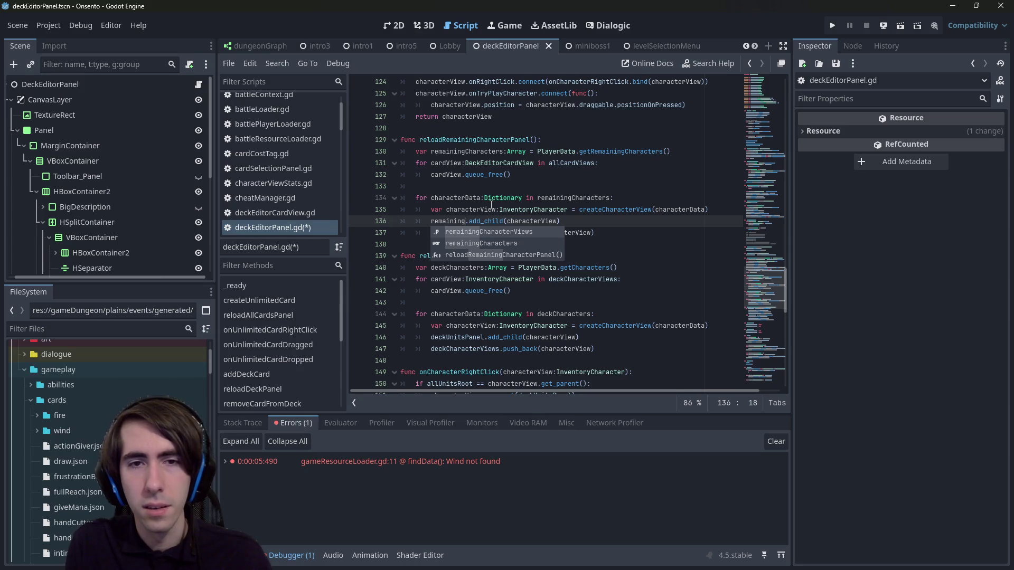
key("ctrl+z")
key("ctrl+z")
key("ctrl+z")
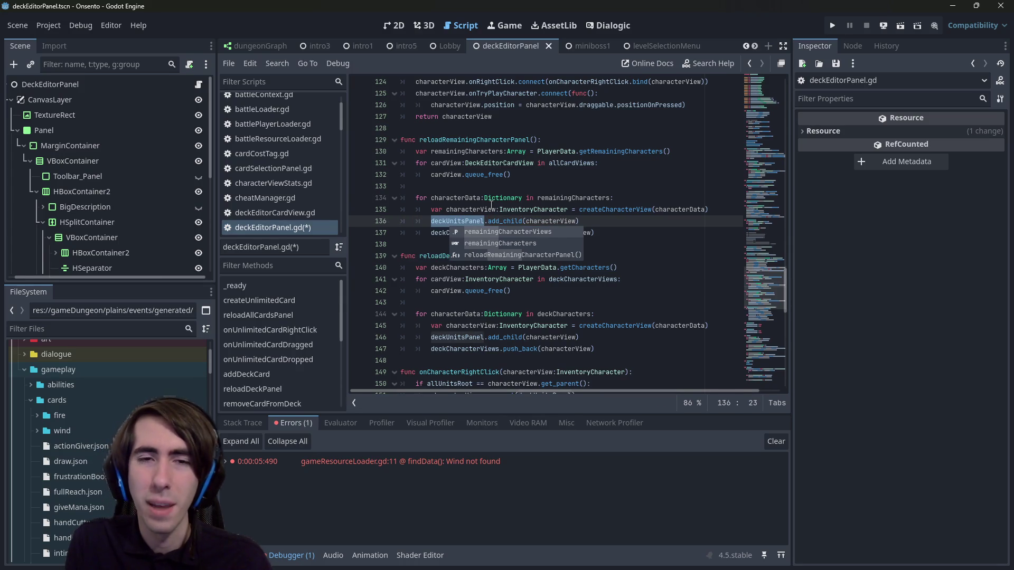
type("all")
key("Return")
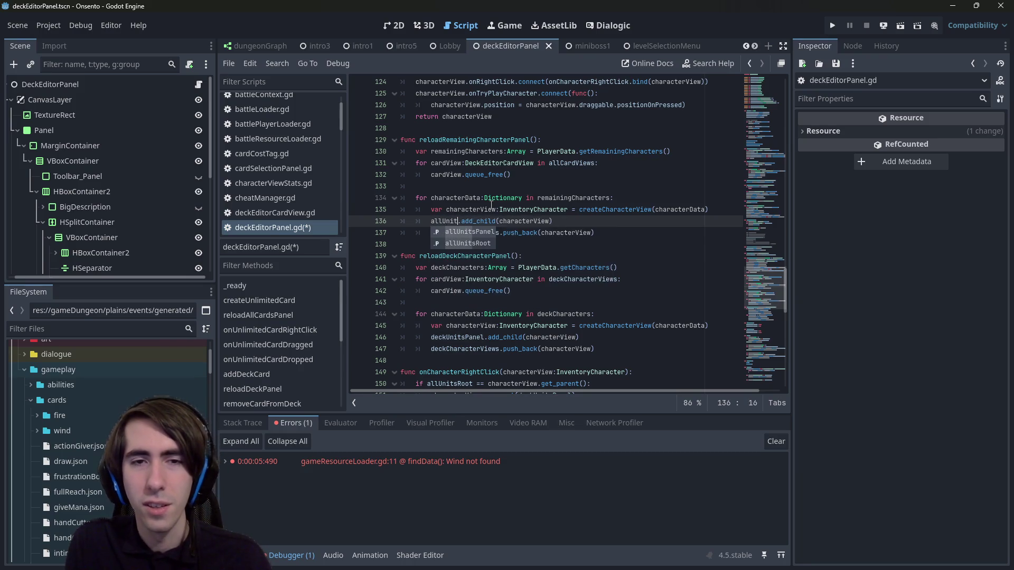
key("ctrl+s")
Step: Change deckCharacterViews to remainingCharacterViews on line 137, save, and run the scene with F5
key("Down")
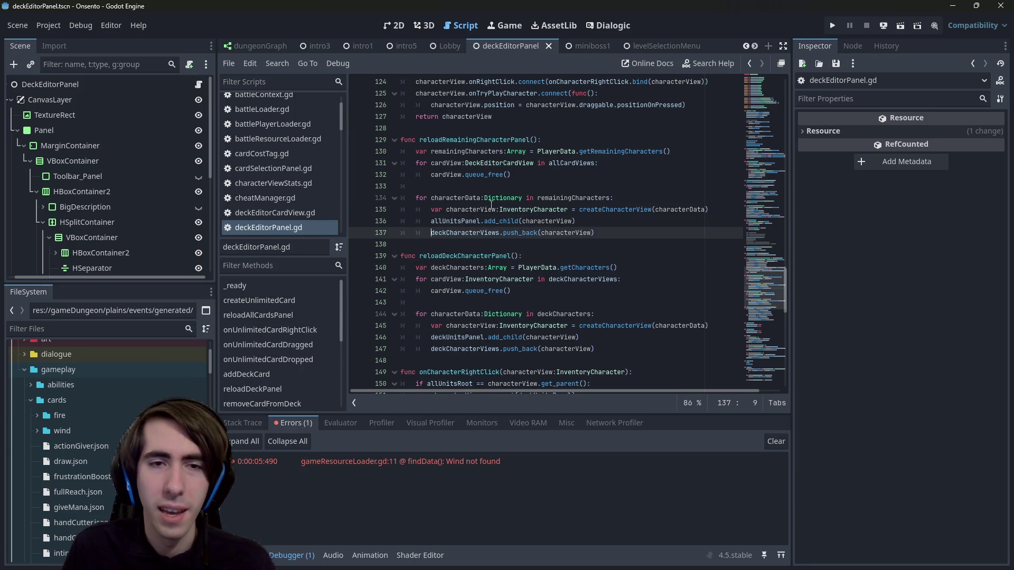
key("Right")
key("ctrl+d")
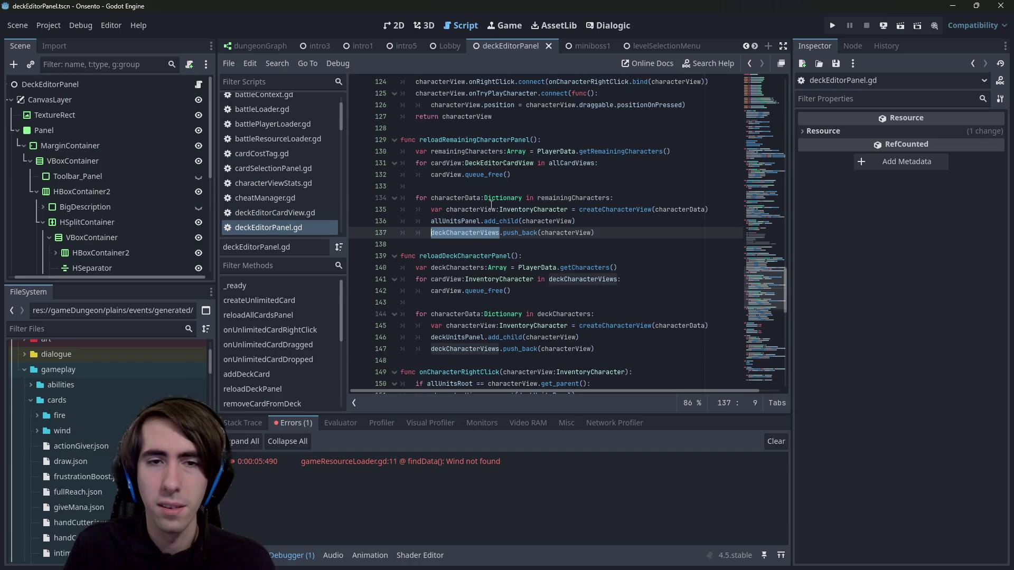
type("reman")
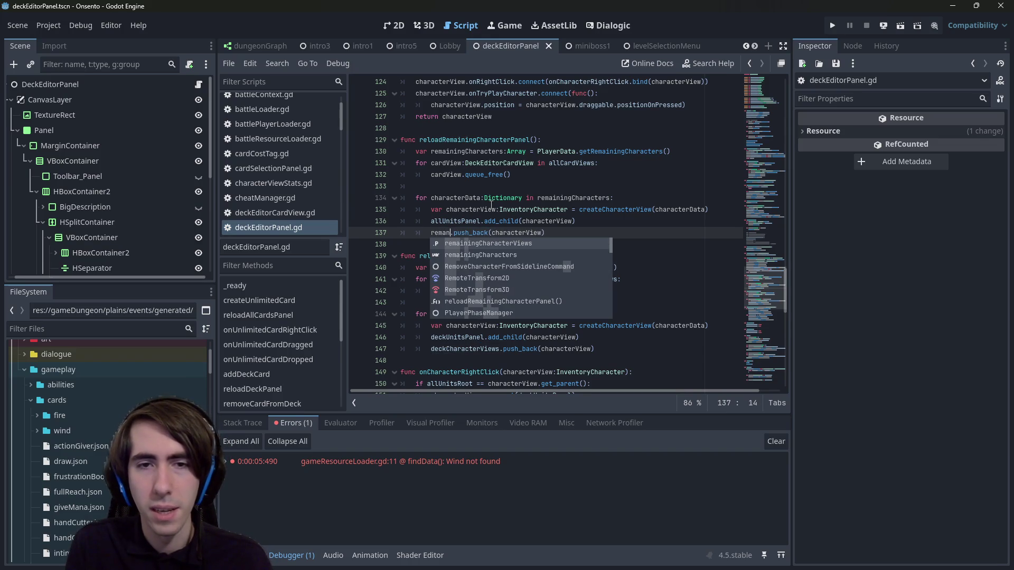
key("Return")
key("ctrl+s")
key("F5")
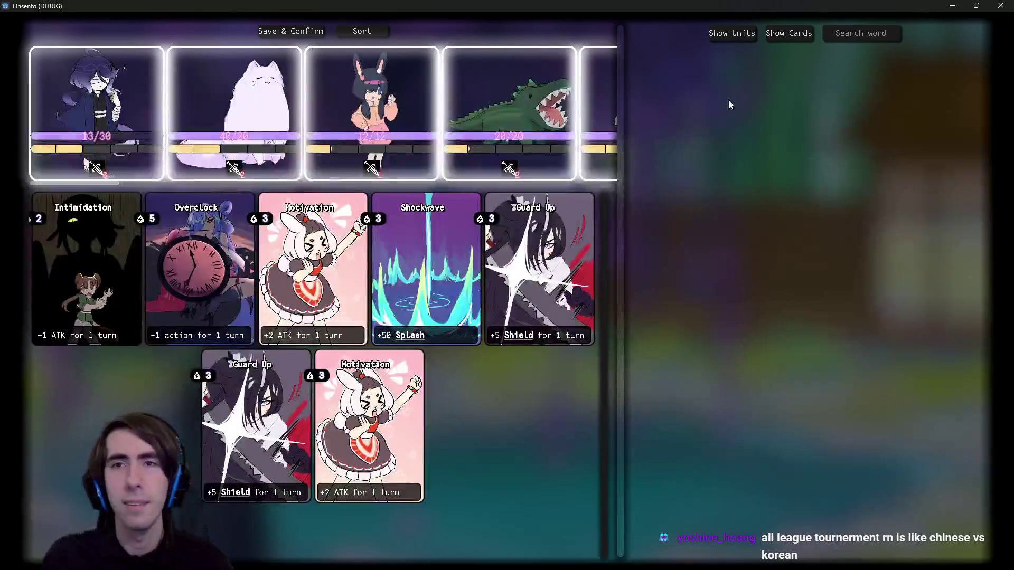
Step: Remove the bunny and crocodile units from the team and switch between the units and cards collections
left_click(451, 176)
double_click(411, 104)
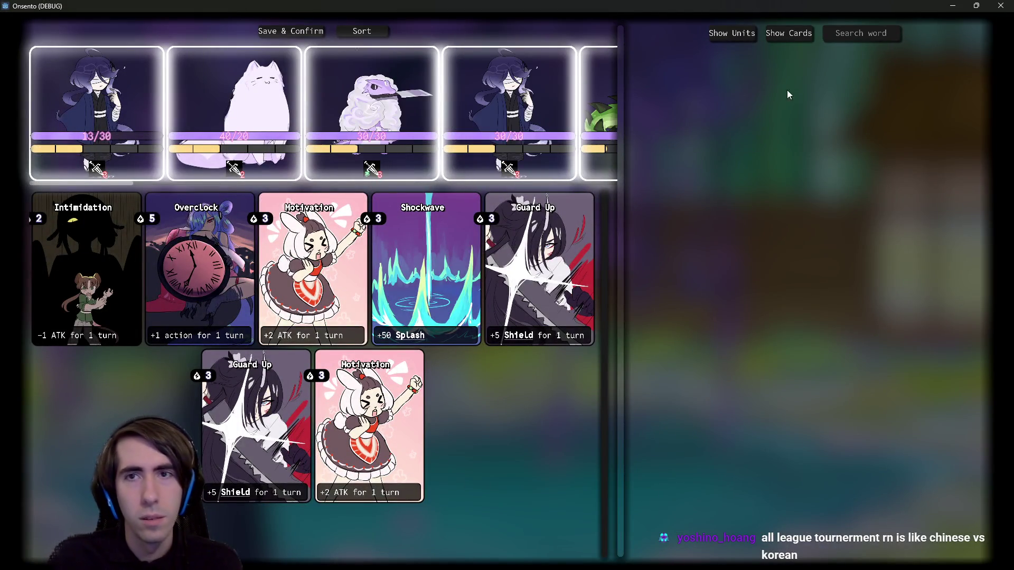
left_click(732, 32)
left_click(789, 35)
left_click(778, 35)
left_click(778, 35)
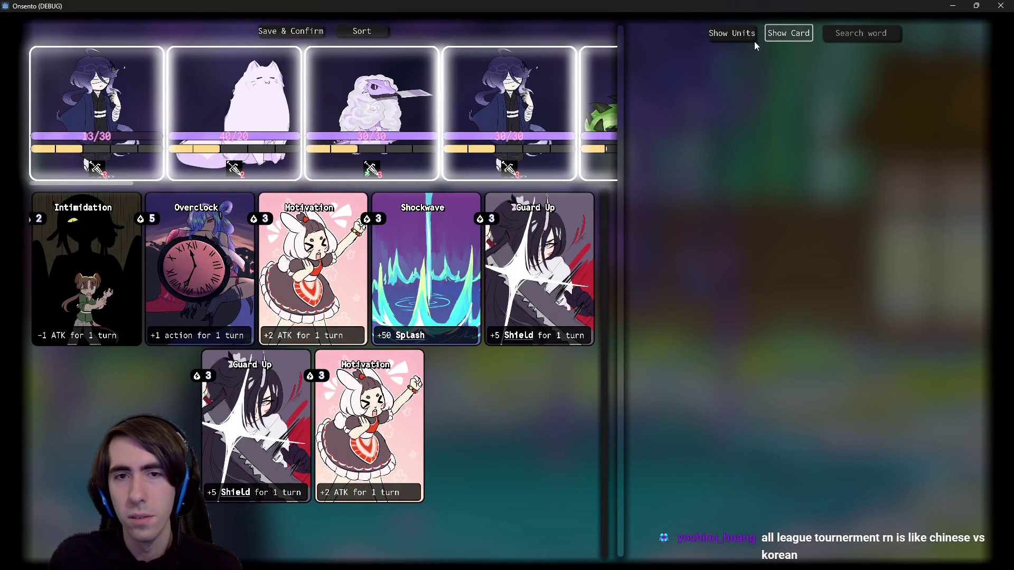
Step: Remove one Motivation card from the deck, flip between the collections, and close the game
double_click(332, 266)
left_click(732, 33)
left_click(787, 33)
left_click(738, 32)
left_click(779, 37)
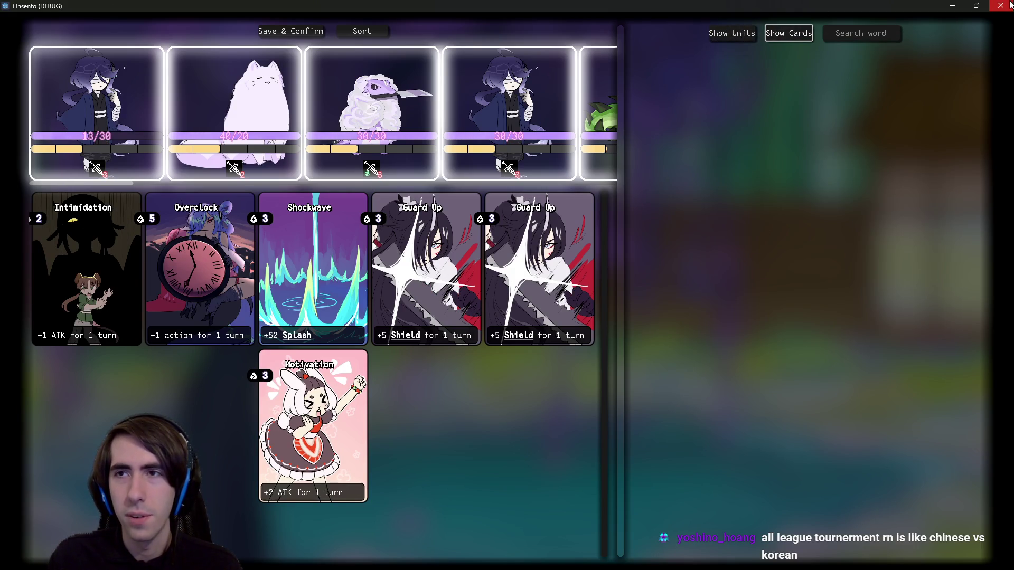
left_click(1001, 5)
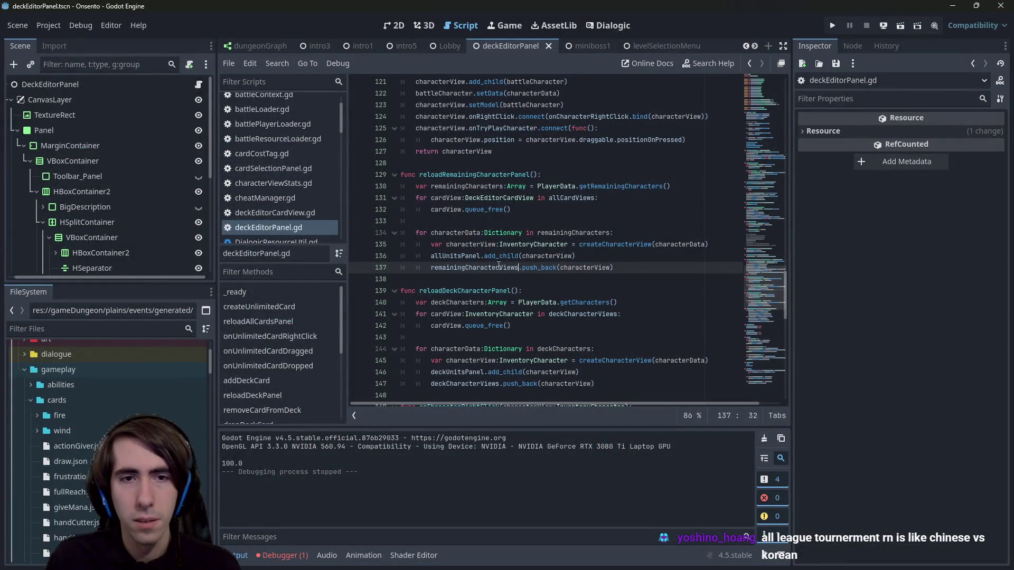
Step: Widen the Inspector to view the DeckEditorPanel root's exported panels, then rerun the deck editor scene
double_click(469, 256)
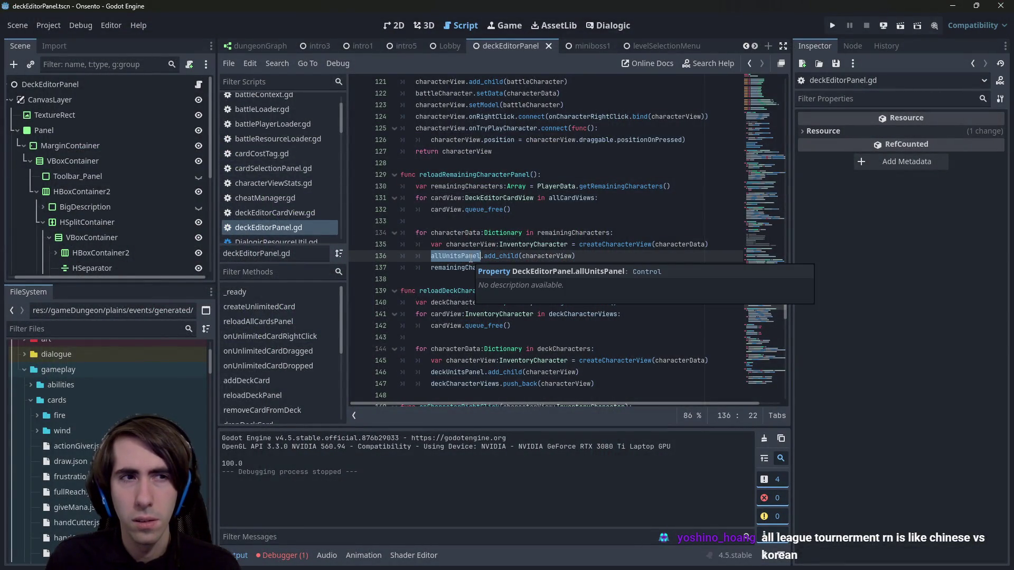
left_click(395, 26)
left_click(50, 85)
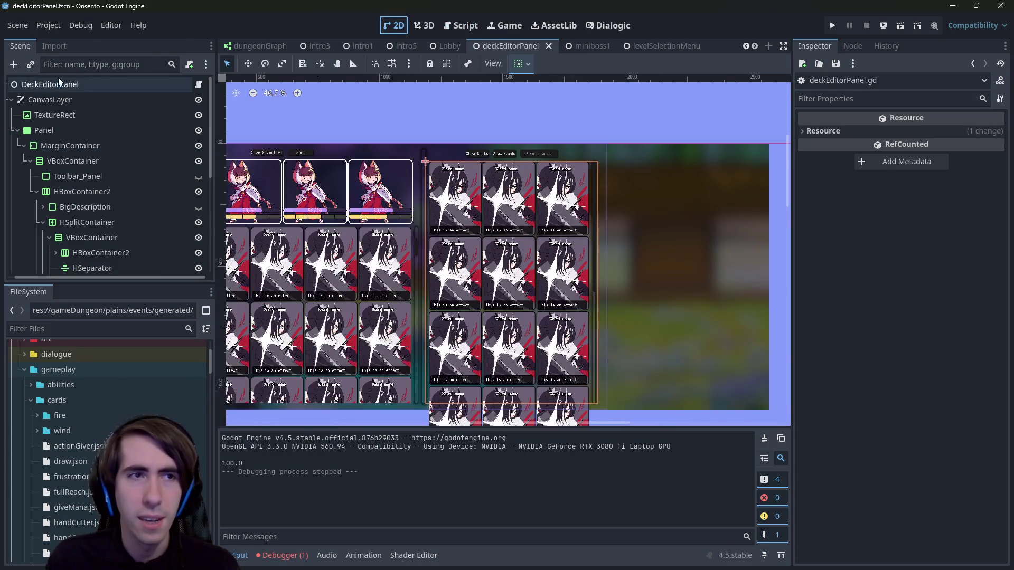
left_click_drag(791, 271, 742, 271)
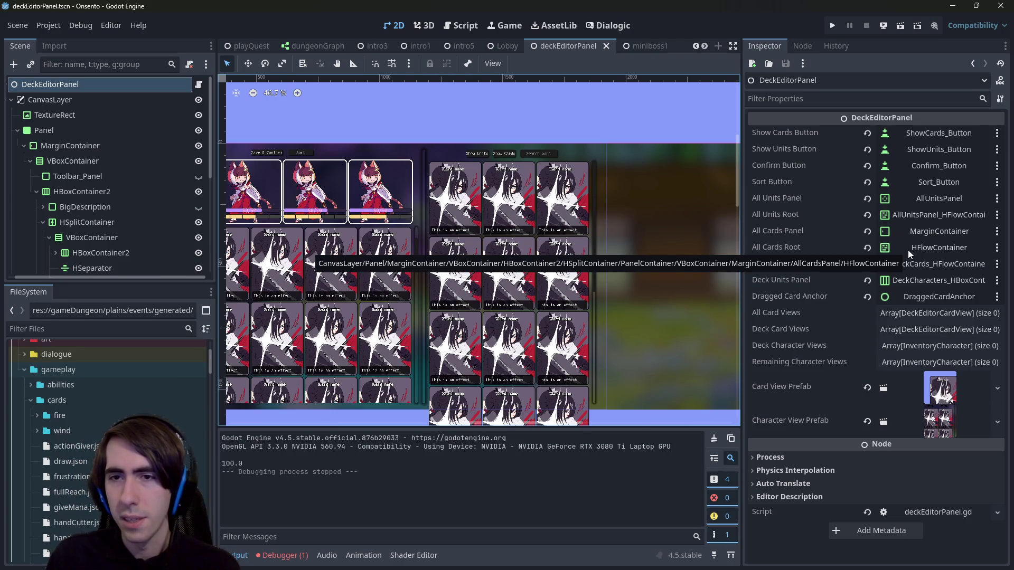
left_click(458, 27)
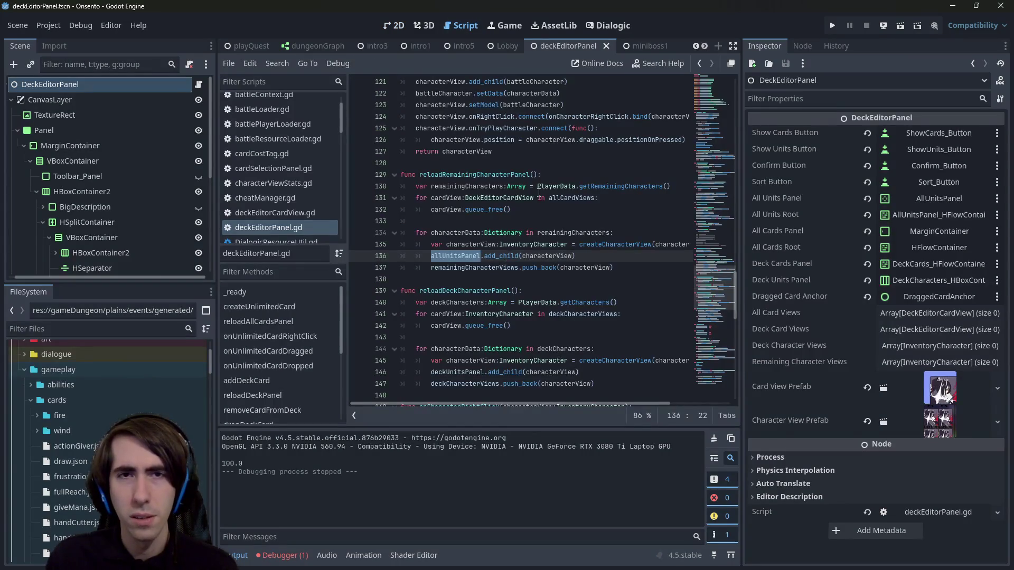
left_click(898, 26)
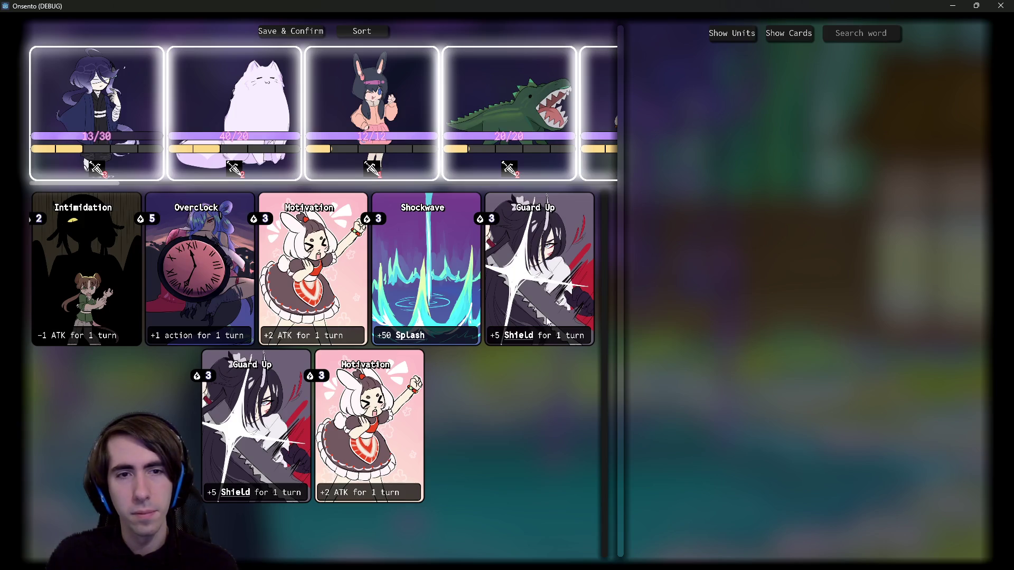
Step: Remove the Motivation and Shockwave cards and four units from the deck, Save & Confirm, then close the game
left_click(282, 295)
left_click(282, 295)
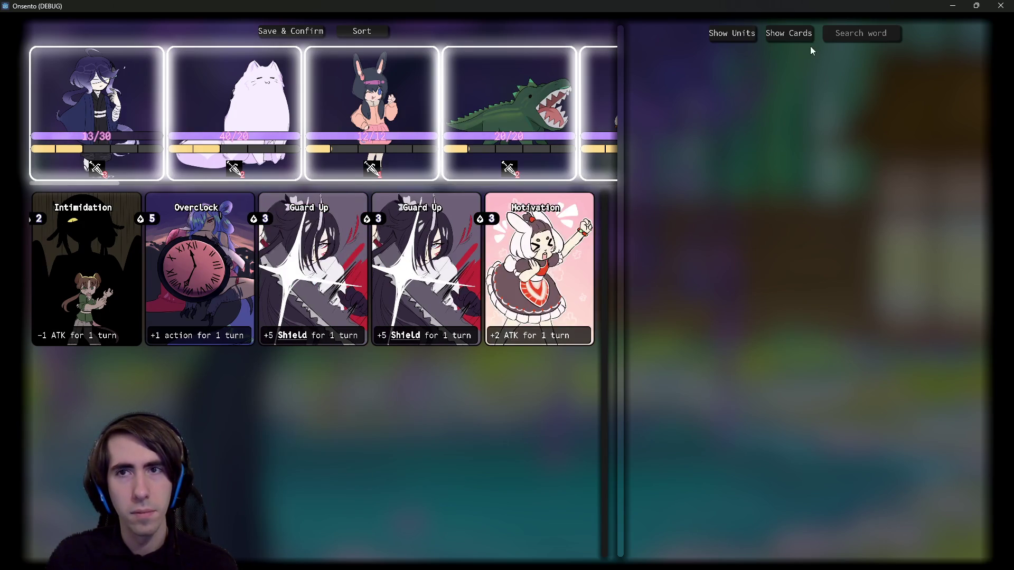
left_click(743, 35)
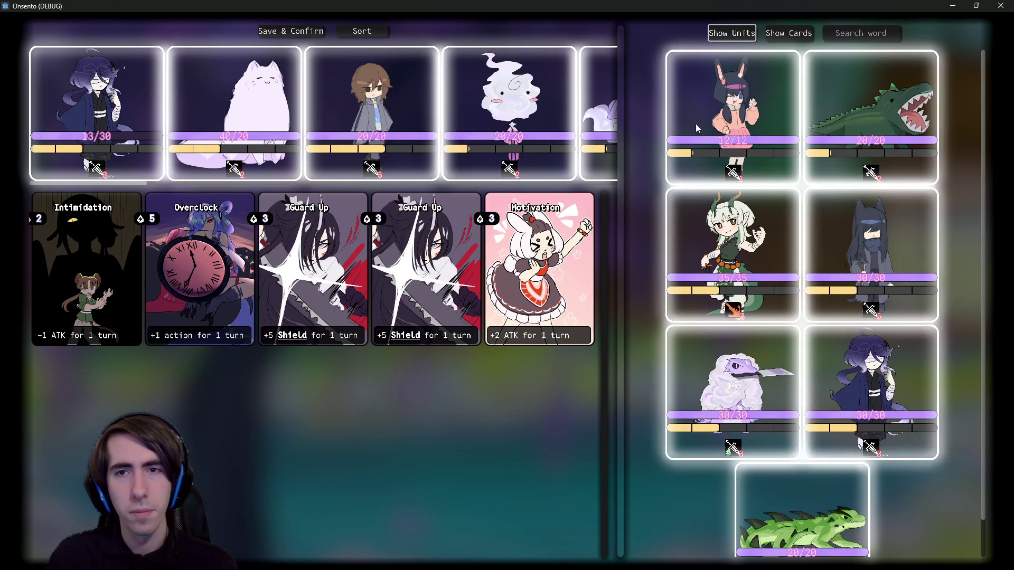
left_click(234, 106)
left_click(327, 129)
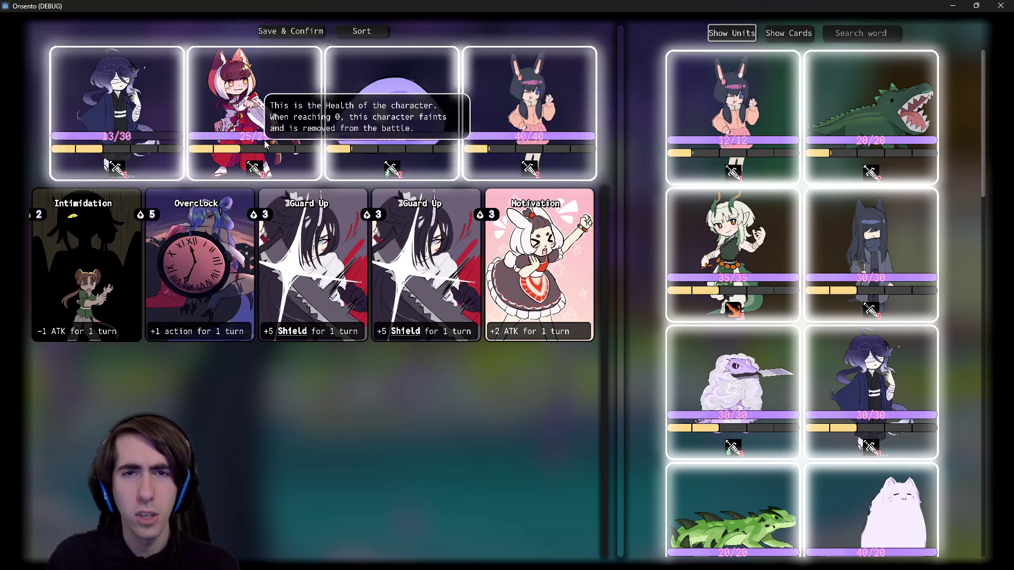
left_click(264, 140)
left_click(264, 141)
left_click(284, 33)
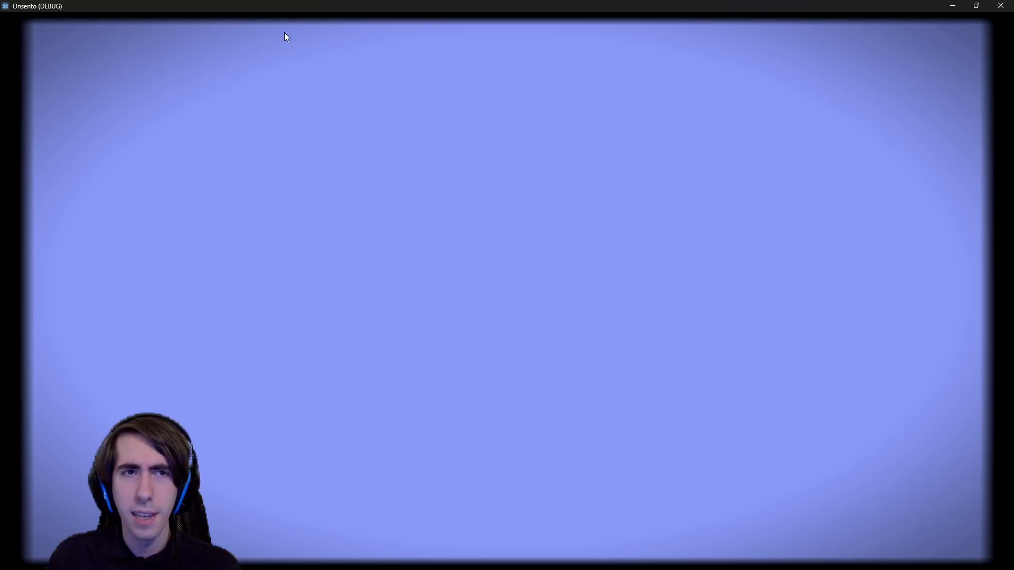
left_click(1000, 5)
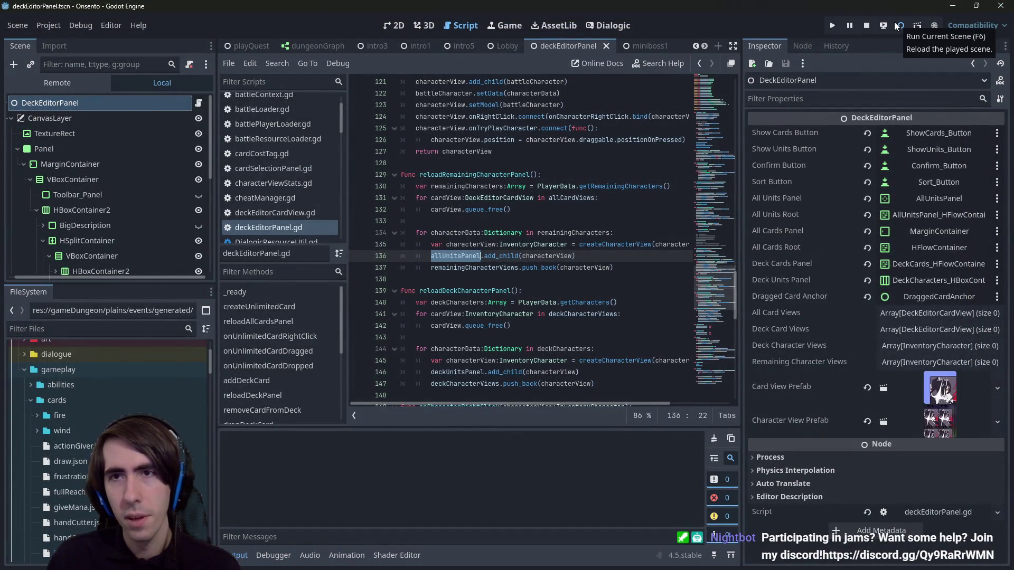
Step: Run the deck editor again and move eight units from the deck into the unit list
left_click(897, 26)
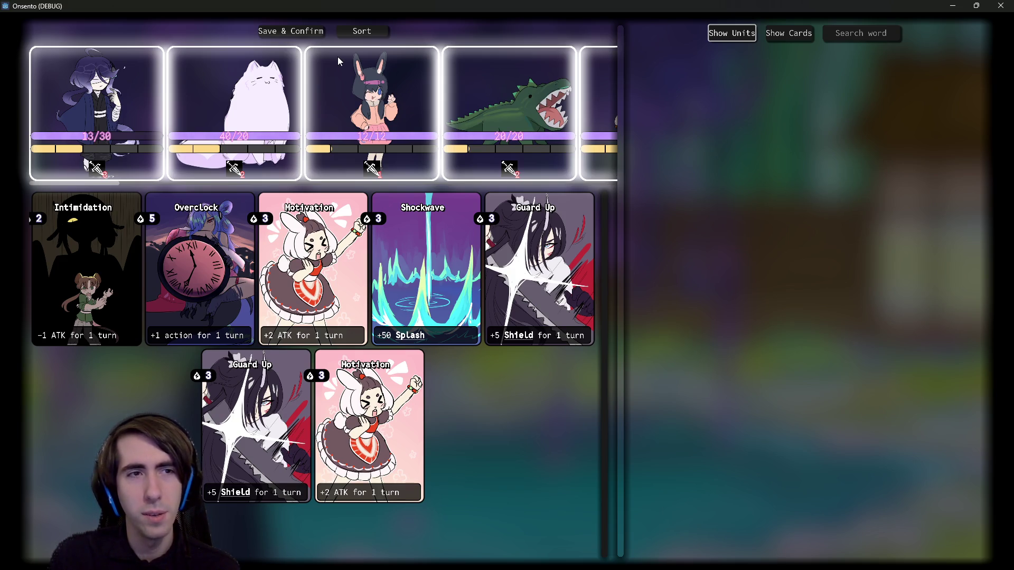
left_click(144, 78)
left_click(144, 78)
left_click(144, 78)
left_click(144, 79)
left_click(144, 78)
left_click(144, 78)
left_click(145, 79)
left_click(144, 79)
left_click(144, 79)
left_click(145, 79)
left_click(145, 79)
Step: Remove the Shockwave card from the deck, toggle Show Cards/Show Units, and close the game
left_click(449, 269)
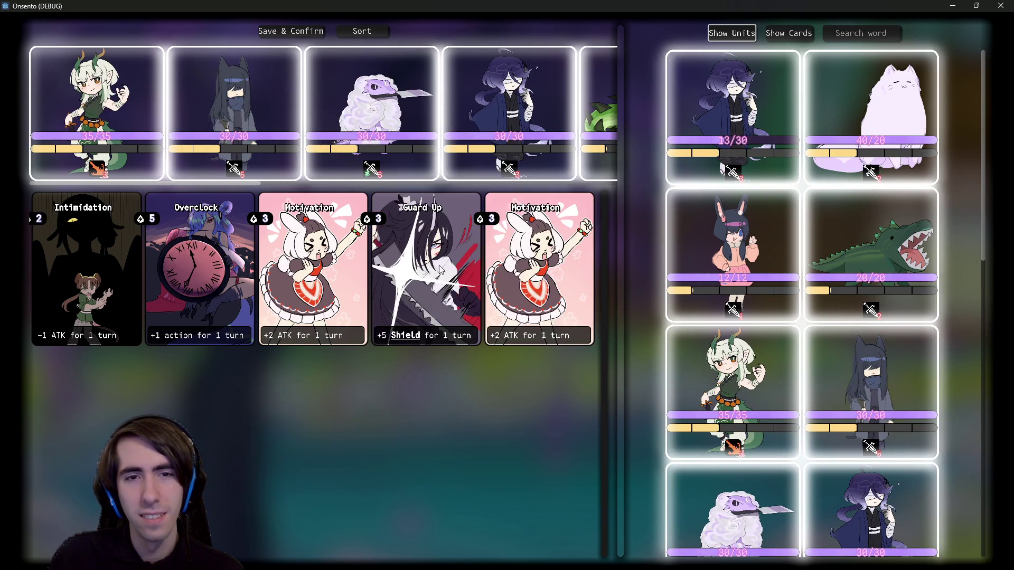
left_click(800, 33)
left_click(802, 33)
left_click(803, 35)
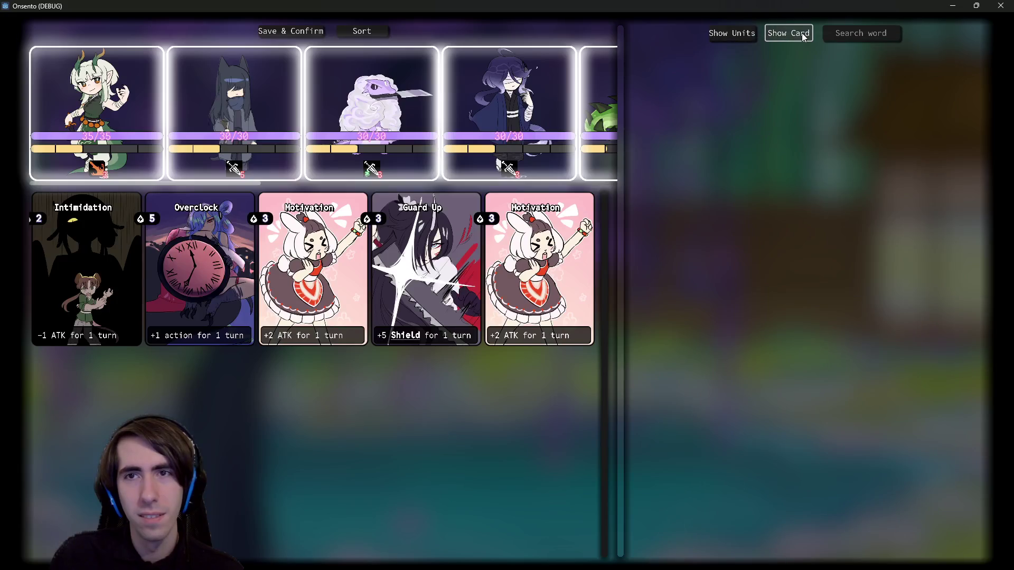
left_click(1001, 6)
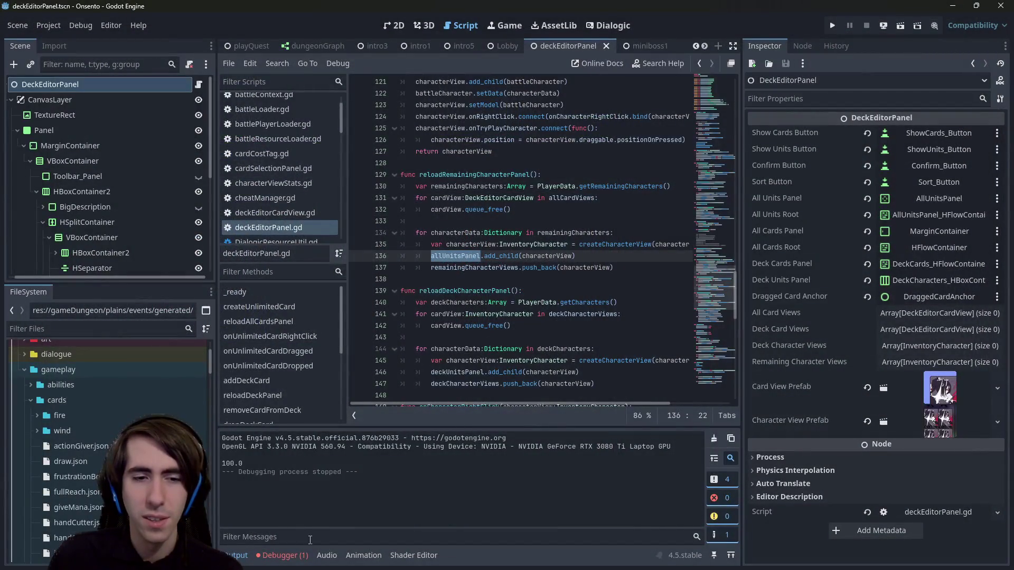
Step: Check the debugger's stack trace and highlight the reloadDeckCharacterPanel function in deckEditorPanel.gd
left_click(281, 555)
left_click(249, 427)
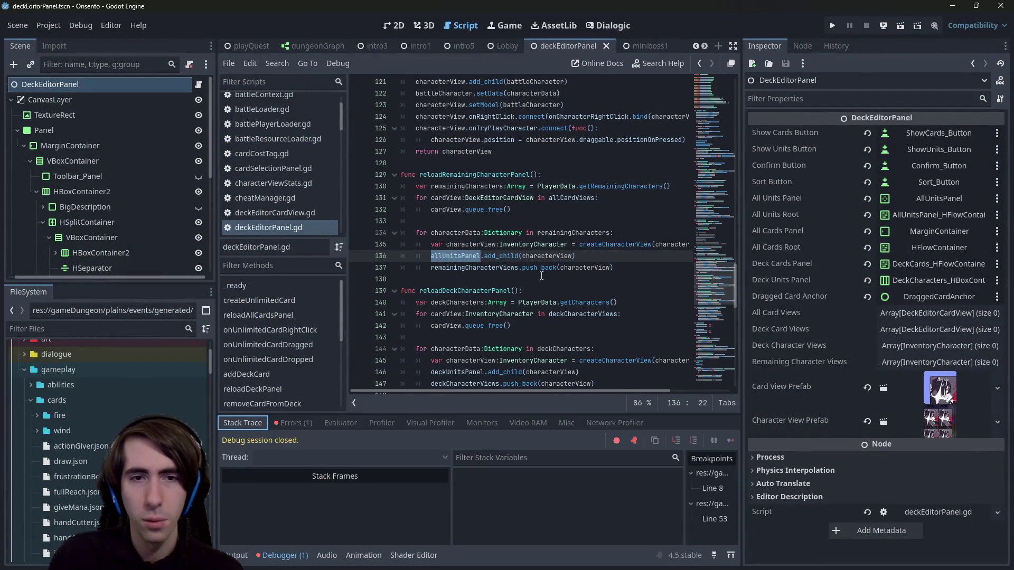
double_click(453, 292)
scroll(453, 295, "up", 2)
scroll(454, 295, "up", 8)
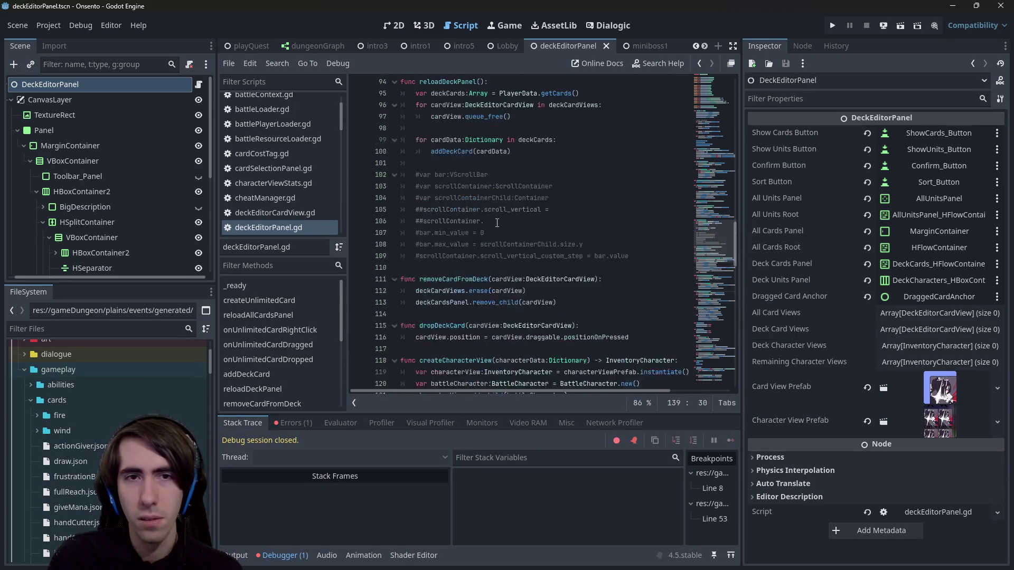
scroll(497, 223, "up", 5)
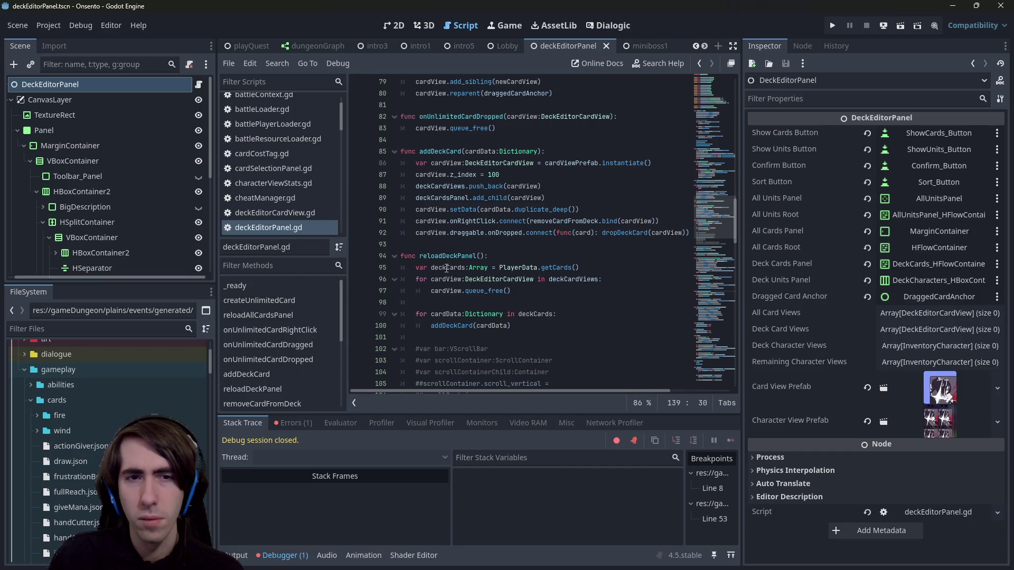
Step: Highlight reloadDeckPanel and allCardsRoot to trace where they are used
double_click(448, 256)
scroll(449, 259, "up", 2)
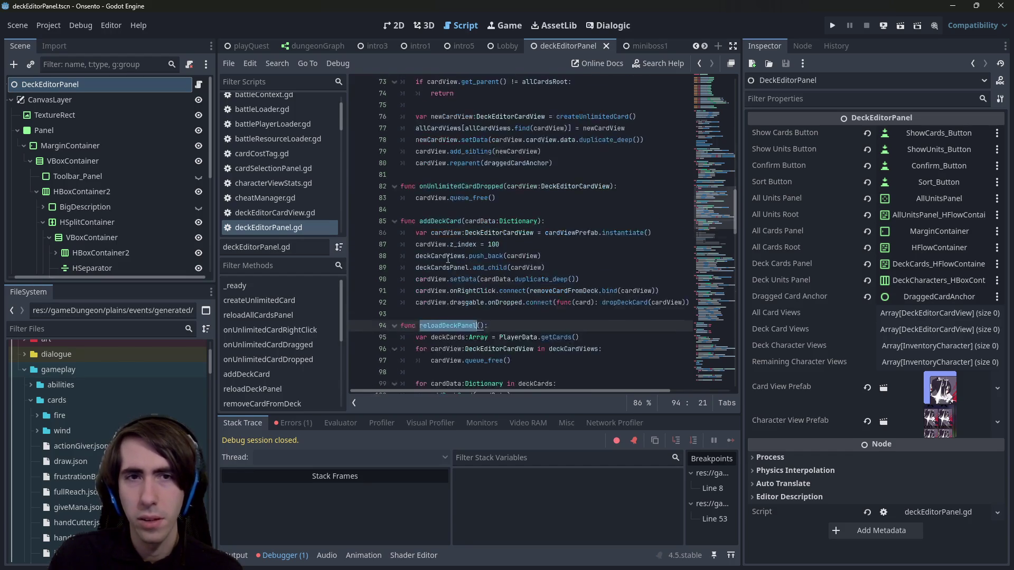
scroll(452, 256, "up", 6)
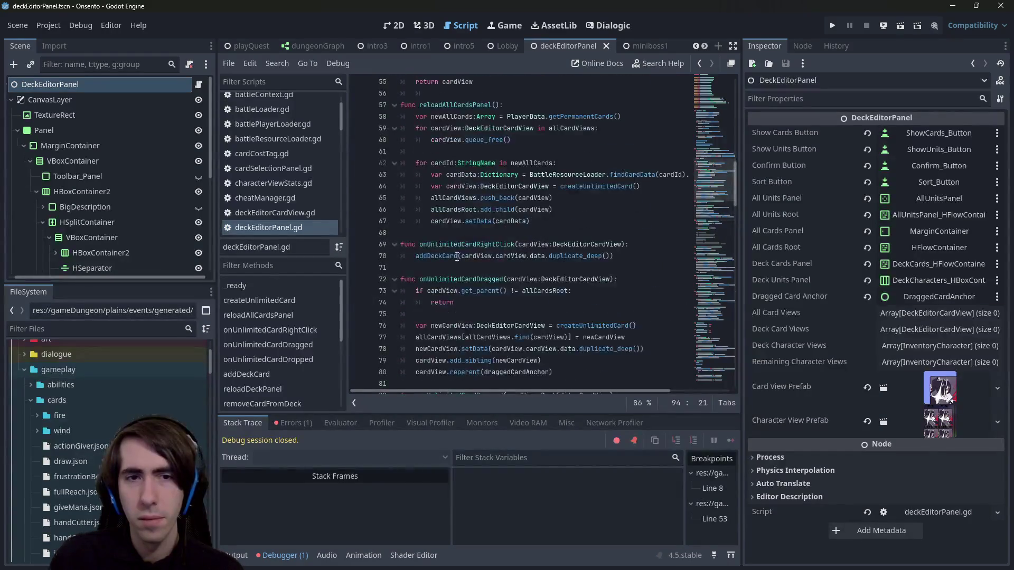
scroll(471, 237, "up", 2)
left_click_drag(461, 279, 477, 279)
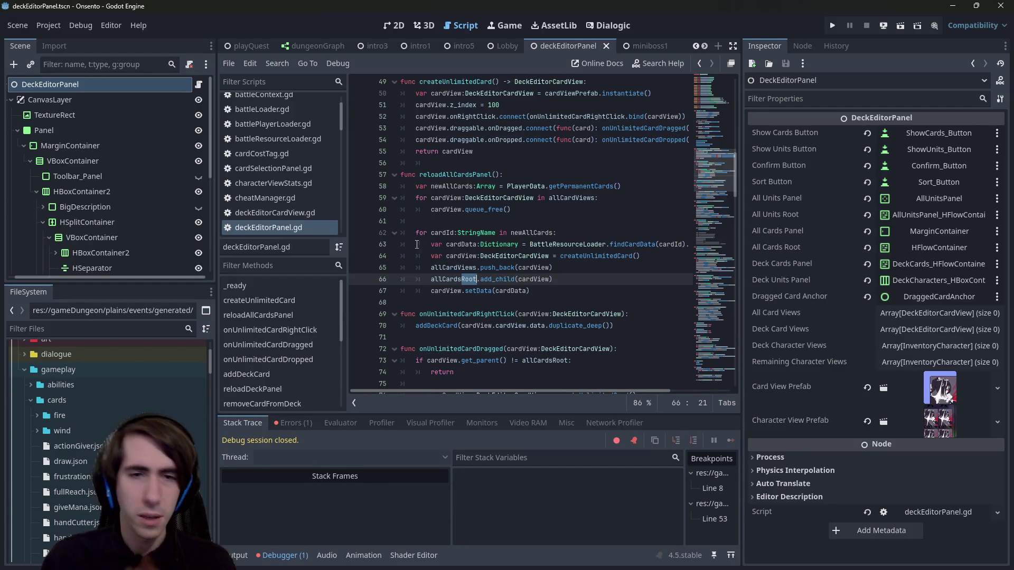
double_click(454, 279)
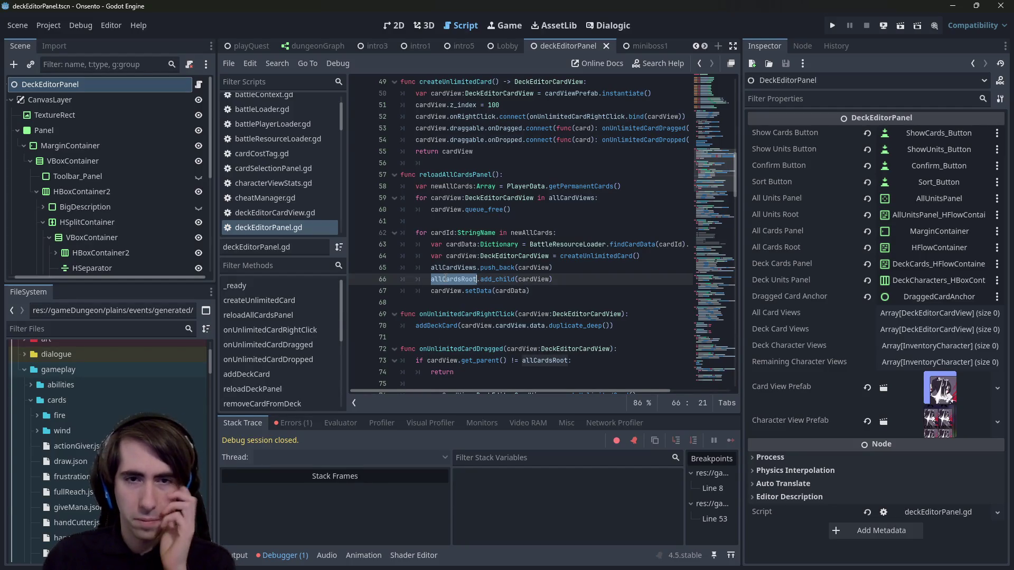
scroll(409, 84, "down", 4)
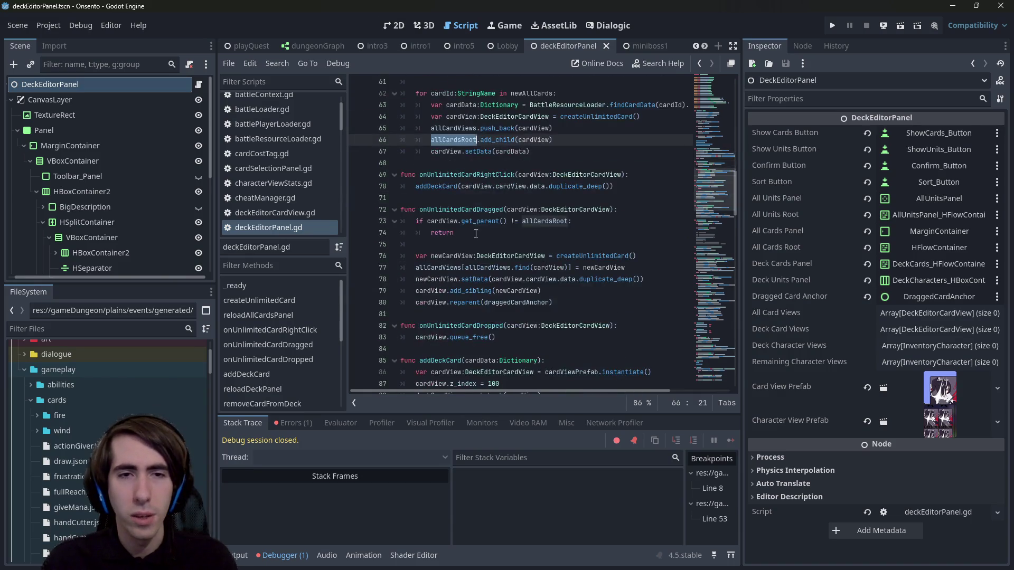
Step: Glance at the deck editor scene layout, compare allUnitsPanel and allCardsPanel, then run the current scene
left_click(396, 25)
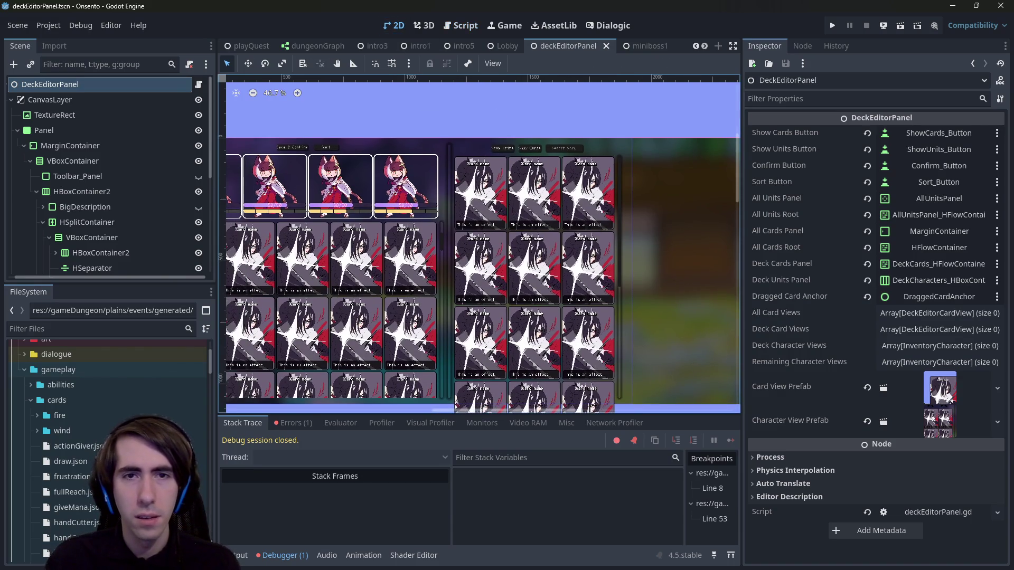
left_click(461, 25)
scroll(491, 310, "down", 10)
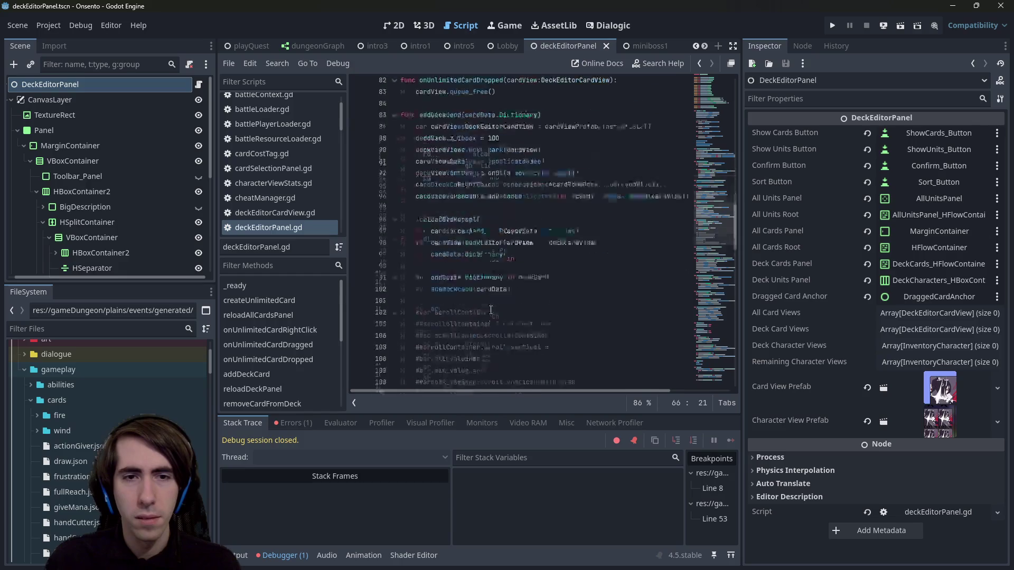
scroll(491, 310, "down", 20)
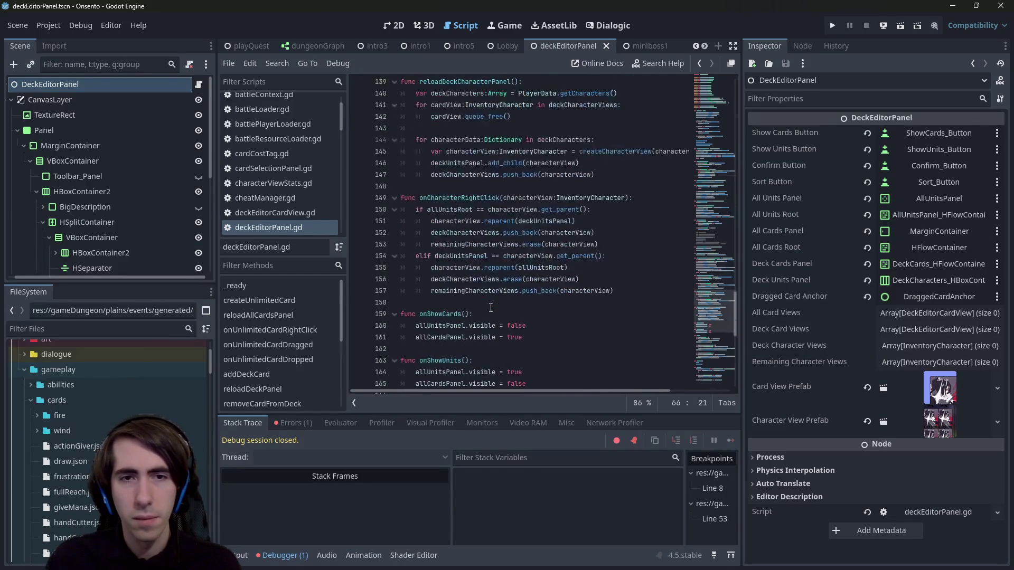
scroll(528, 248, "up", 2)
double_click(444, 222)
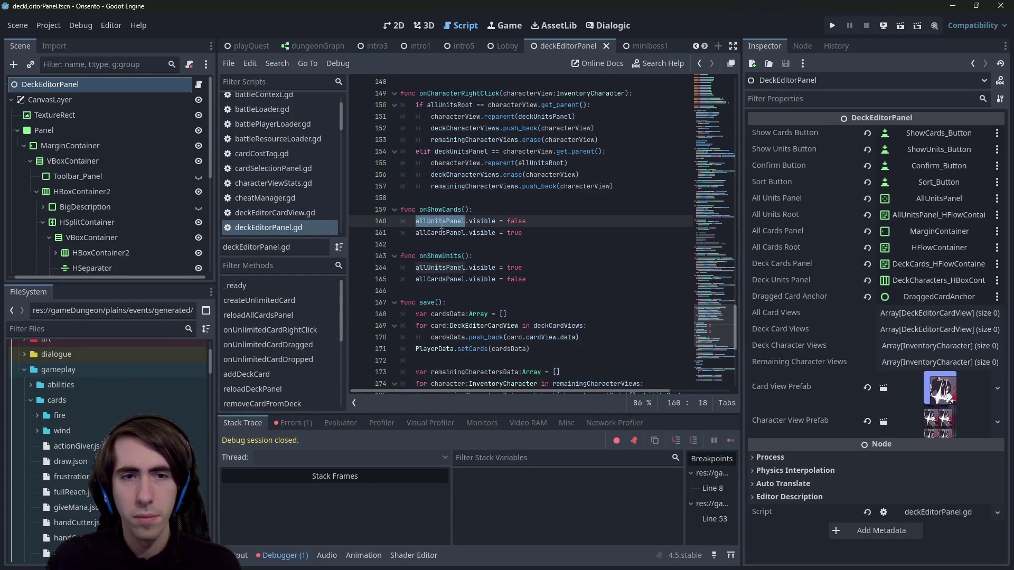
double_click(442, 233)
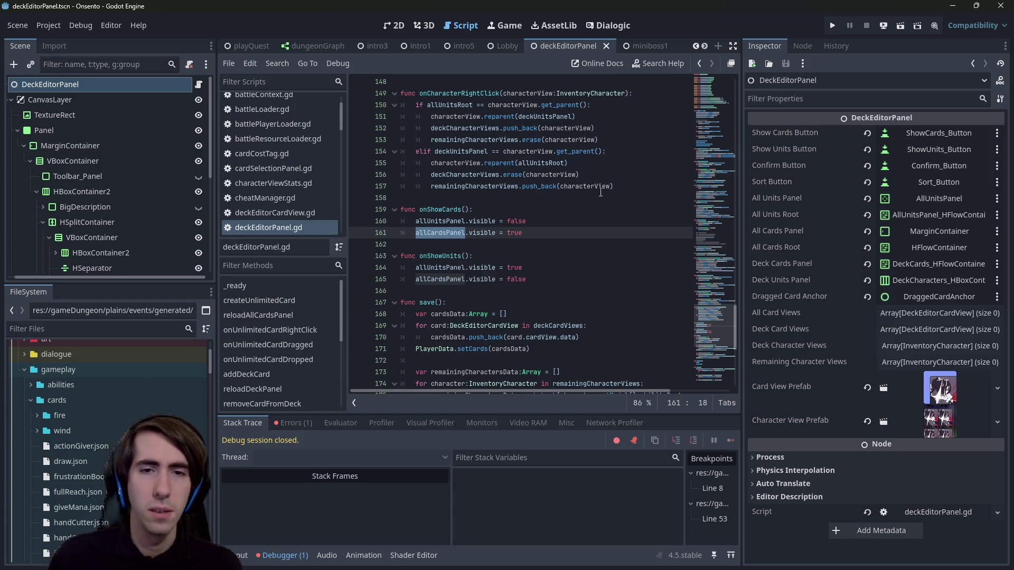
scroll(601, 191, "down", 8)
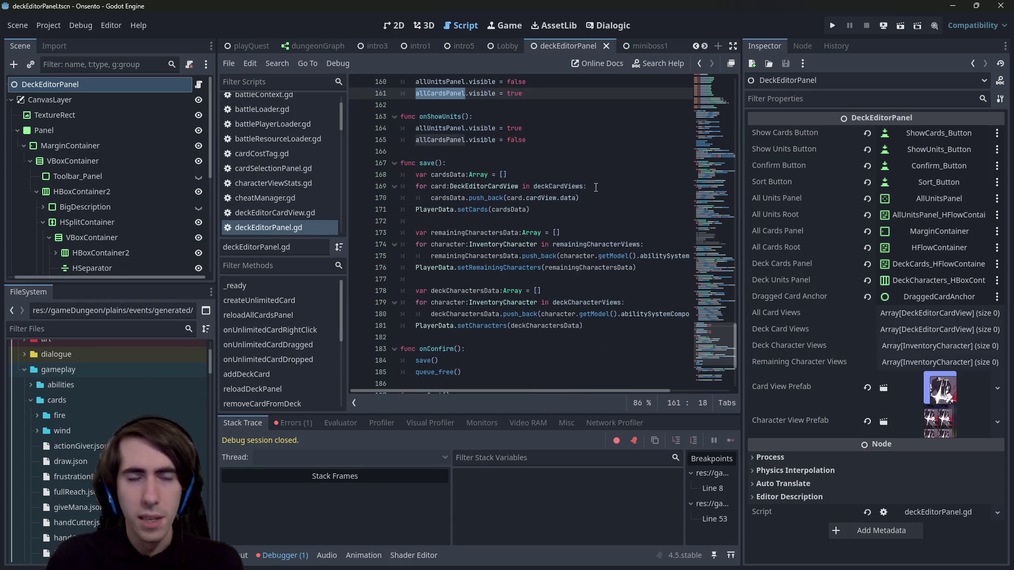
scroll(601, 172, "up", 8)
scroll(601, 173, "up", 15)
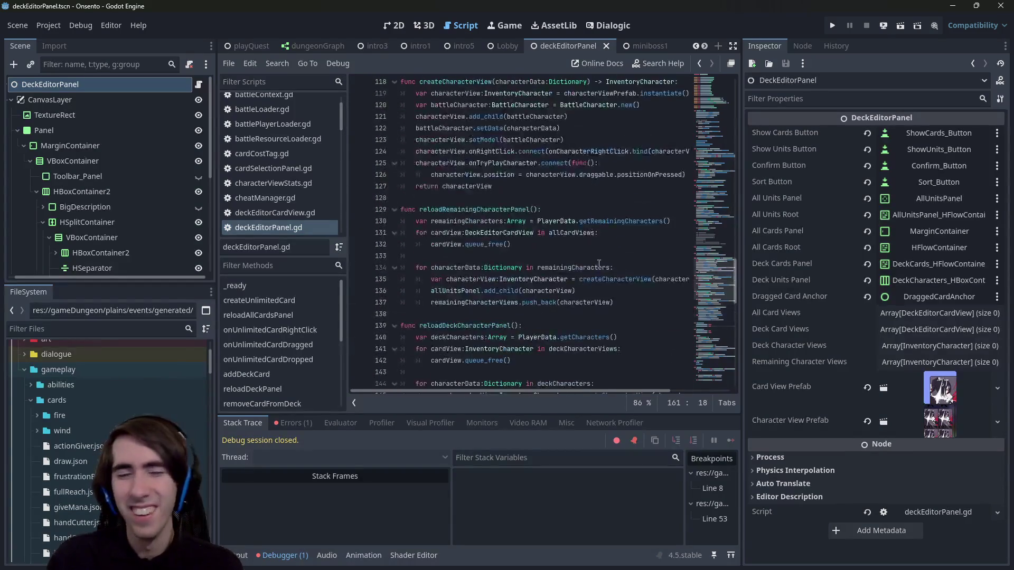
left_click(898, 23)
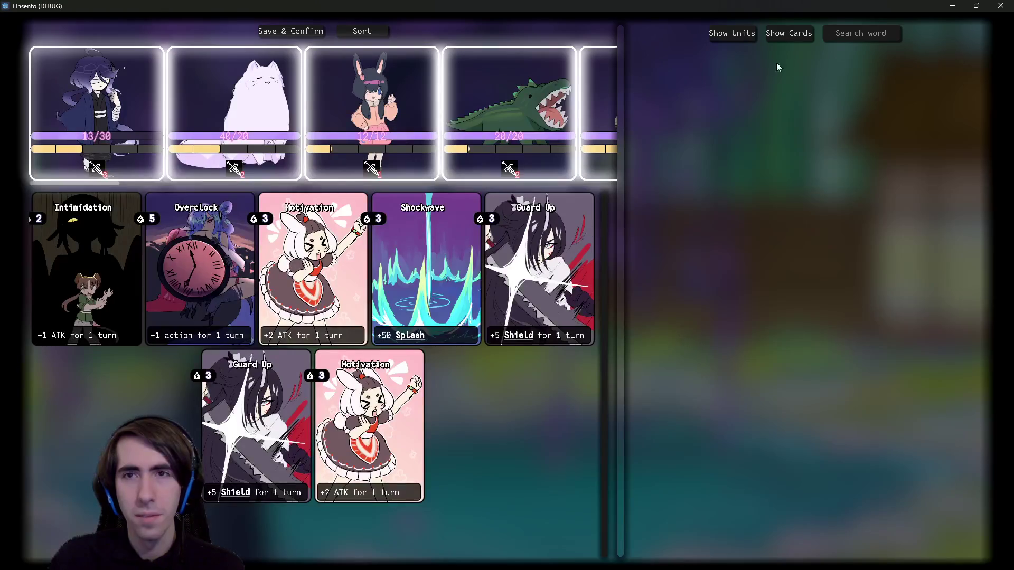
Step: Move the units and the Shockwave card out of the deck, switching between Show Units and Show Cards
left_click(741, 34)
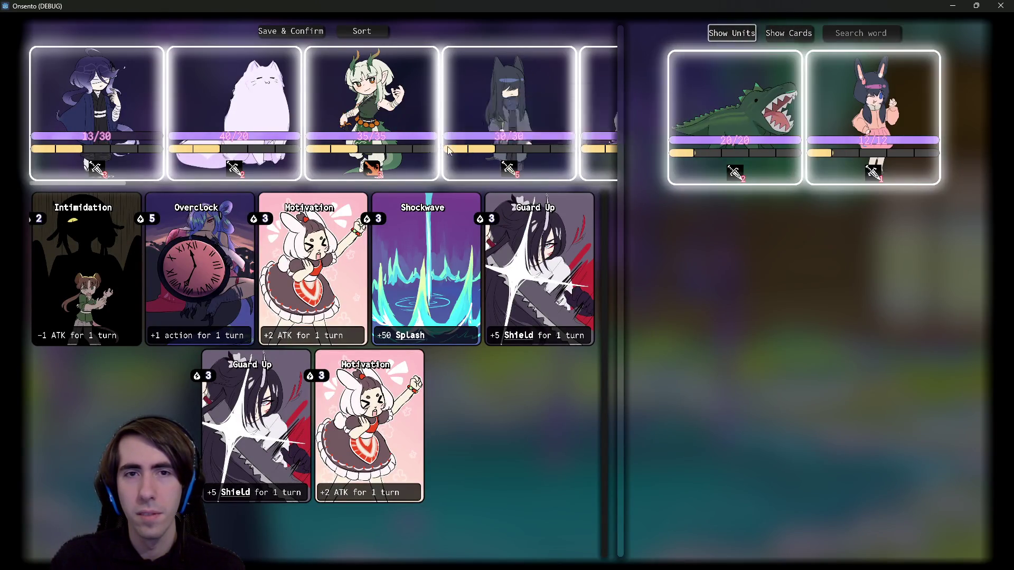
left_click(789, 32)
left_click(732, 32)
left_click(422, 280)
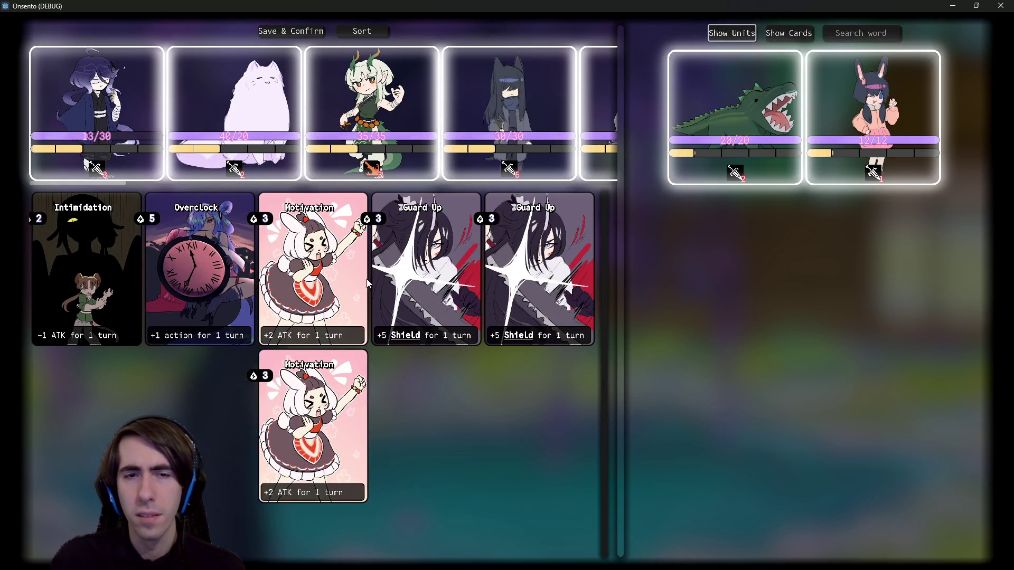
left_click(469, 278)
left_click(797, 32)
left_click(734, 33)
left_click(785, 33)
Step: Minimize the game window and bring up the editor's live Remote scene tree with its filter focused
left_click(953, 5)
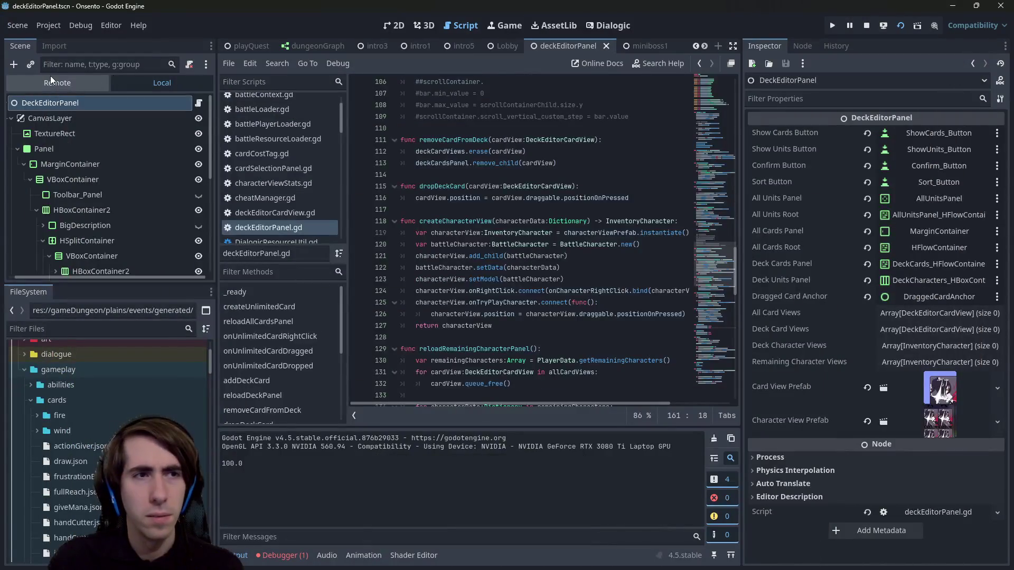
left_click(50, 76)
left_click(102, 65)
Step: Filter the remote tree by 'cards', inspect AllCardsPanel, then clear the filter
type("cards")
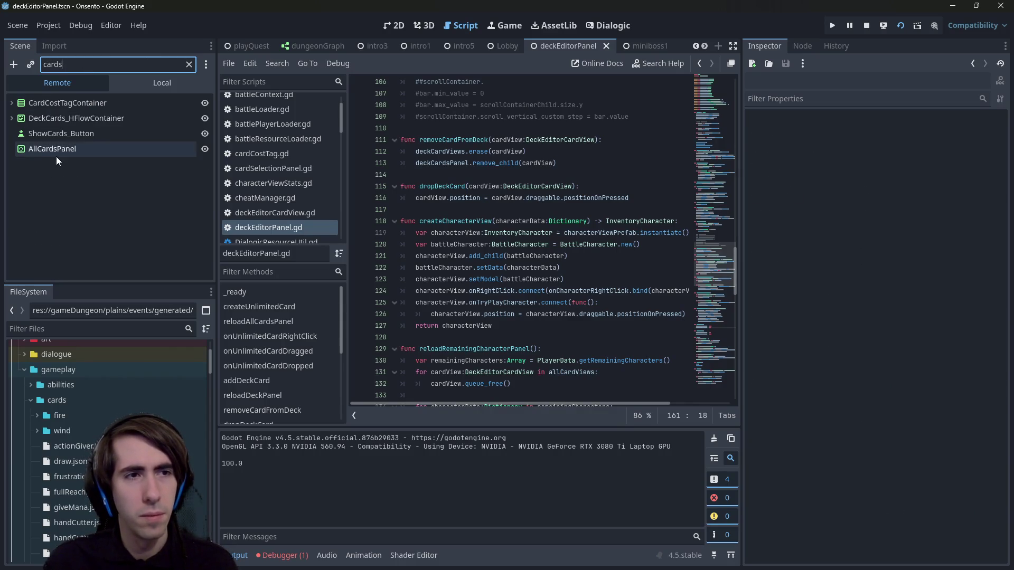
left_click(58, 154)
left_click(189, 64)
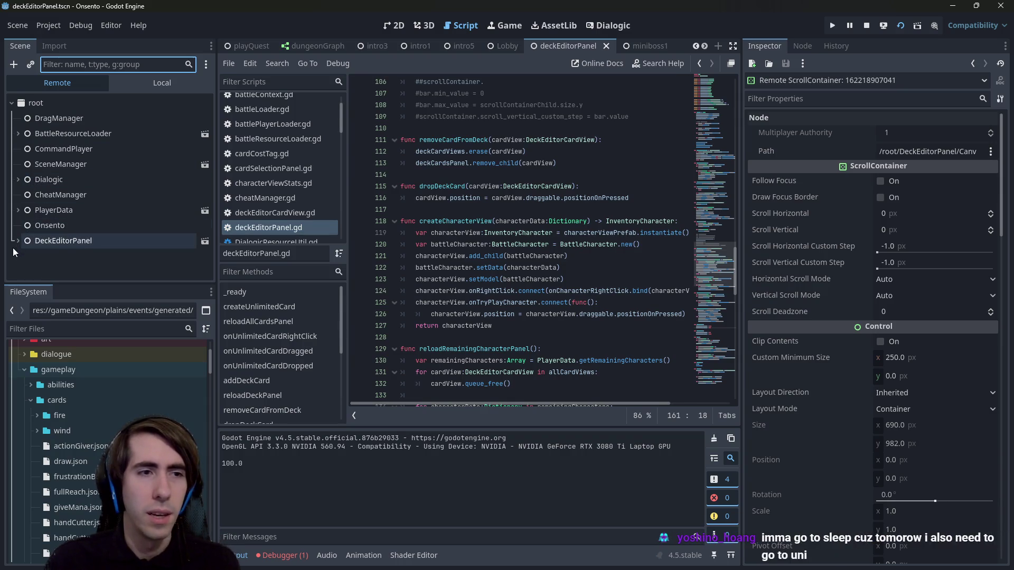
Step: Expand DeckEditorPanel > Panel > MarginContainer > VBoxContainer down to Toolbar_Panel
left_click(18, 241)
left_click(32, 253)
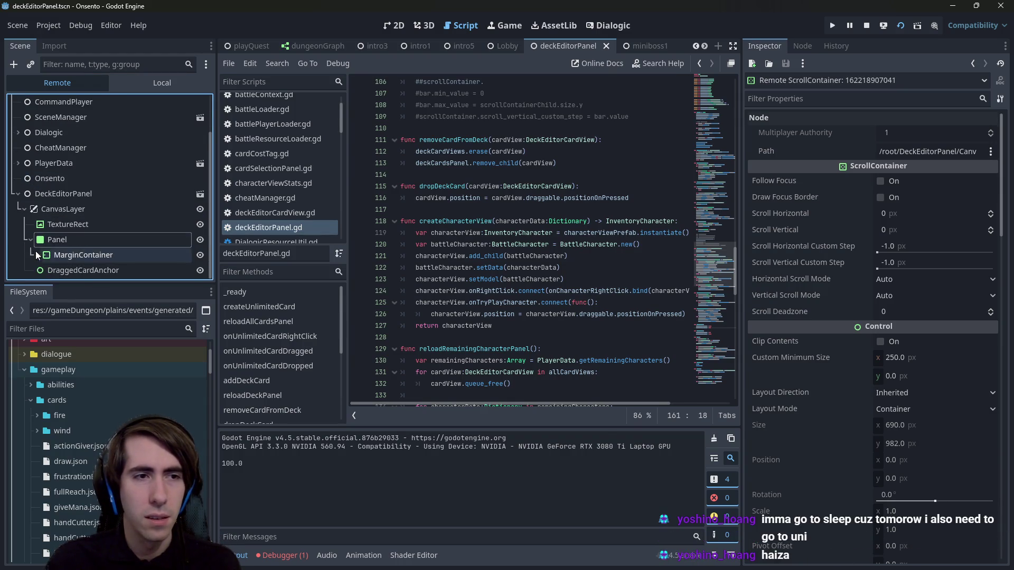
left_click(35, 254)
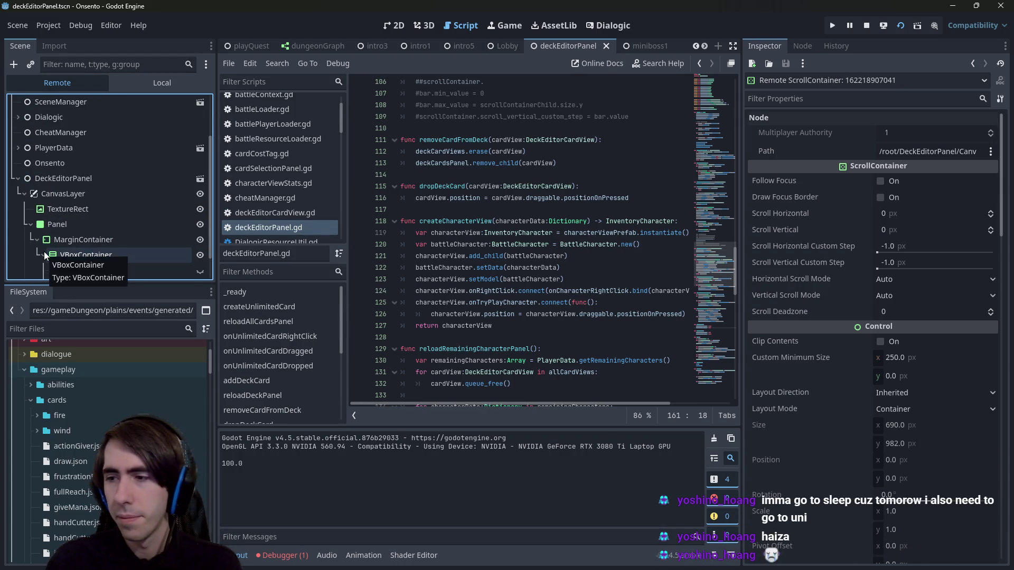
left_click(44, 255)
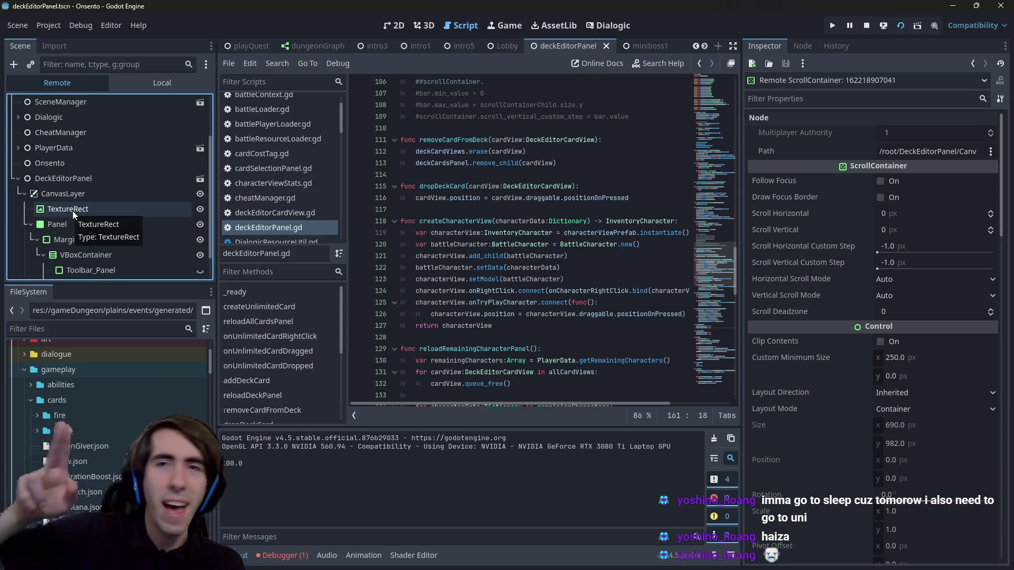
scroll(71, 217, "down", 2)
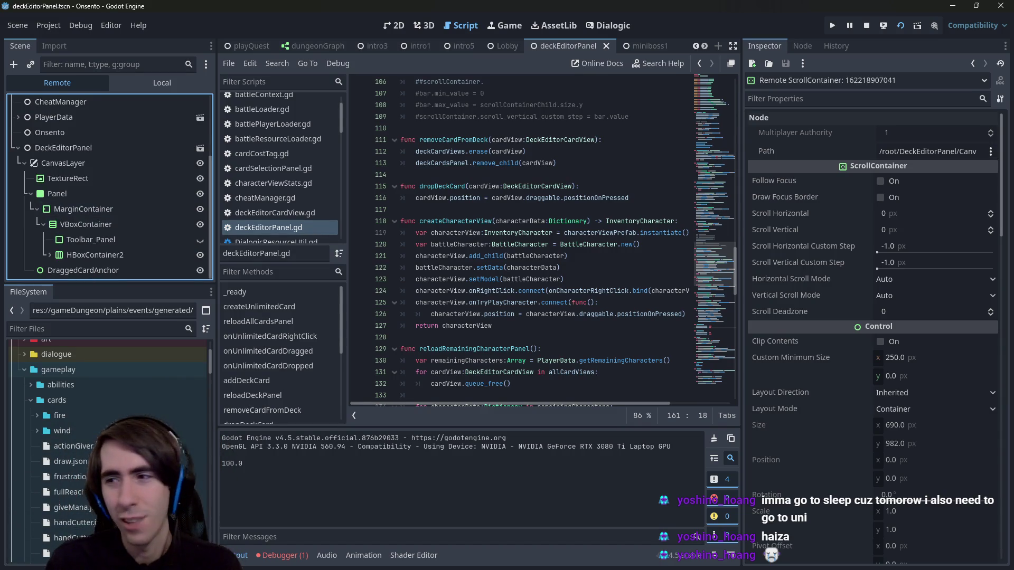
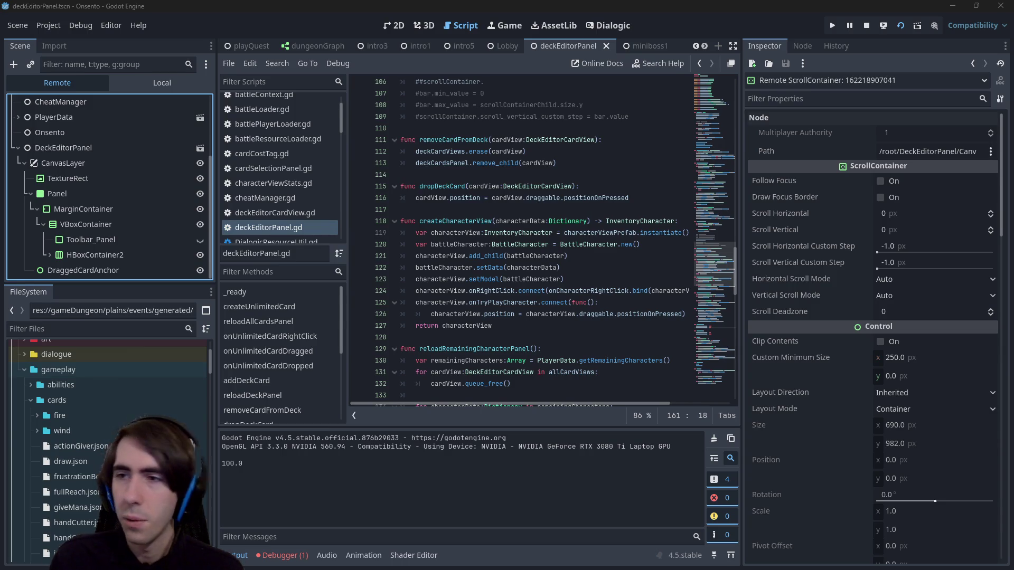
Step: Review the createCharacterView, reloadRemainingCharacterPanel and reloadDeckCharacterPanel functions in the deck editor script
left_click(552, 302)
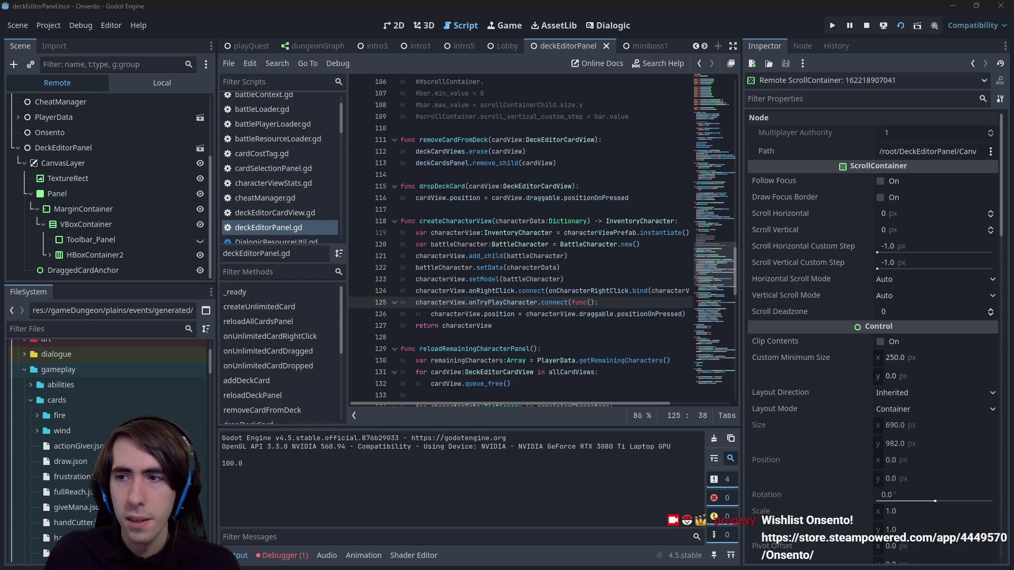
double_click(455, 221)
left_click_drag(215, 182, 160, 183)
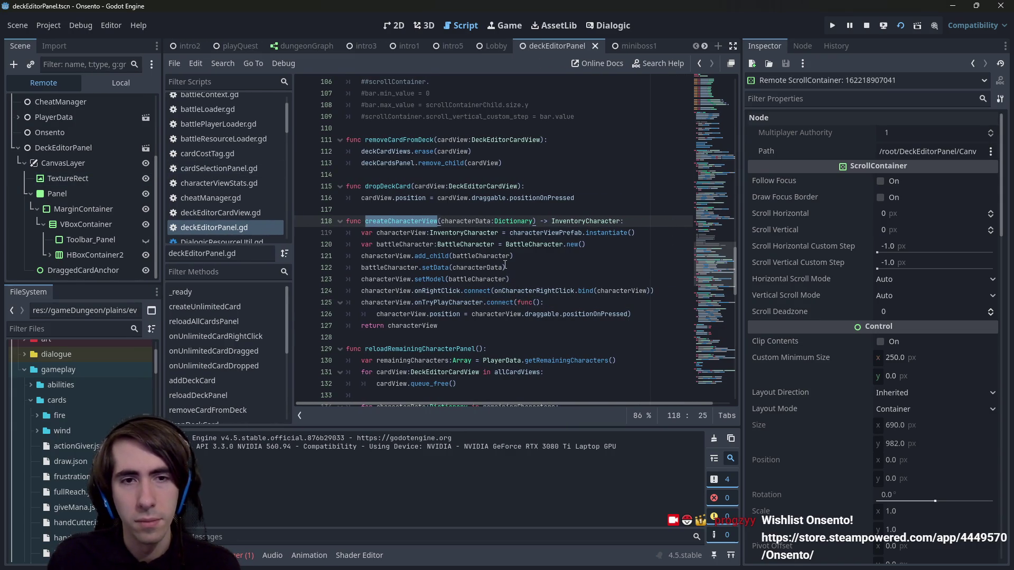
scroll(499, 238, "down", 2)
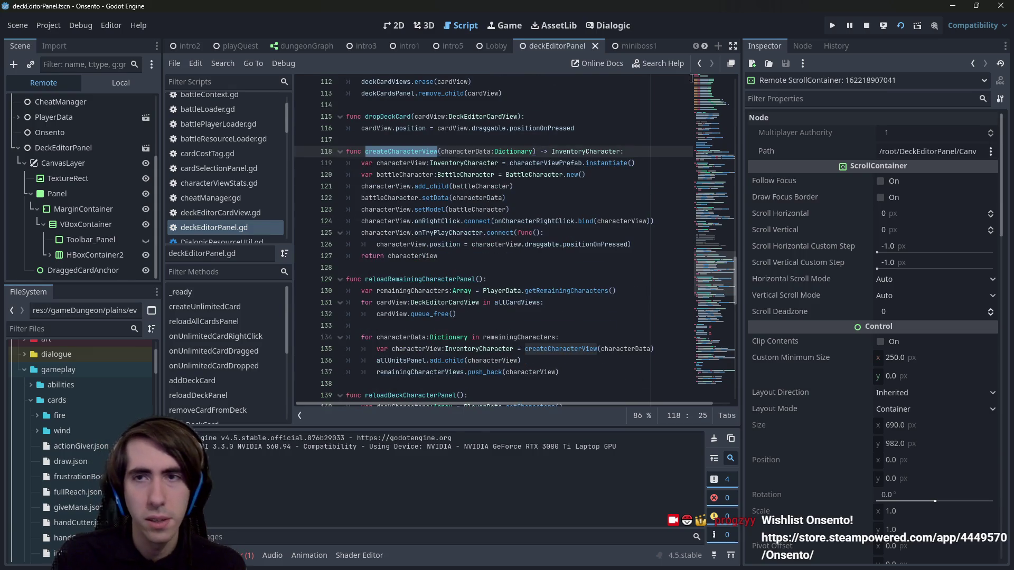
scroll(519, 274, "down", 2)
double_click(465, 209)
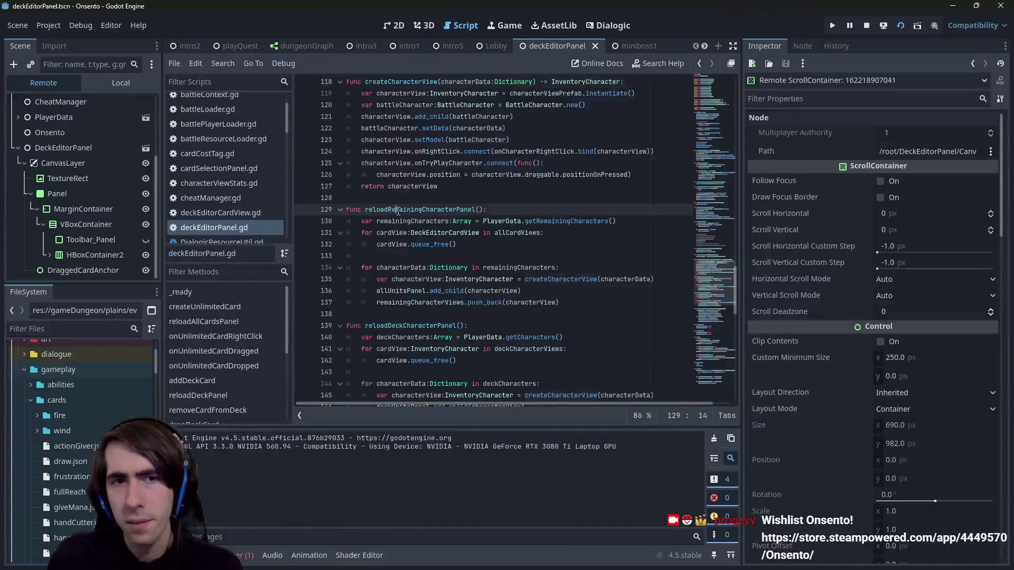
scroll(396, 210, "down", 3)
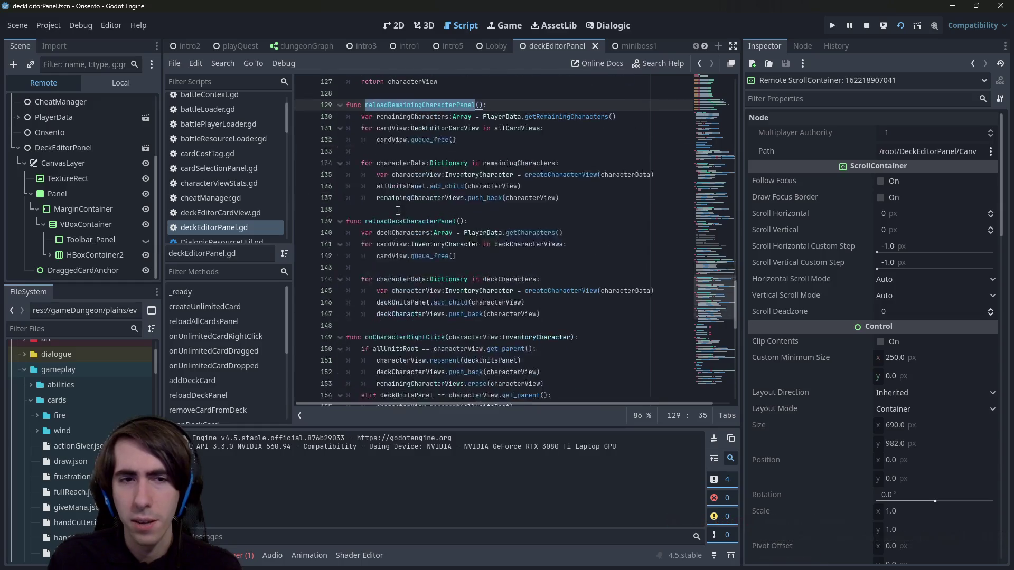
double_click(400, 220)
scroll(400, 221, "down", 1)
scroll(400, 221, "down", 2)
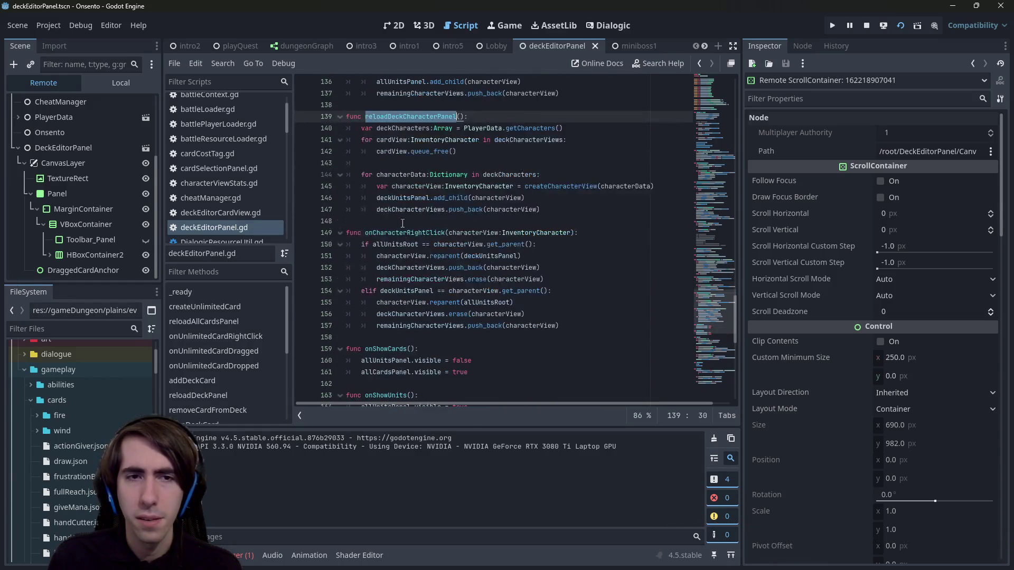
left_click(408, 236)
scroll(404, 240, "up", 14)
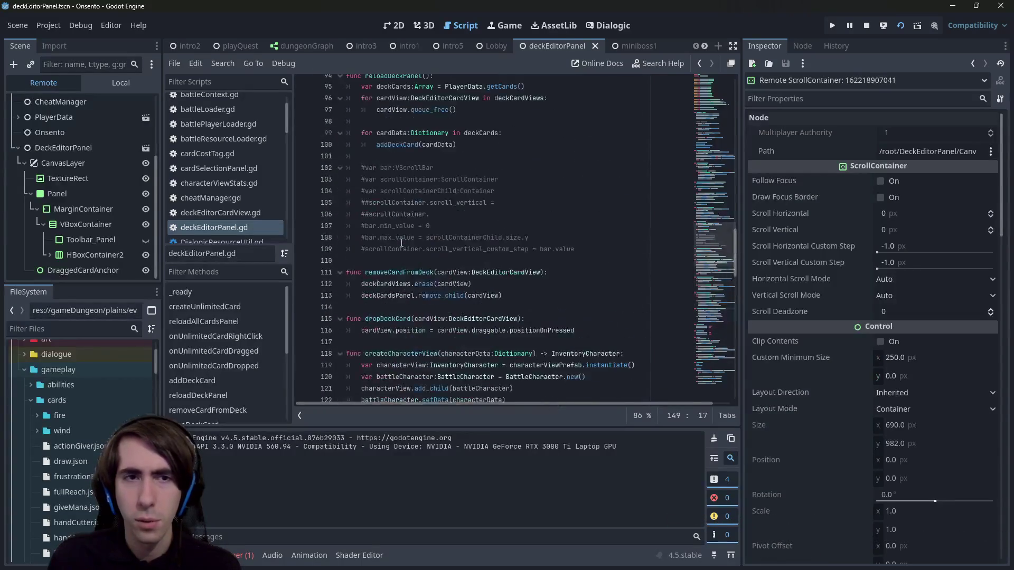
scroll(402, 242, "up", 6)
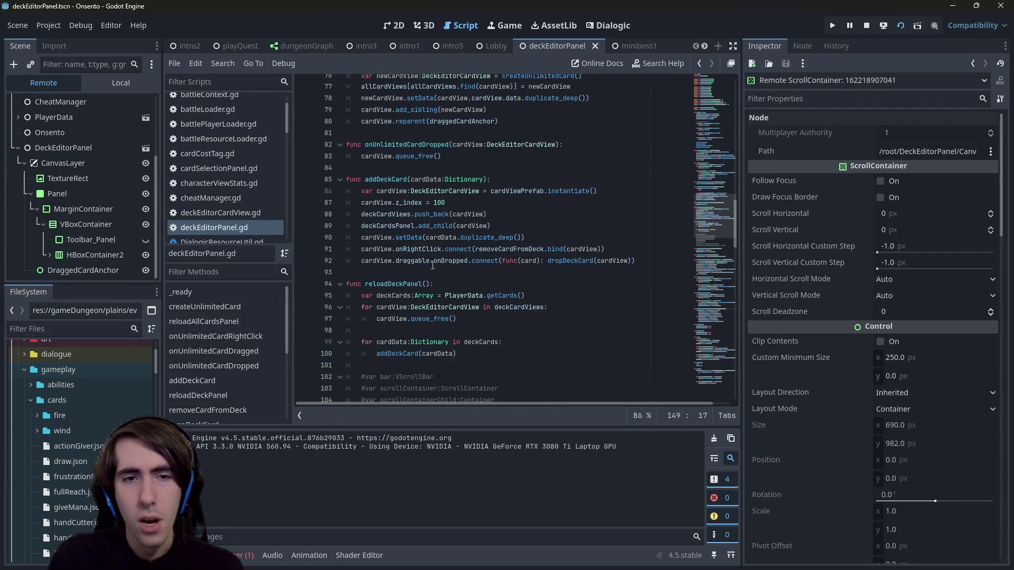
scroll(427, 275, "up", 1)
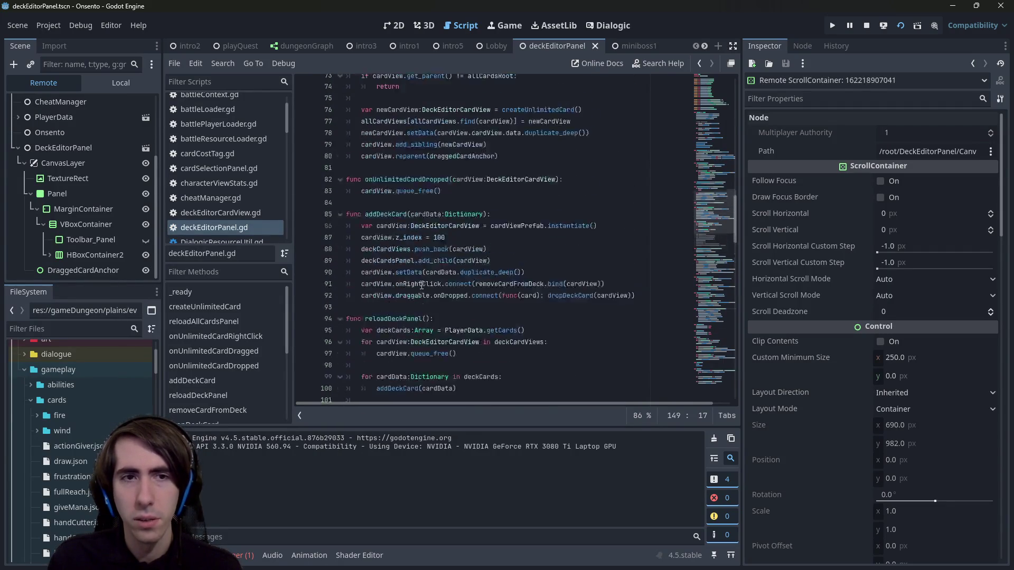
mouse_move(437, 279)
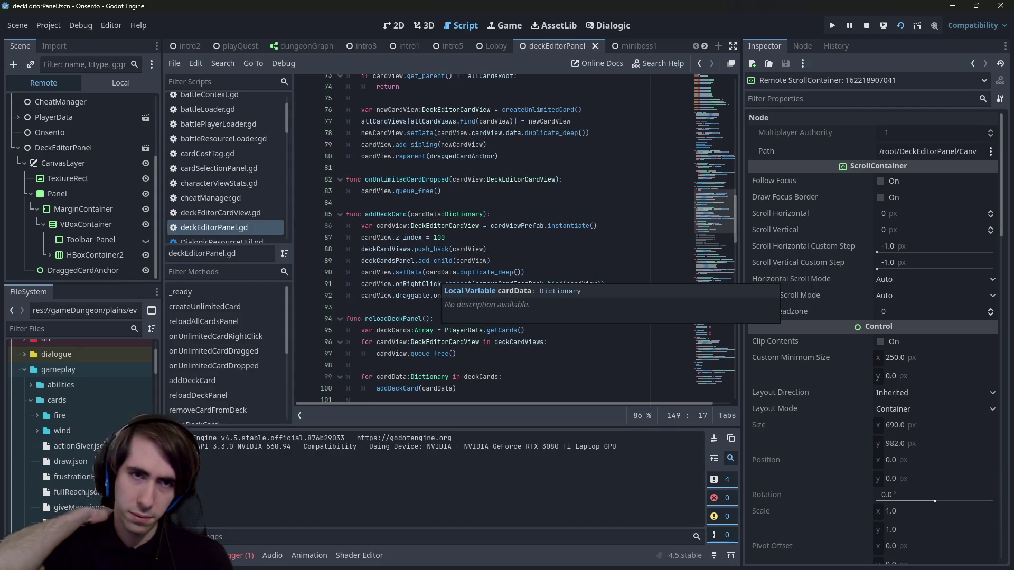
scroll(437, 278, "up", 4)
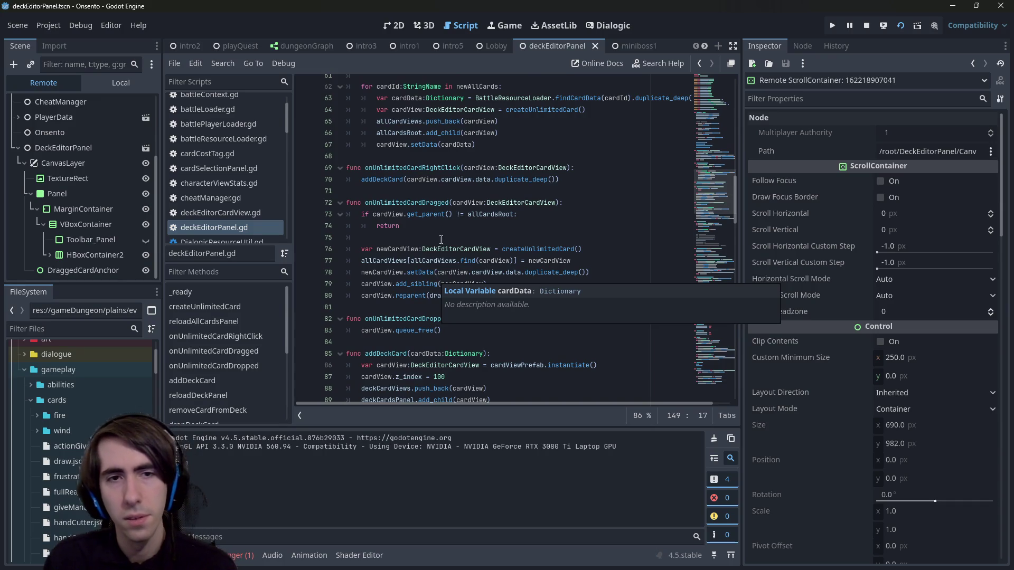
scroll(442, 241, "up", 2)
scroll(440, 233, "up", 1)
Step: Inspect getPermanentCards from reloadAllCardsPanel, then return to the deck editor script
left_click(410, 121)
scroll(465, 185, "up", 2)
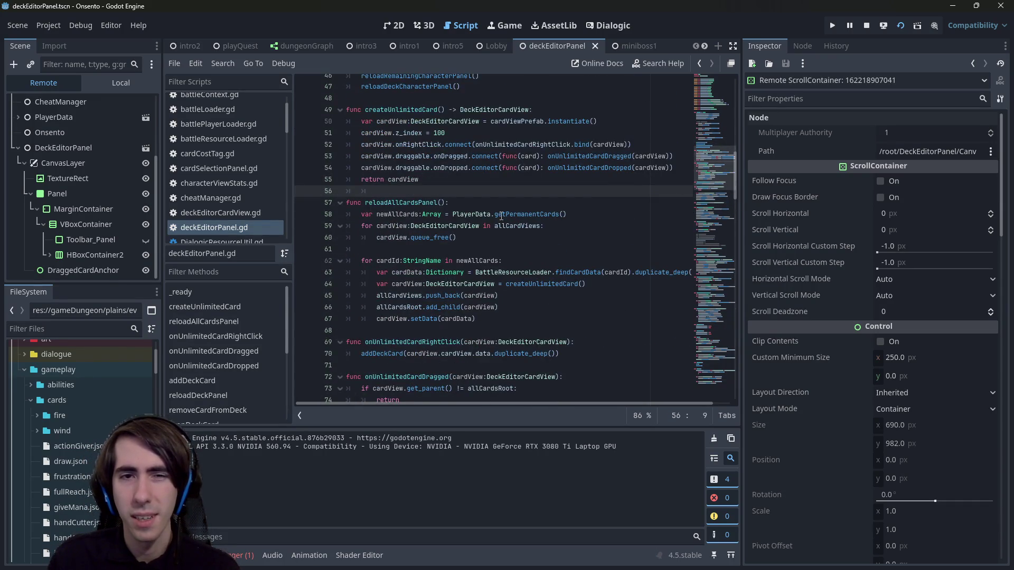
left_click(508, 214)
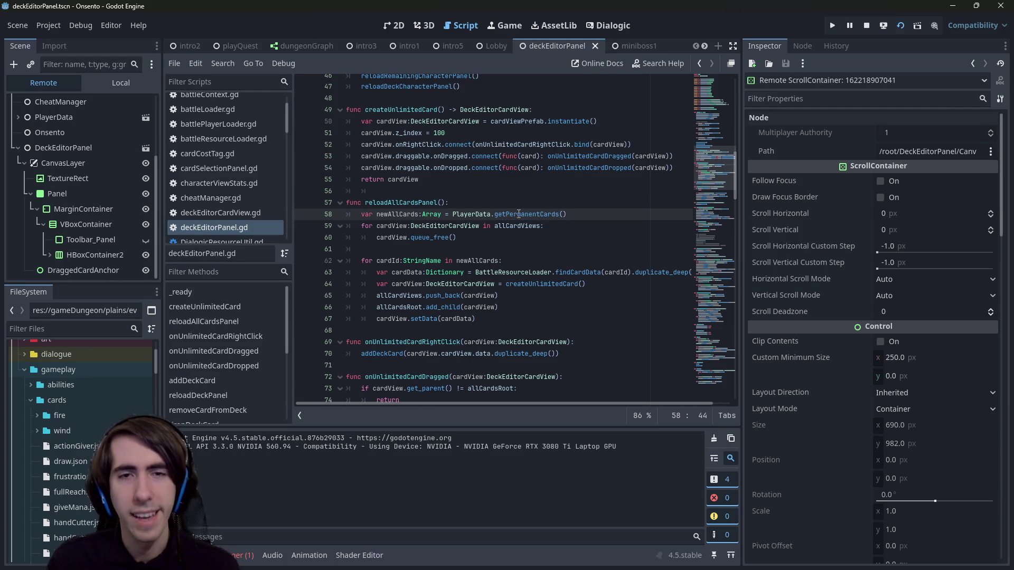
left_click(518, 214, "ctrl")
key("Page_Up")
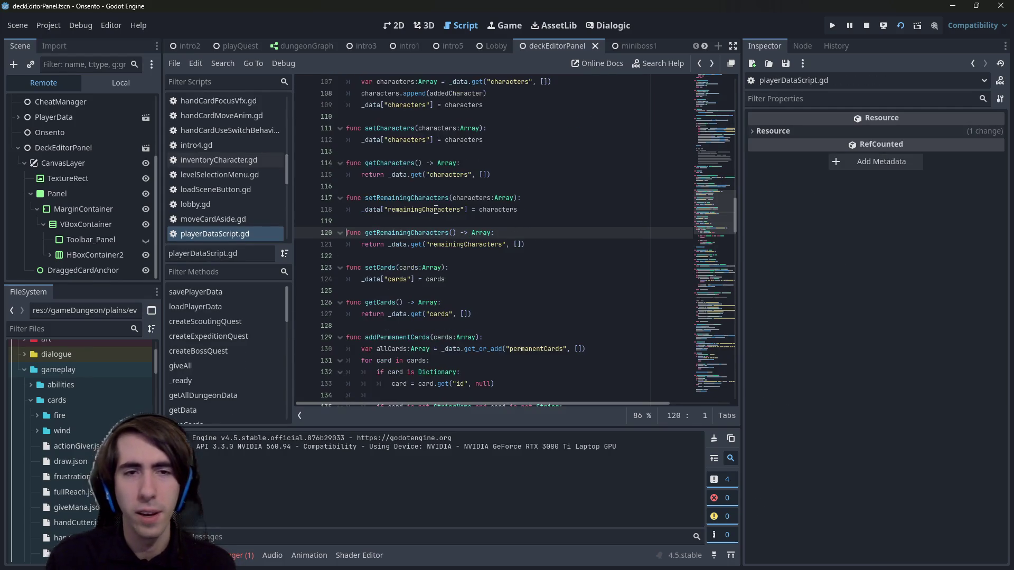
key("alt+Left")
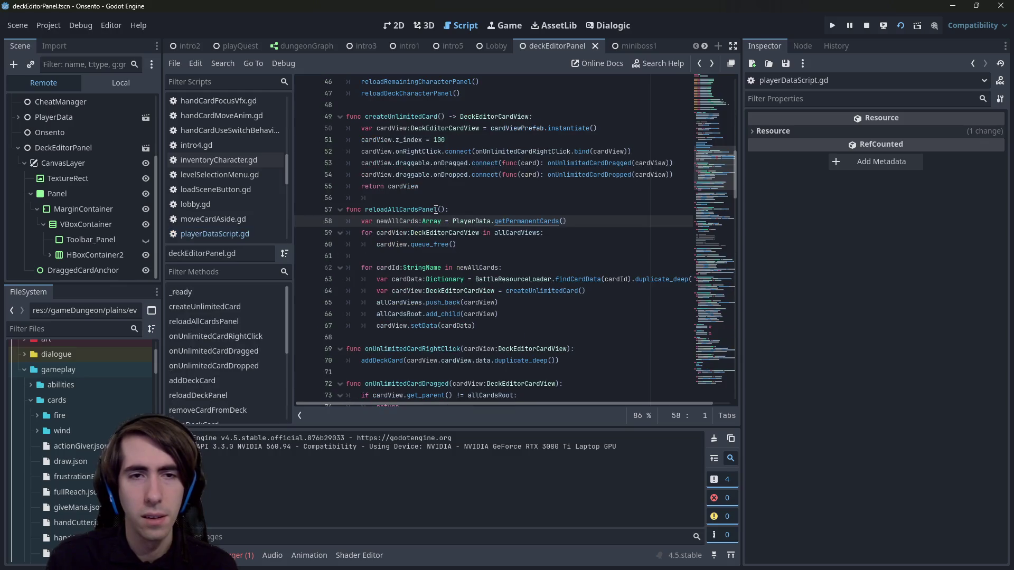
Step: Set a breakpoint on line 59, restart the game, and inspect newAllCards
left_click(303, 233)
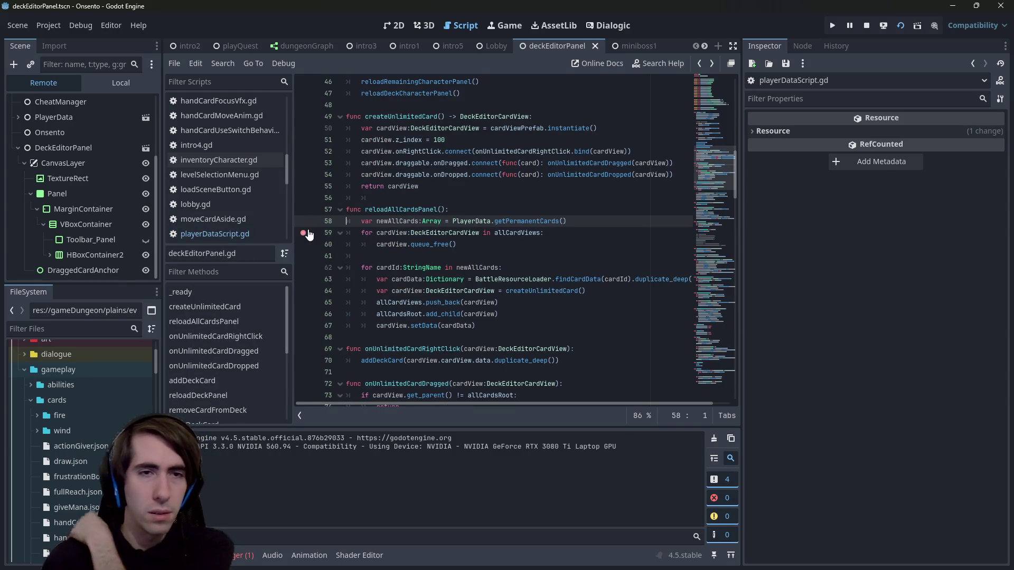
left_click(866, 25)
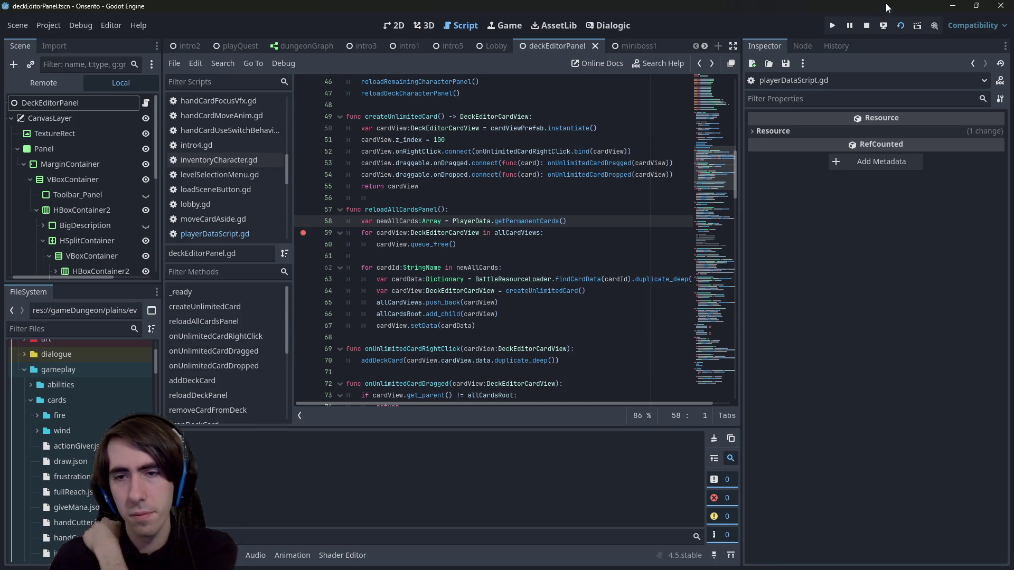
key("F5")
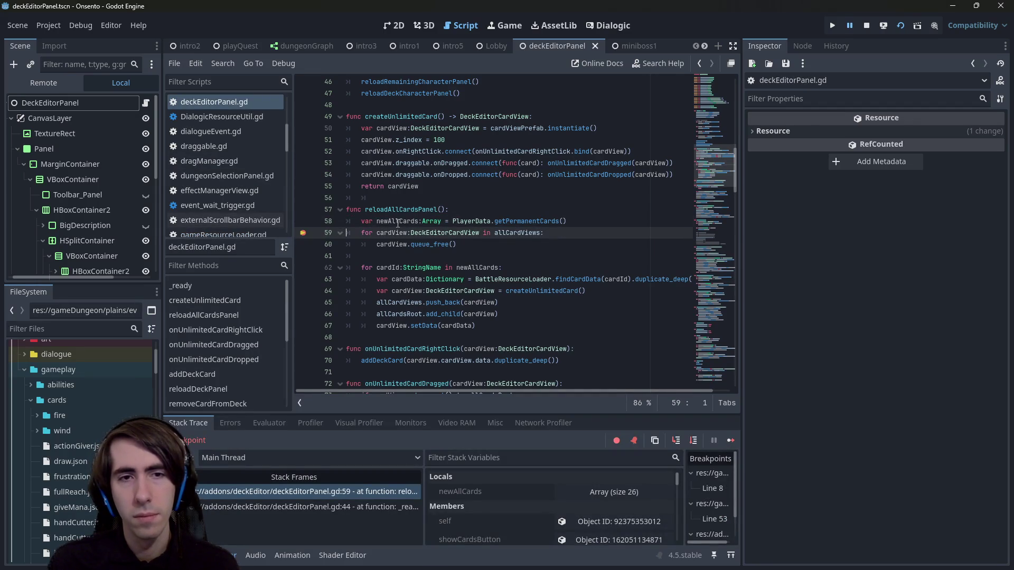
mouse_move(398, 224)
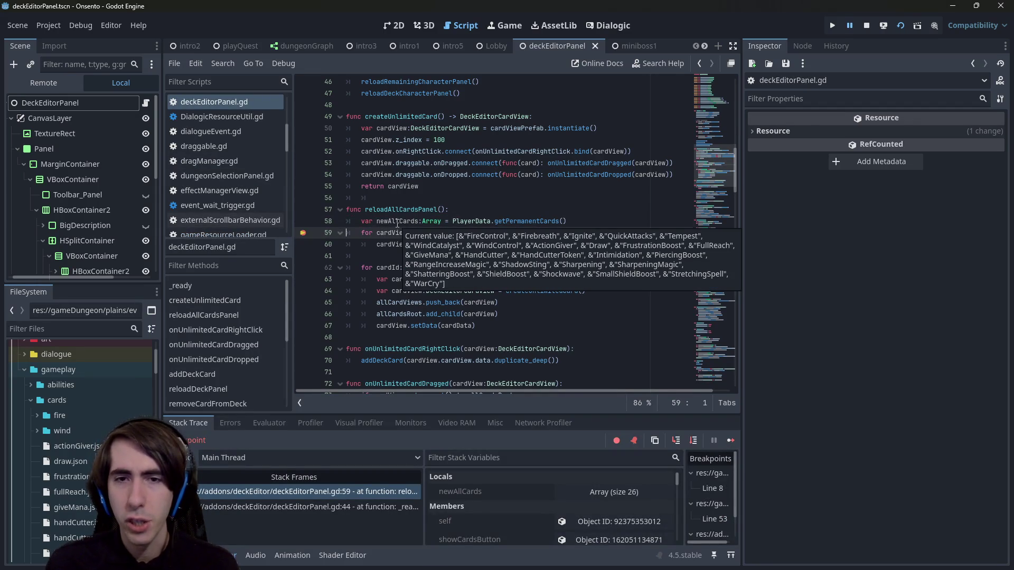
double_click(397, 221)
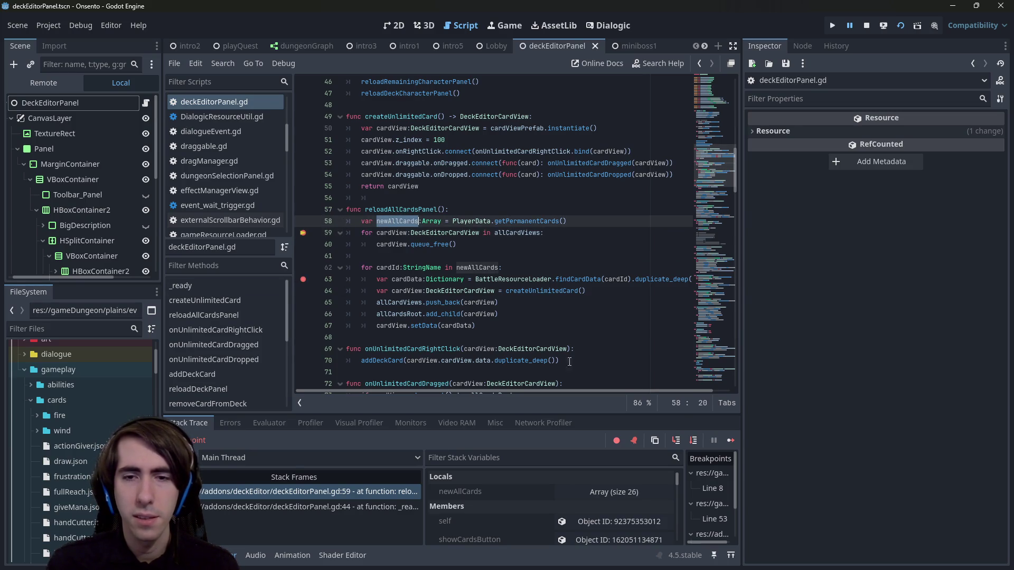
Step: Step over to line 67 inspecting allCardsRoot, then continue until the game window shows
left_click(730, 440)
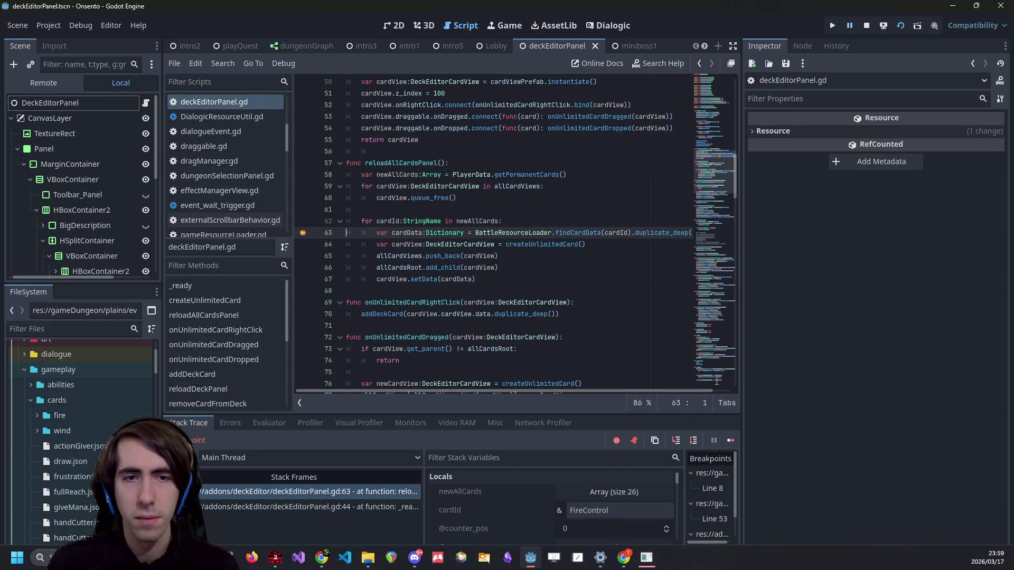
left_click(694, 440)
left_click(694, 440)
left_click(694, 440)
left_click(693, 440)
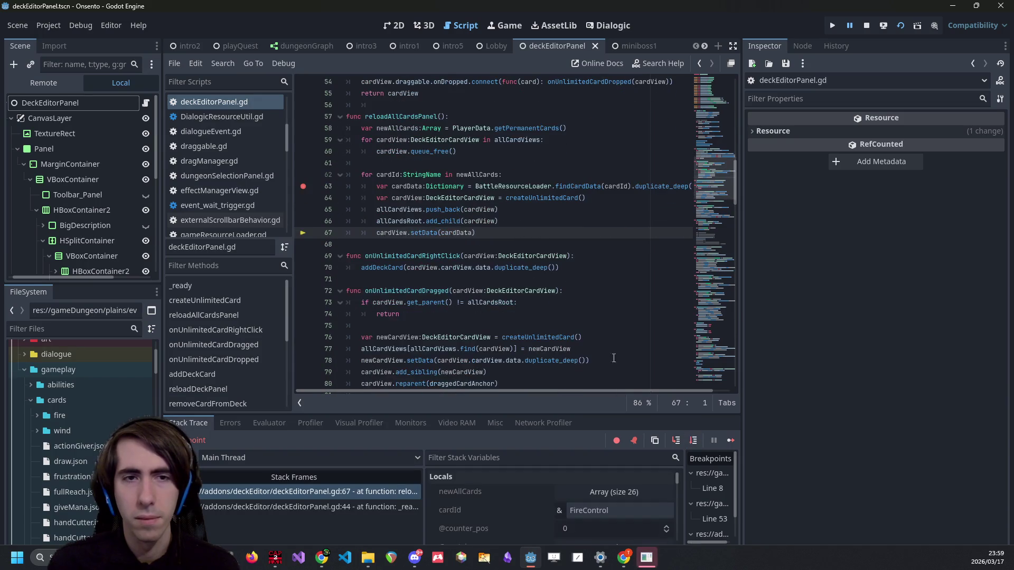
double_click(421, 210)
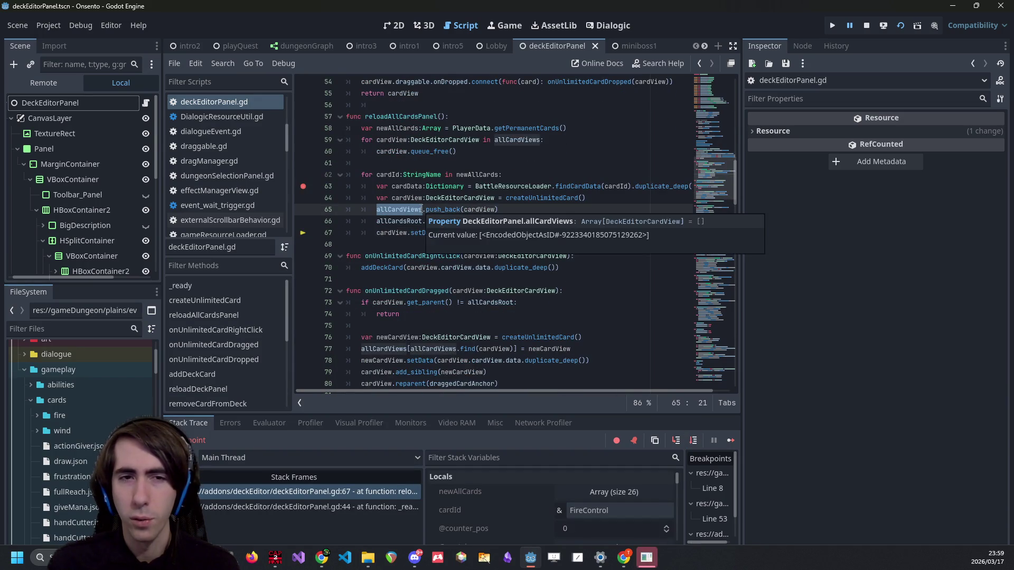
double_click(400, 221)
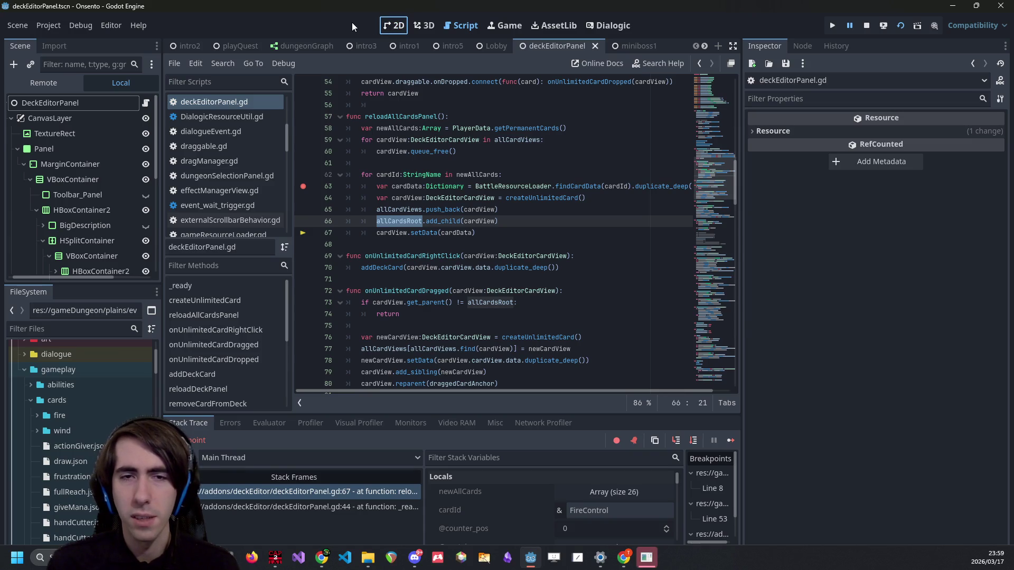
left_click(731, 447)
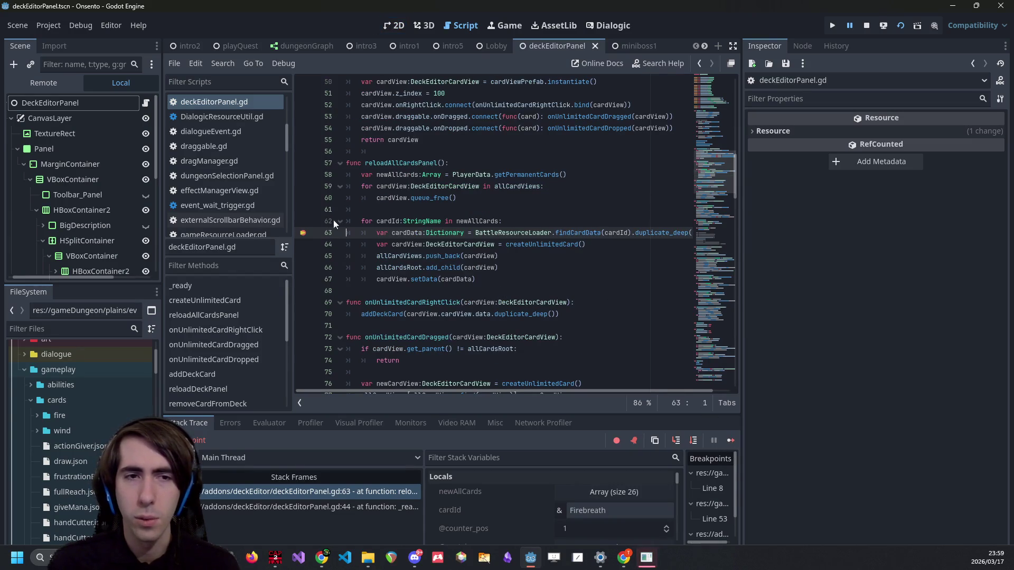
left_click(733, 446)
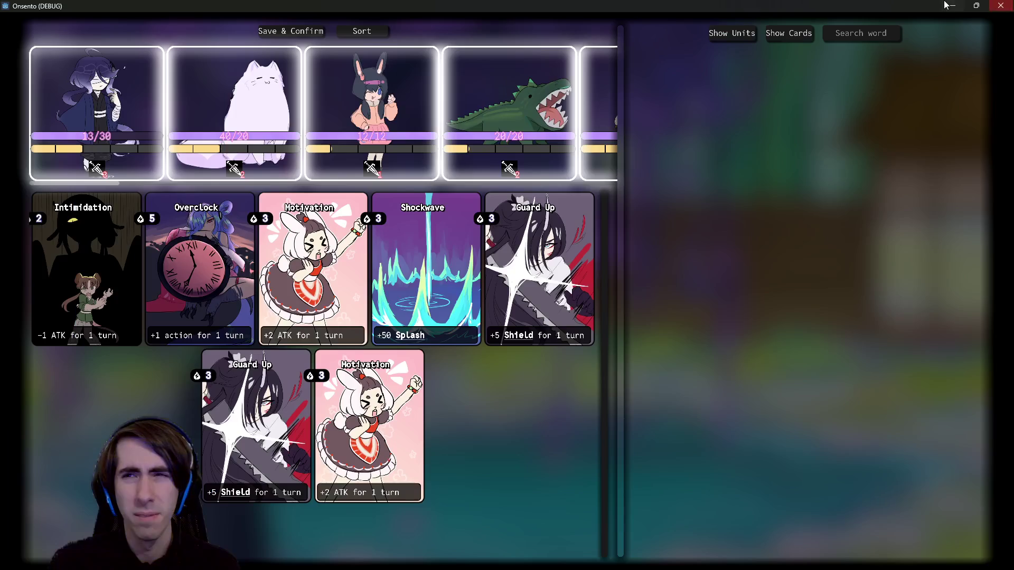
Step: Rename the AllUnitsPanel_HFlowContainer node to AllUnitsRoot_HFlowContainer in the deckEditorPanel scene
left_click(953, 5)
left_click(394, 25)
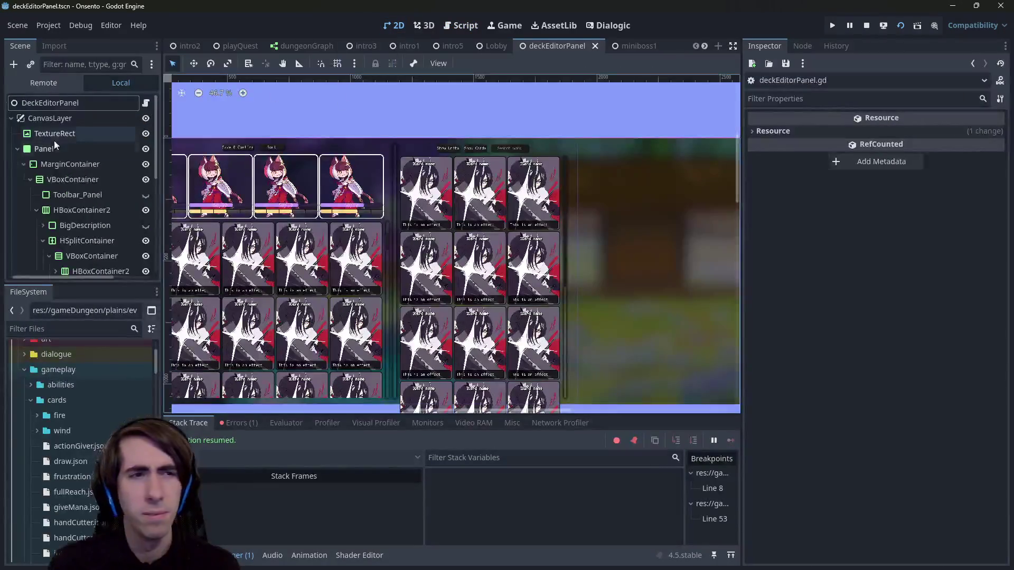
scroll(90, 195, "down", 5)
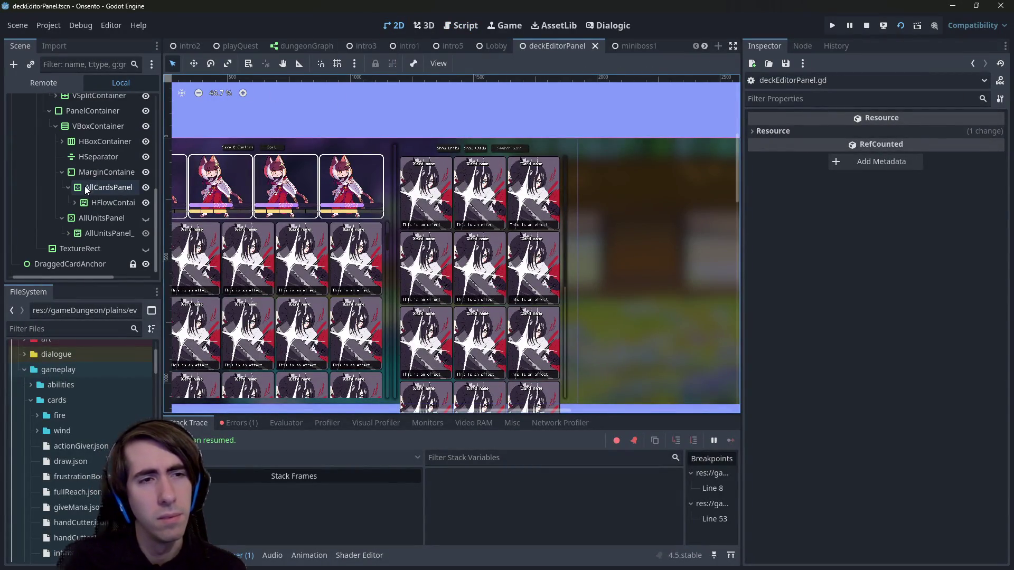
left_click(98, 189)
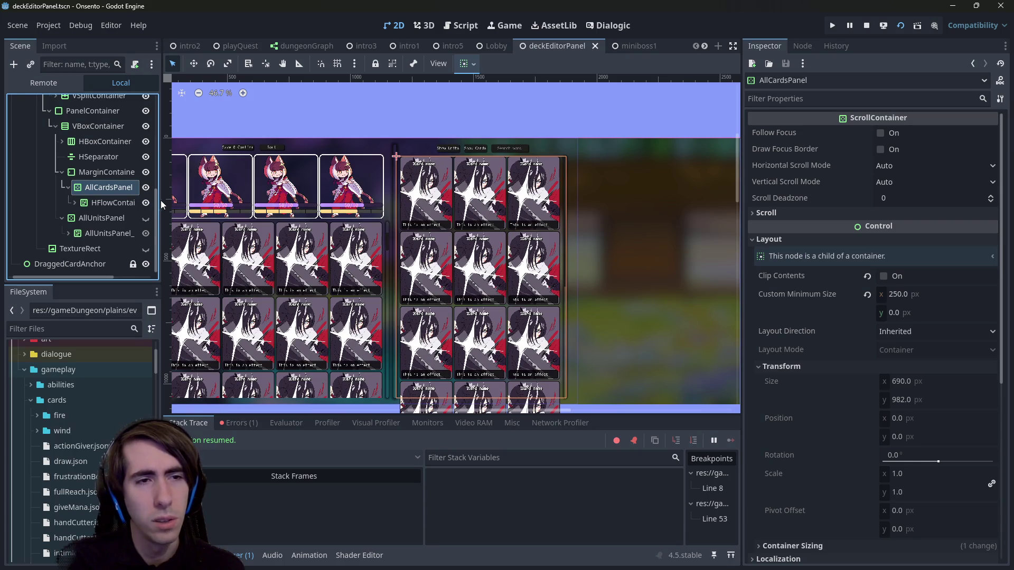
left_click_drag(160, 200, 204, 199)
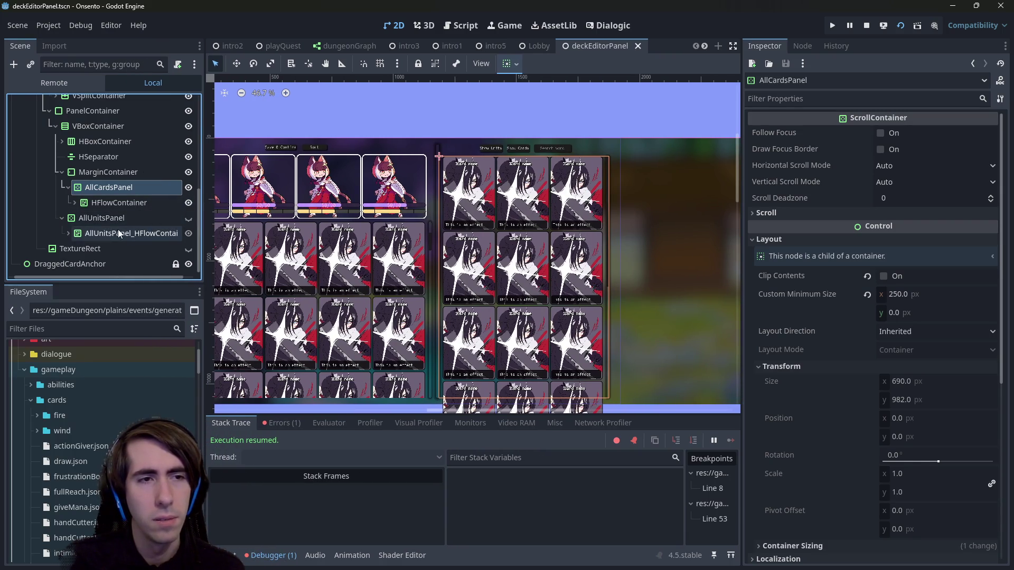
double_click(134, 233)
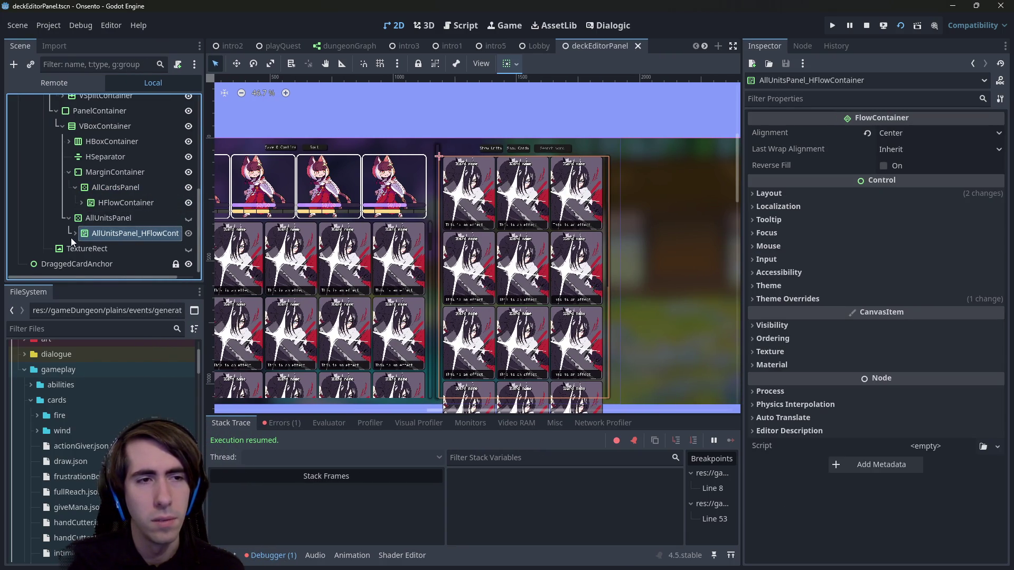
left_click(75, 233)
left_click(138, 233)
key("BackSpace")
key("BackSpace")
key("BackSpace")
type("Root")
key("Return")
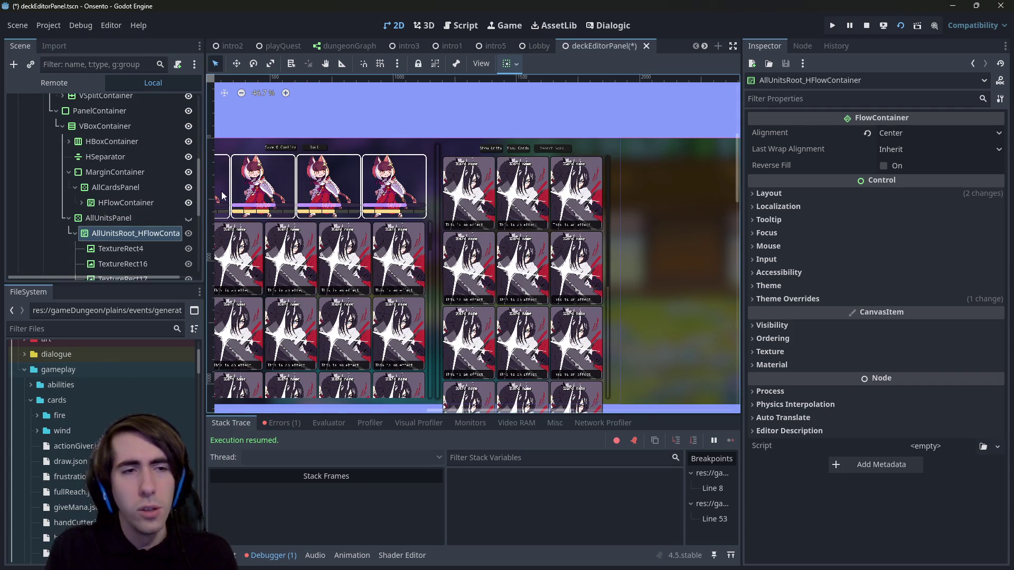
Step: Rename the HFlowContainer under AllCardsPanel to AllCardsRoot and save the scene
double_click(116, 187)
key("ctrl+c")
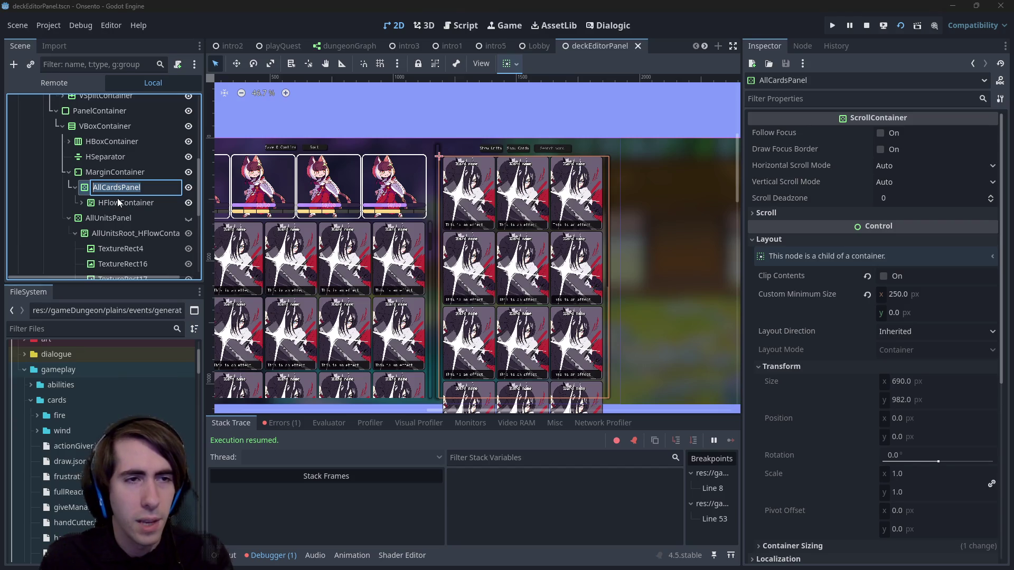
left_click(117, 199)
left_click(82, 203)
left_click(103, 210)
left_click(103, 208)
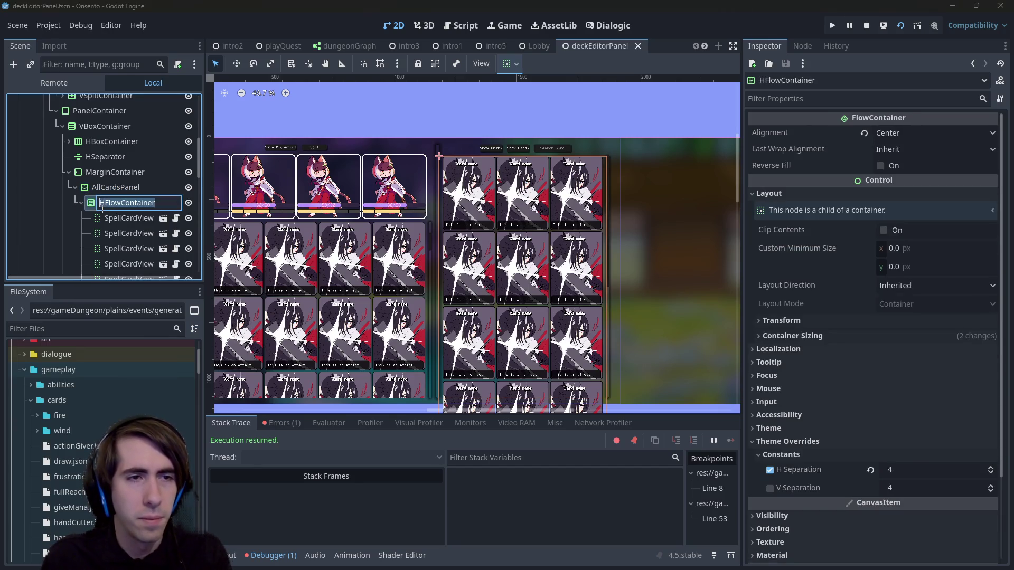
key("ctrl+v")
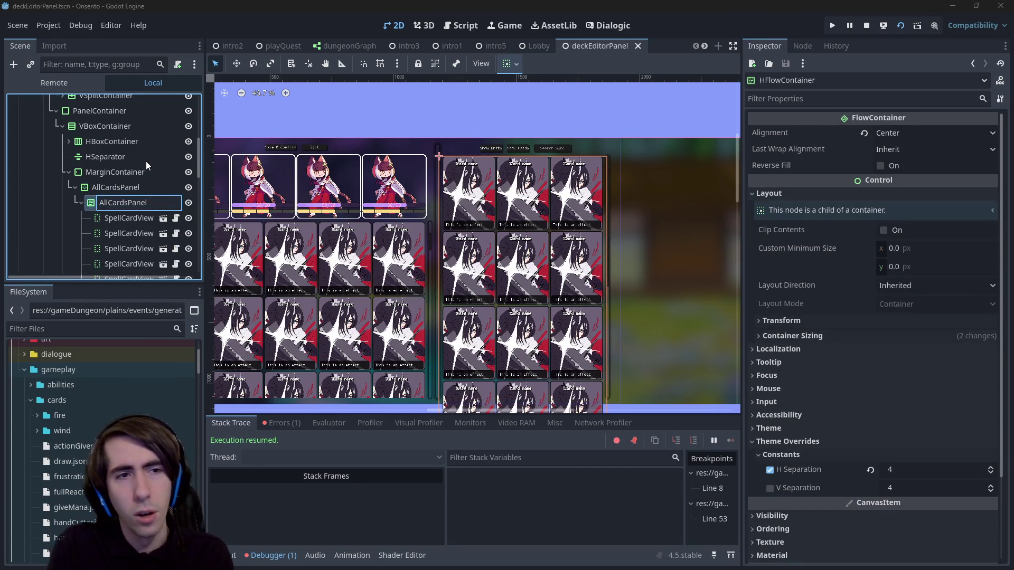
key("BackSpace")
key("BackSpace")
key("BackSpace")
type("Root")
key("Return")
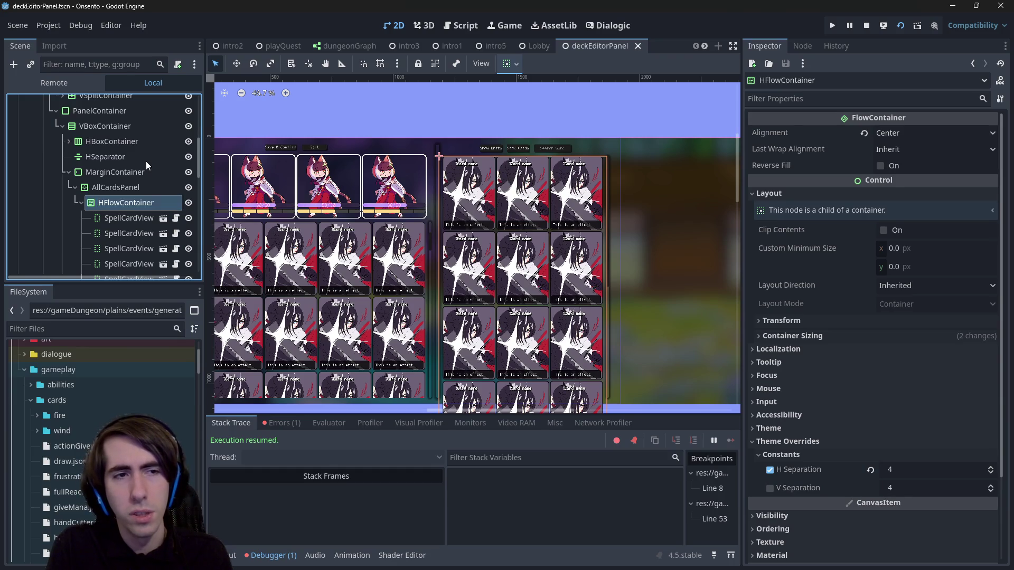
key("ctrl+s")
scroll(146, 160, "up", 5)
left_click(107, 105)
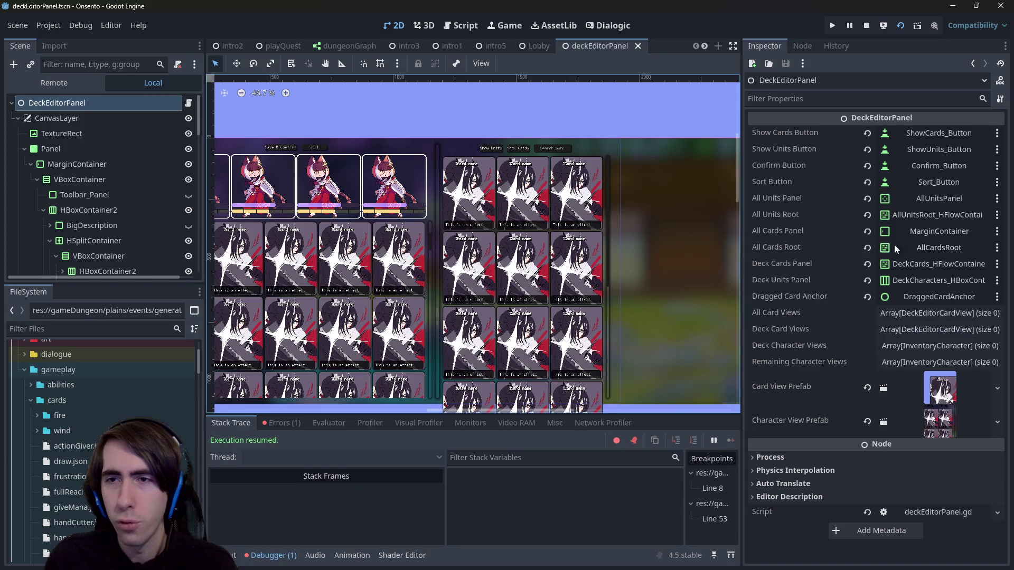
Step: Verify DeckEditorPanel's All Units Root and All Units Panel exports, then switch to deckEditorPanel.gd
left_click(823, 214)
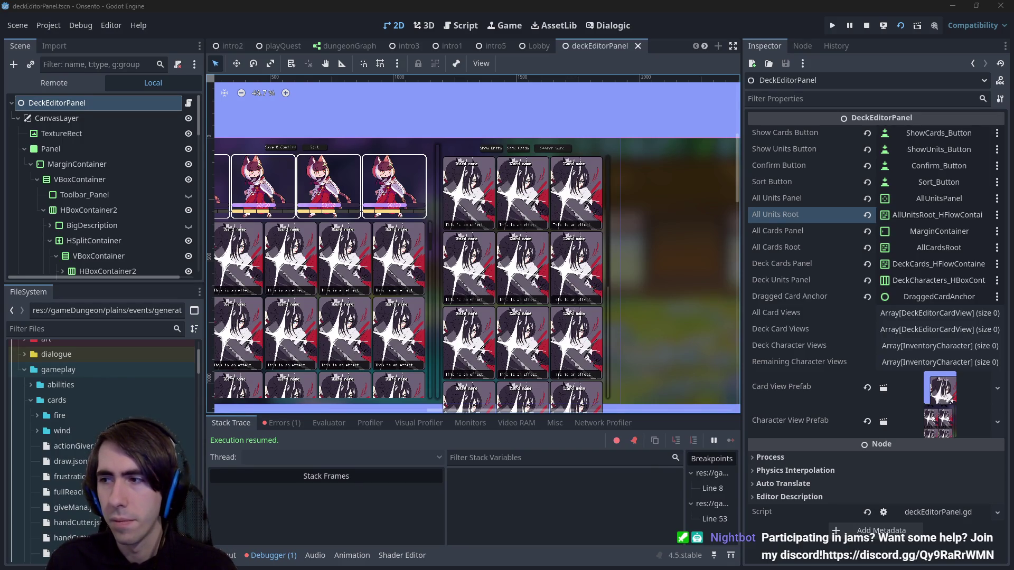
scroll(501, 259, "down", 2)
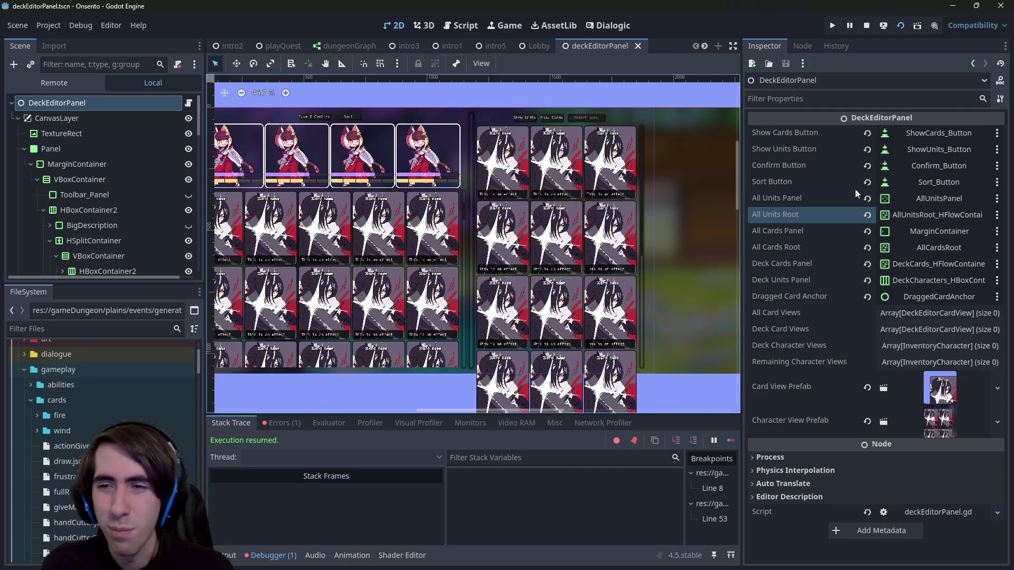
left_click(816, 197)
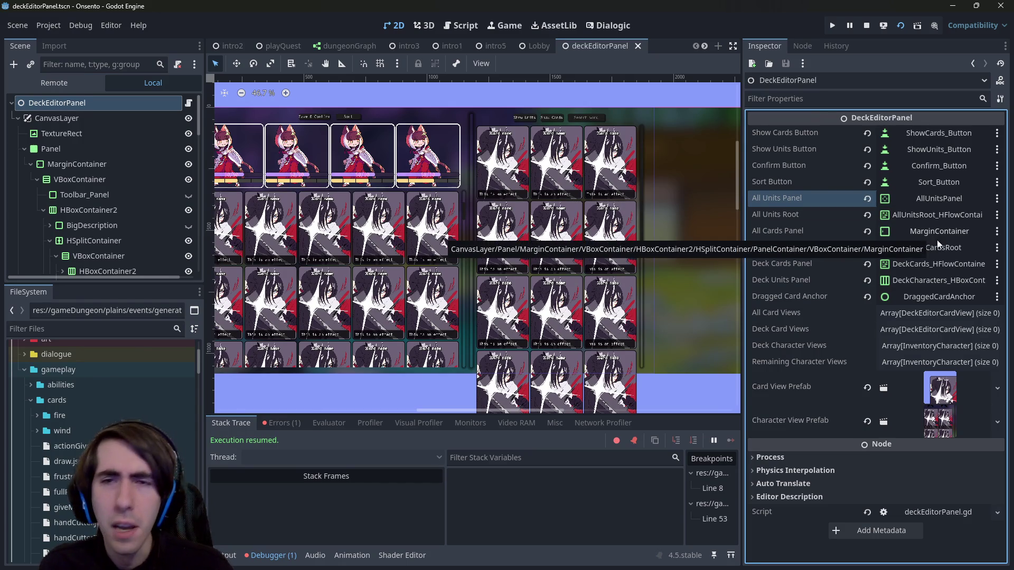
left_click(456, 25)
scroll(484, 214, "up", 10)
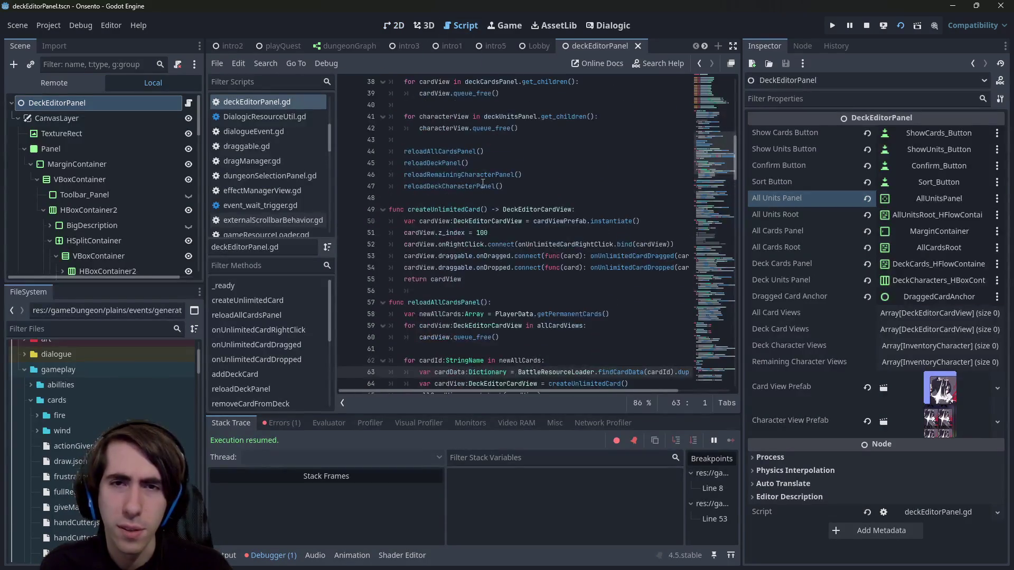
Step: Search for deckCardsPanel, try renaming it to deckCardsRoot on line 38, then revert and save
double_click(460, 221)
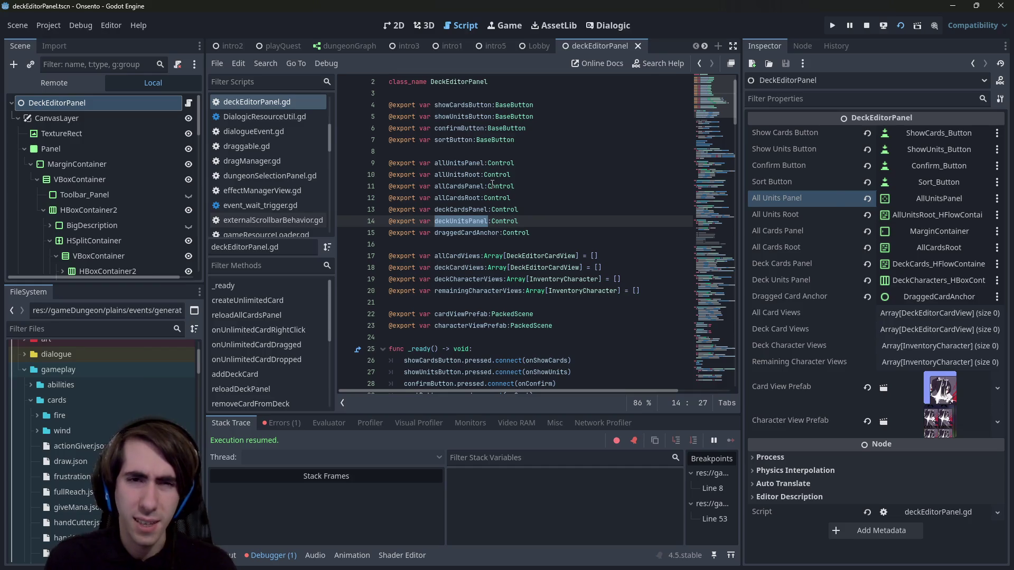
double_click(450, 209)
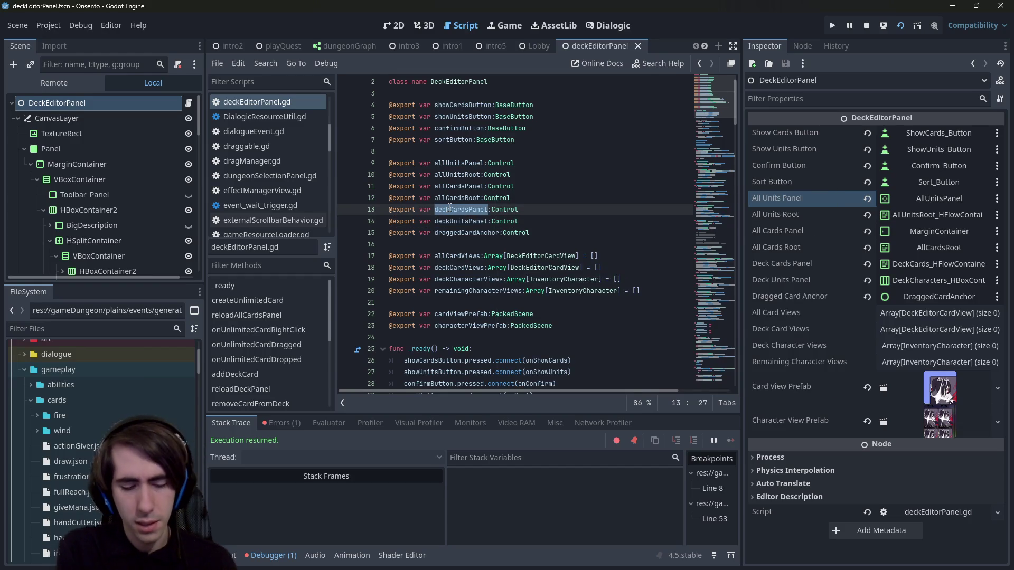
key("ctrl+f")
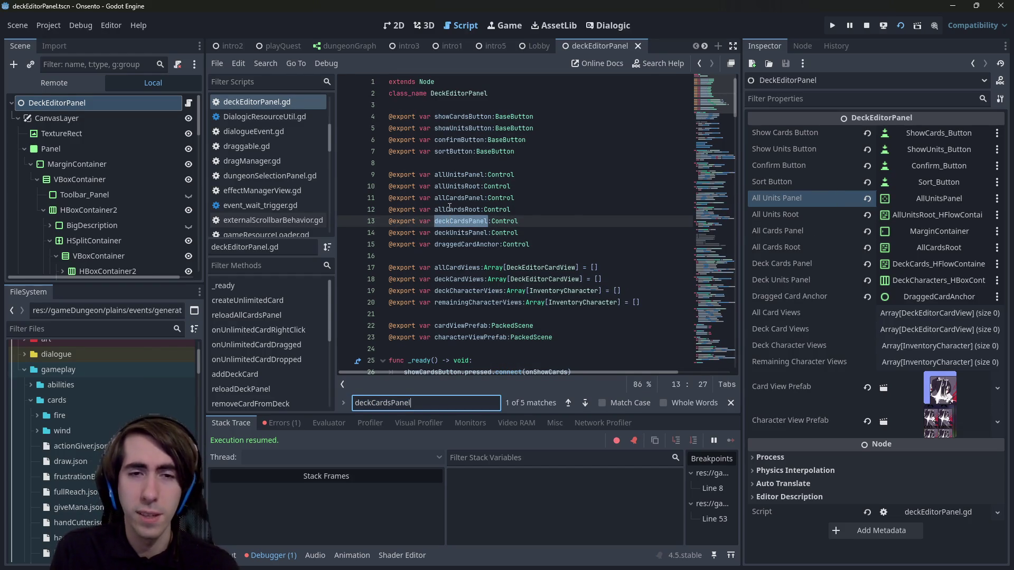
key("Return")
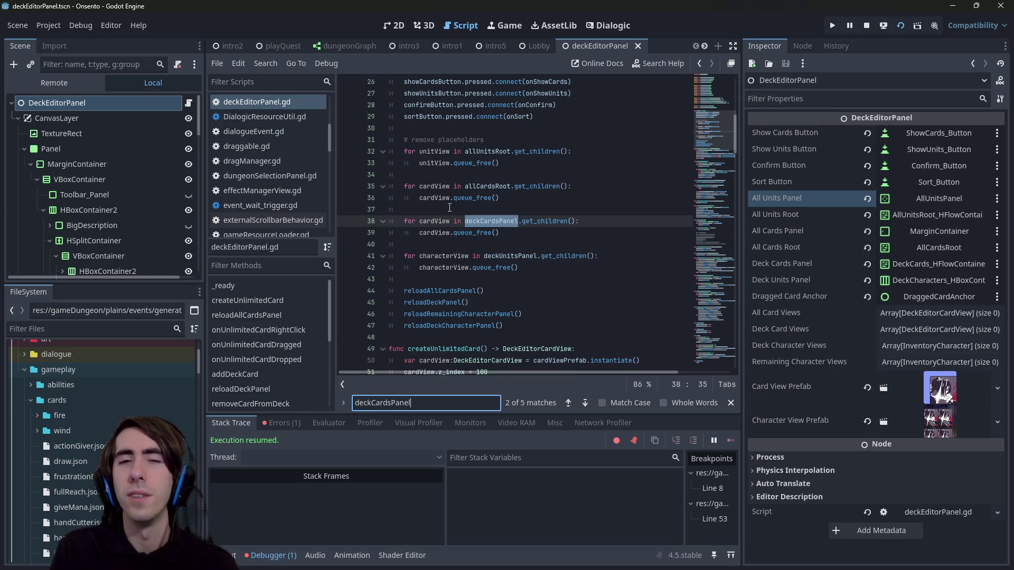
left_click(502, 221)
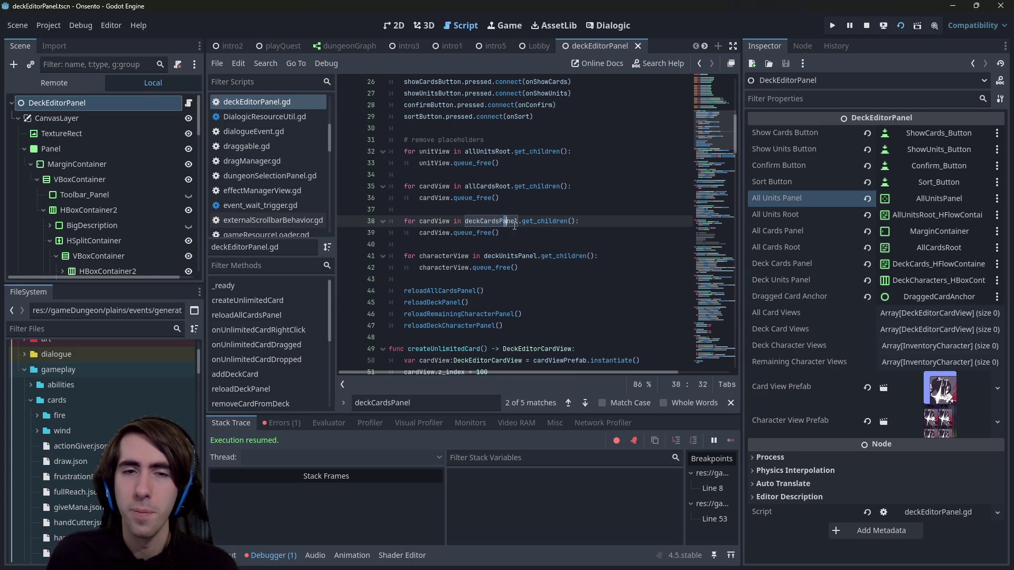
left_click_drag(500, 221, 520, 222)
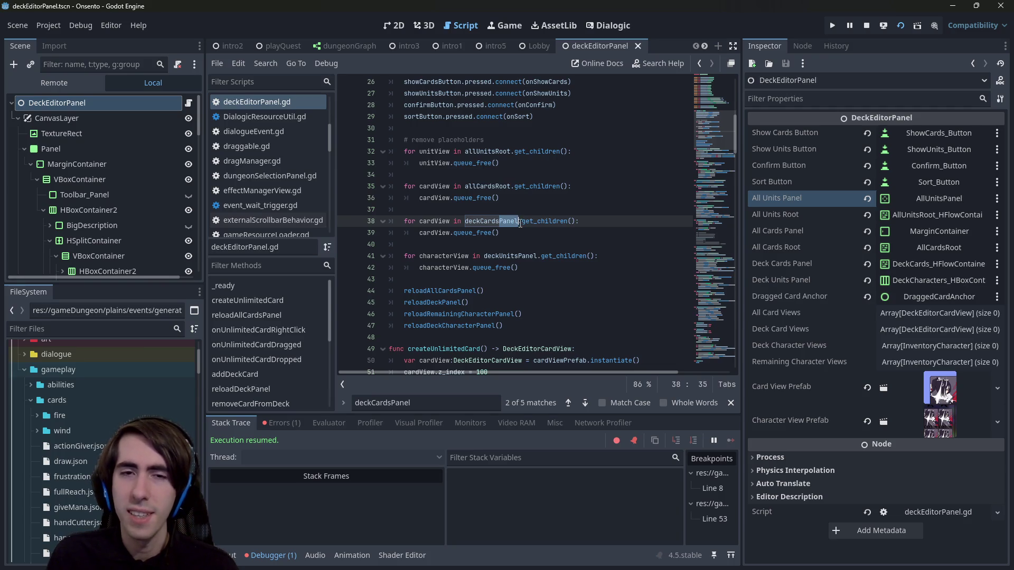
type("Root")
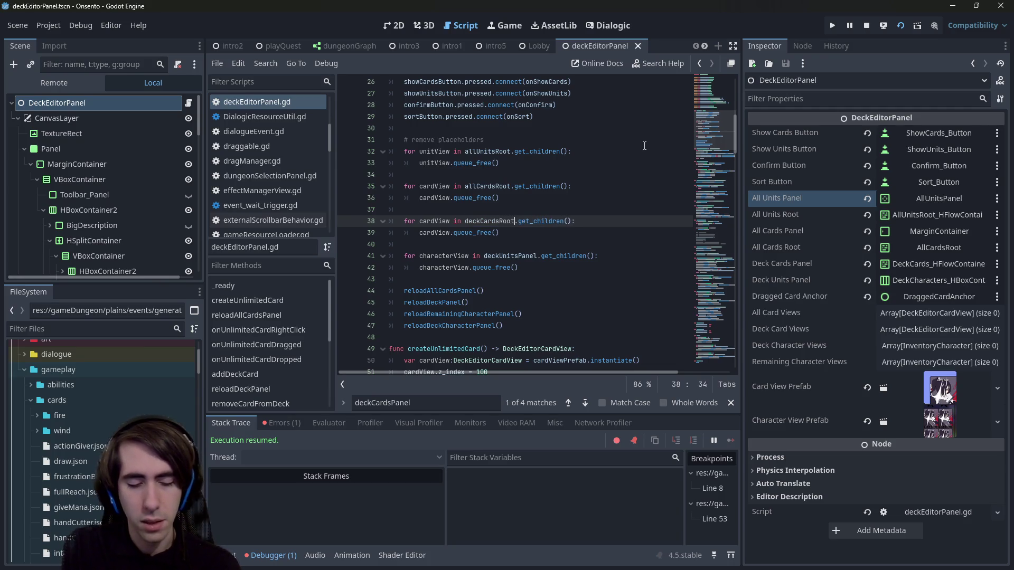
key("ctrl+s")
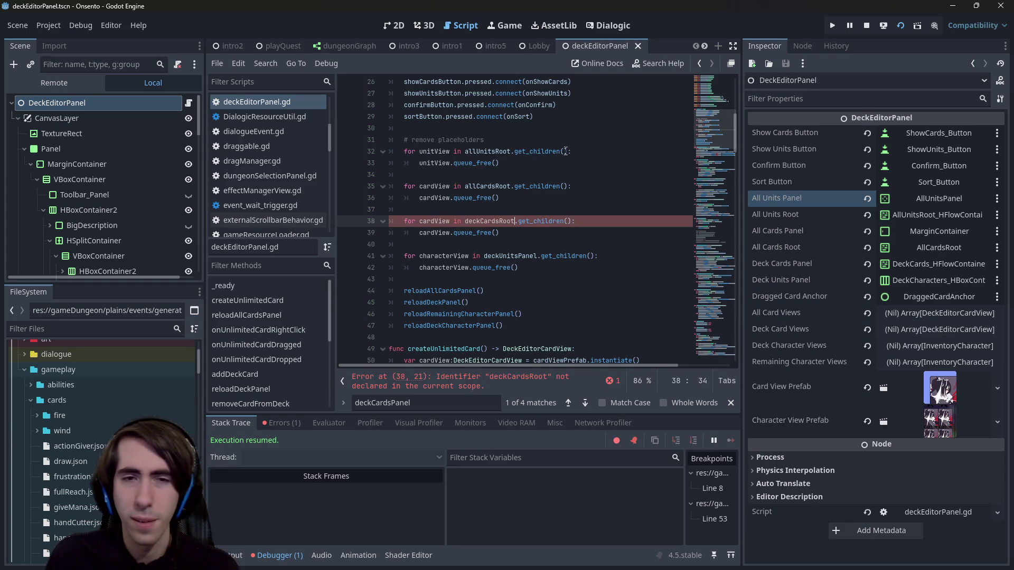
key("BackSpace")
key("BackSpace")
key("BackSpace")
type("Panel")
key("ctrl+s")
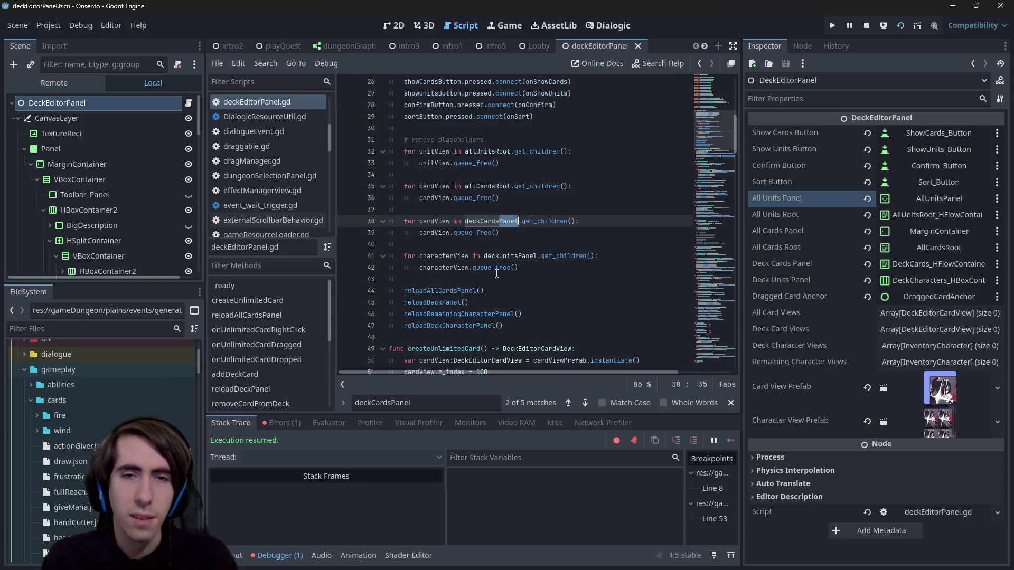
Step: Step through the remaining deckCardsPanel matches on lines 89 and 113, undoing an accidental line break
scroll(523, 228, "down", 3)
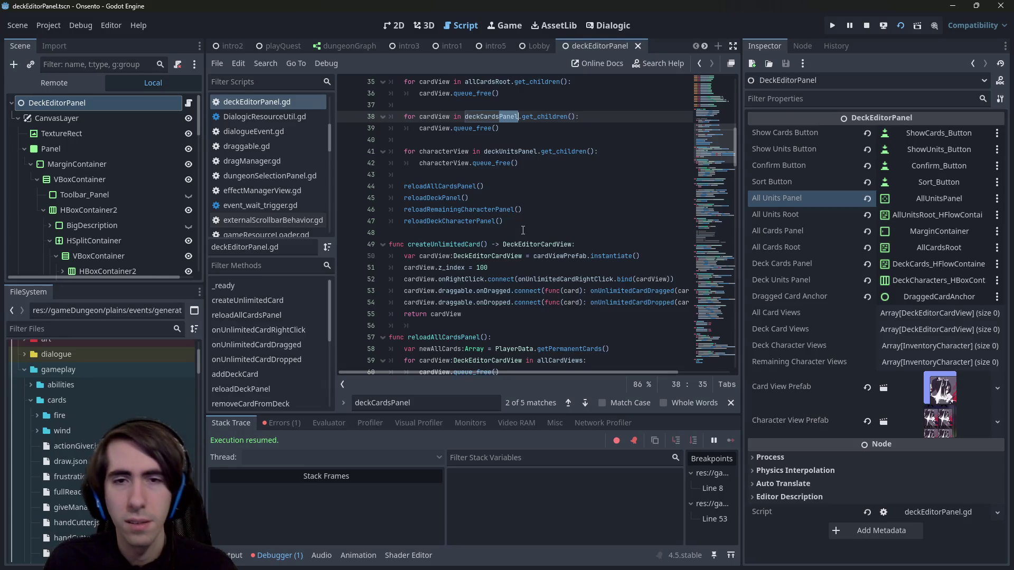
scroll(543, 136, "up", 2)
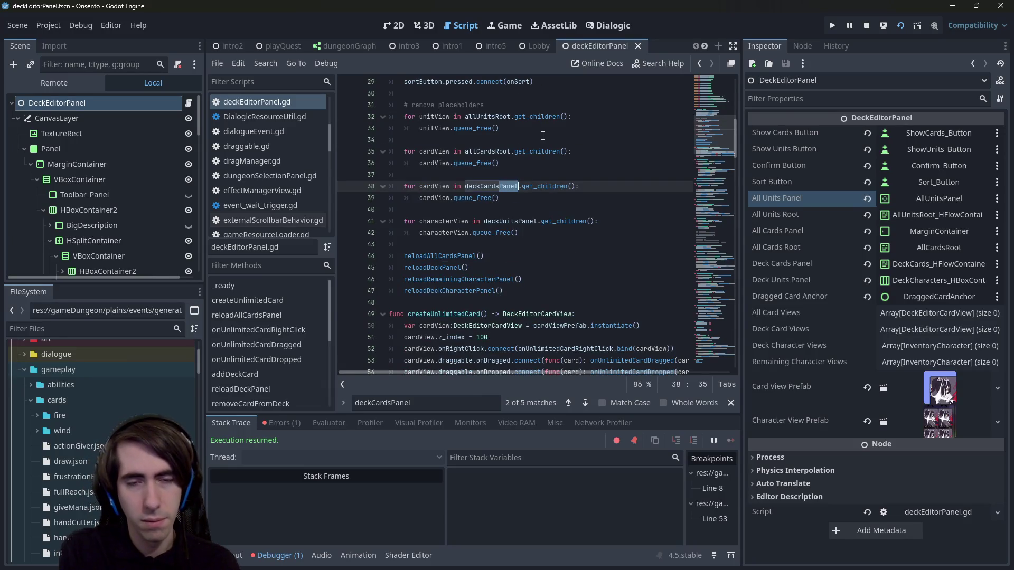
key("ctrl+f")
key("Return")
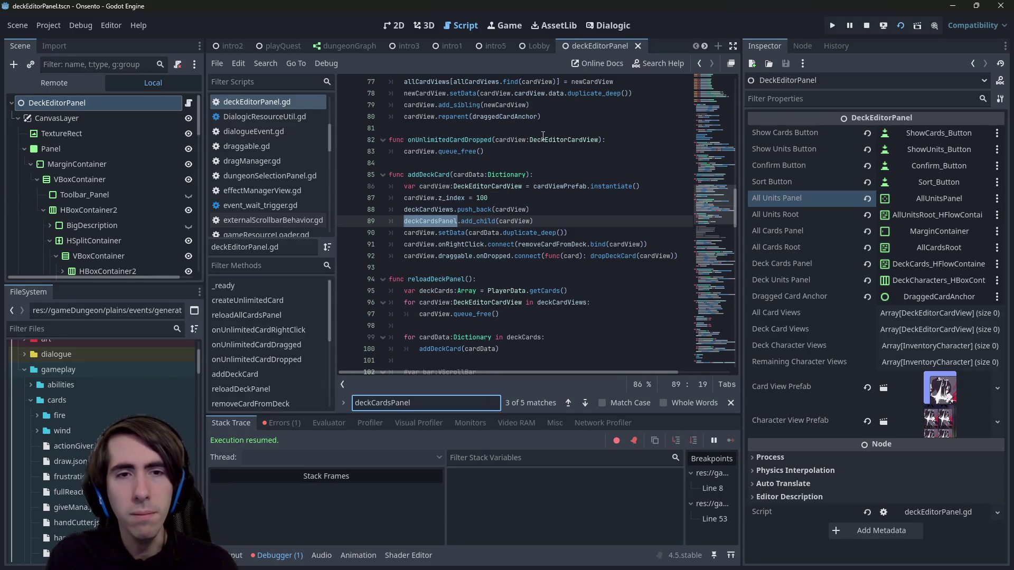
left_click_drag(437, 221, 458, 221)
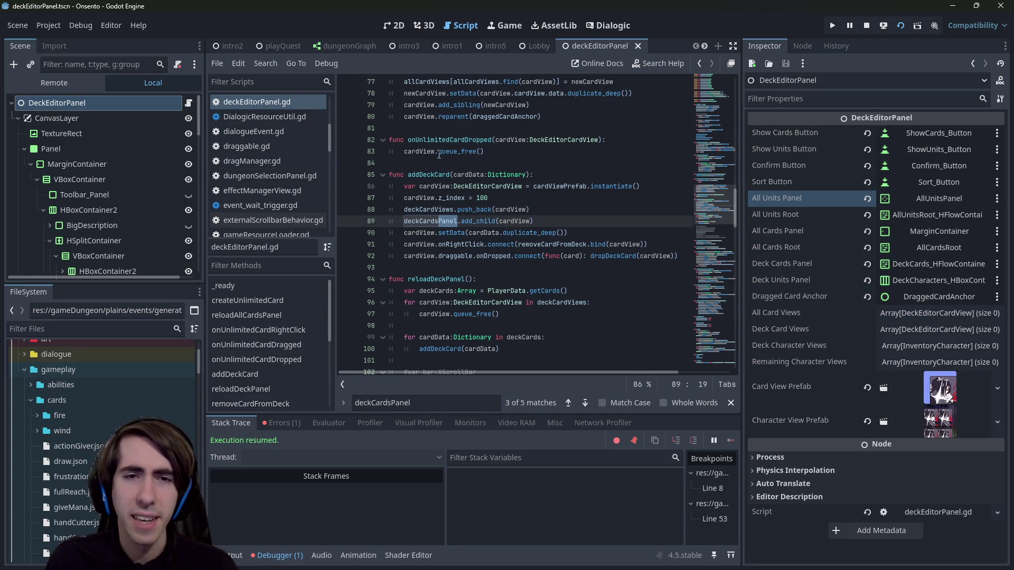
double_click(412, 219)
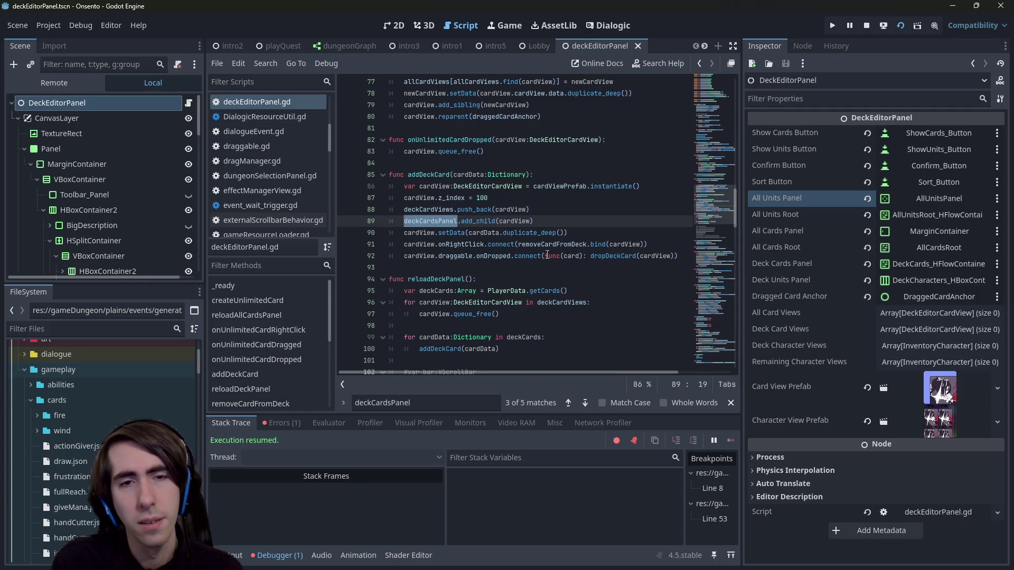
key("Return")
key("ctrl+z")
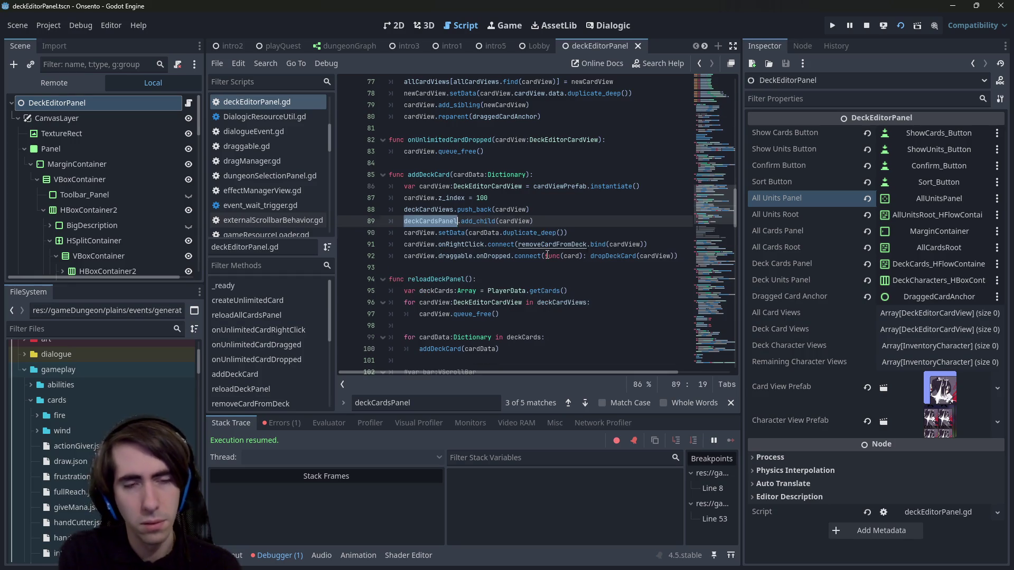
left_click(476, 403)
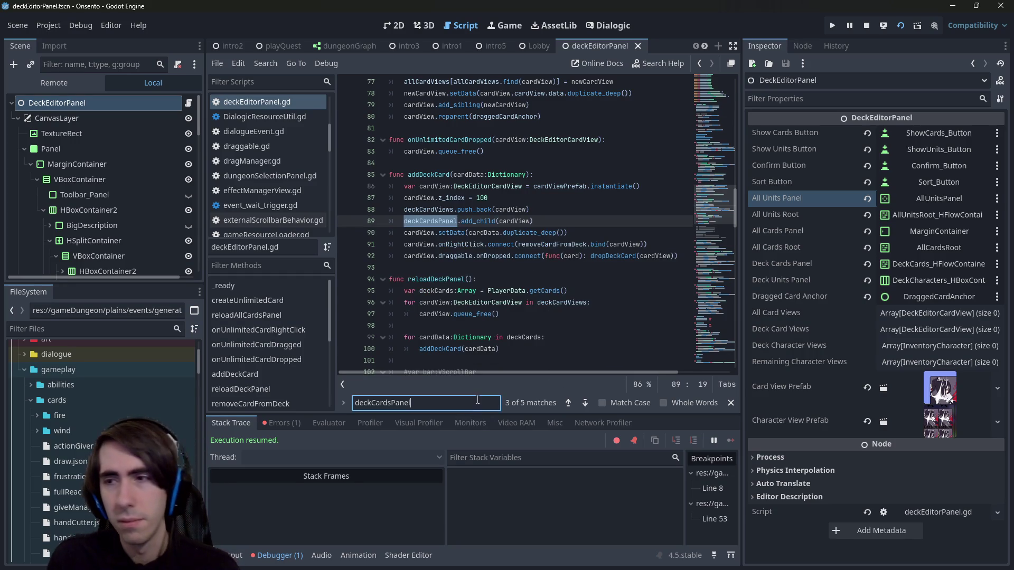
key("Return")
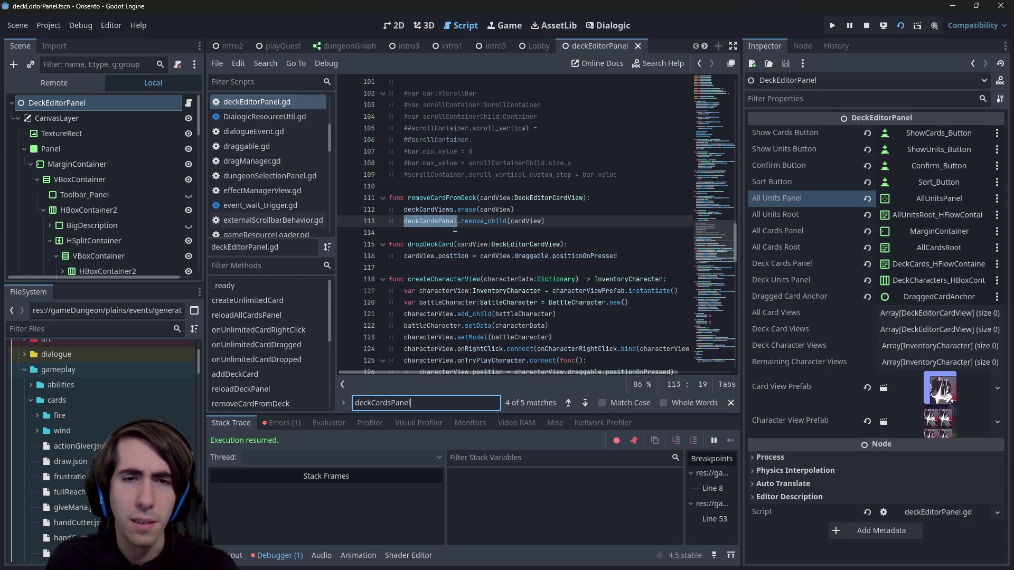
left_click(461, 221)
mouse_move(462, 222)
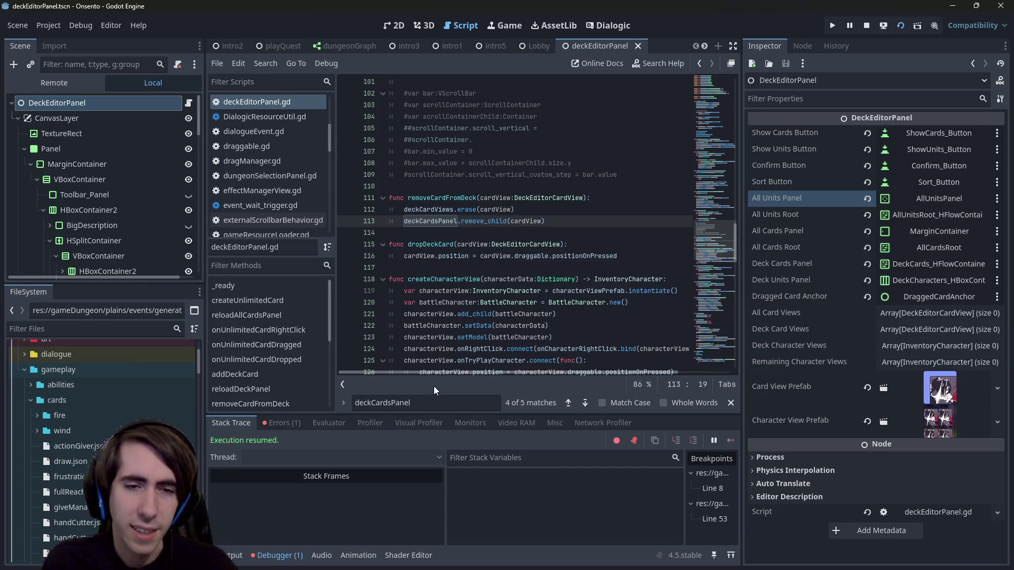
left_click(448, 402)
left_click_drag(377, 404, 348, 402)
Step: Search the script for cardsPanel, allCardsPanel and allUnitsPanel references, reaching line 136
type("c")
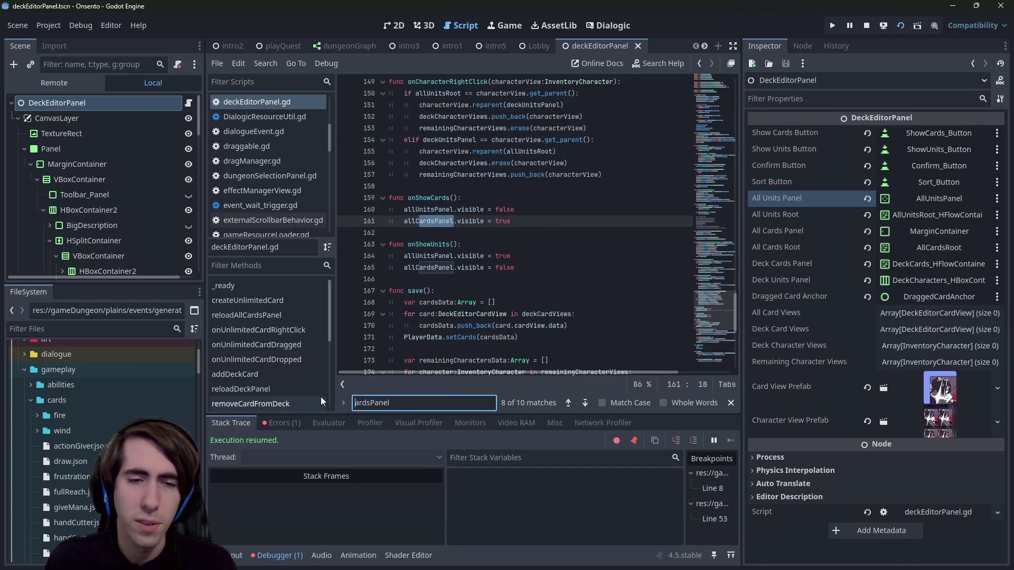
key("Return")
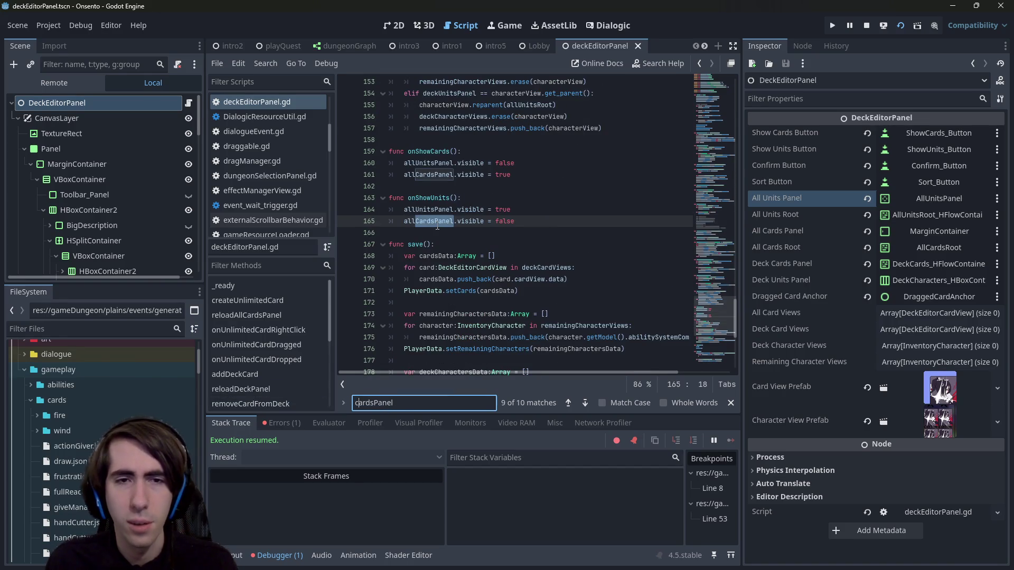
key("BackSpace")
type("allC")
key("Return")
key("Return")
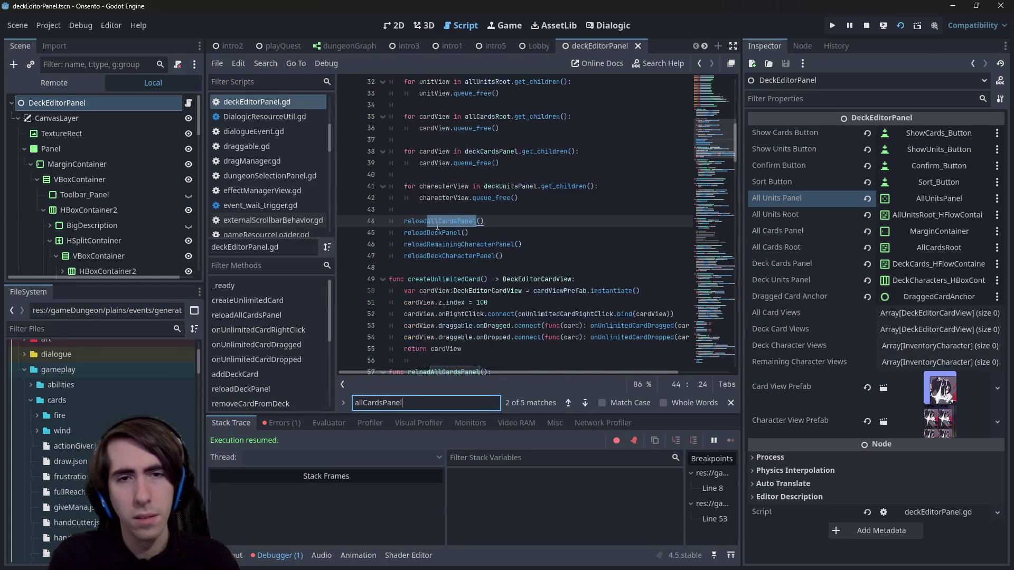
key("Return")
key("Return")
key("Return")
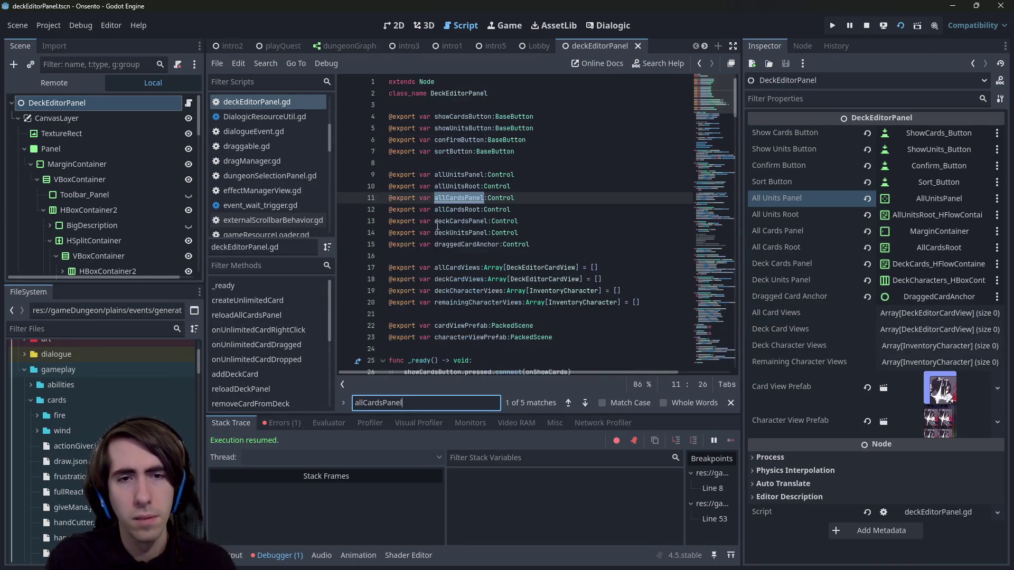
key("Return")
key("BackSpace")
key("BackSpace")
key("BackSpace")
type("UnitsPanel")
key("Return")
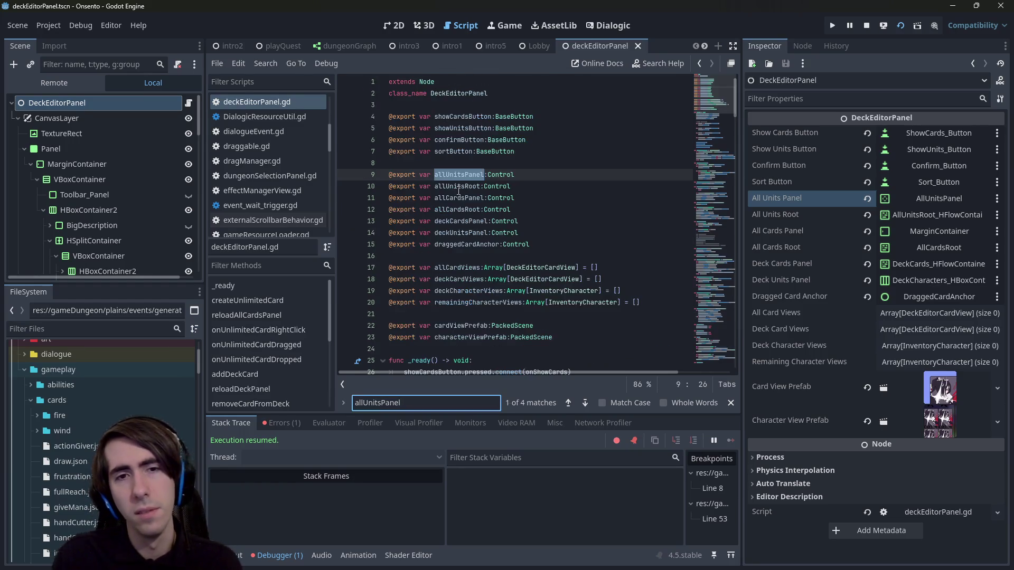
key("Return")
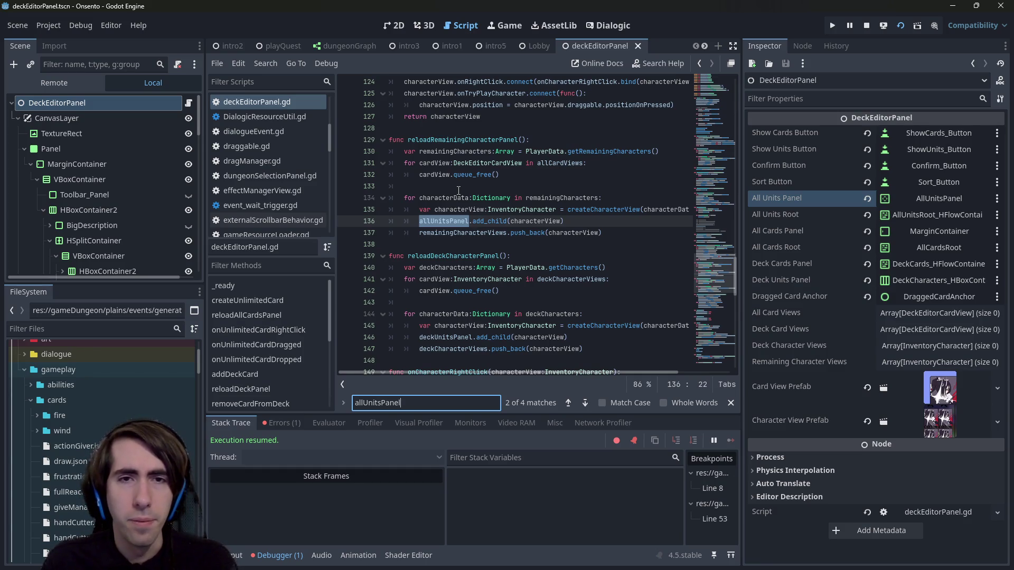
Step: Change allUnitsPanel to allUnitsRoot on line 136, save the script, and stop the game
left_click(518, 140)
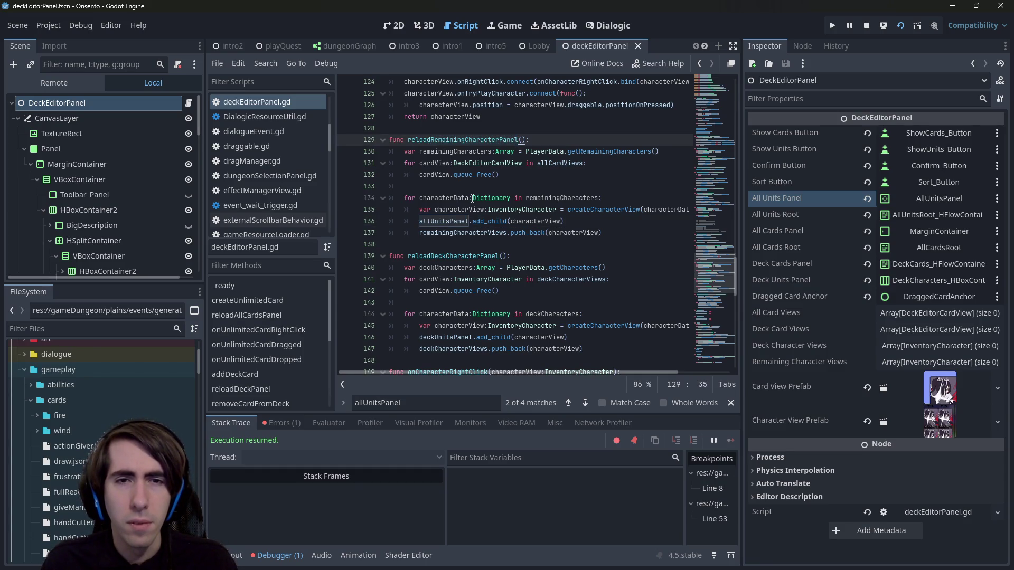
left_click(450, 222)
left_click_drag(450, 221, 469, 223)
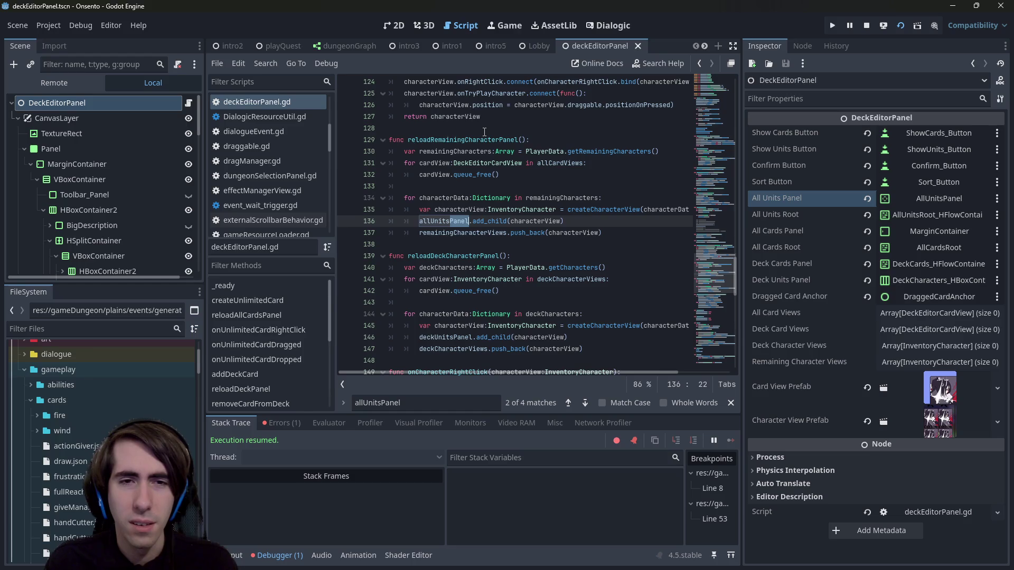
type("Root")
key("ctrl+s")
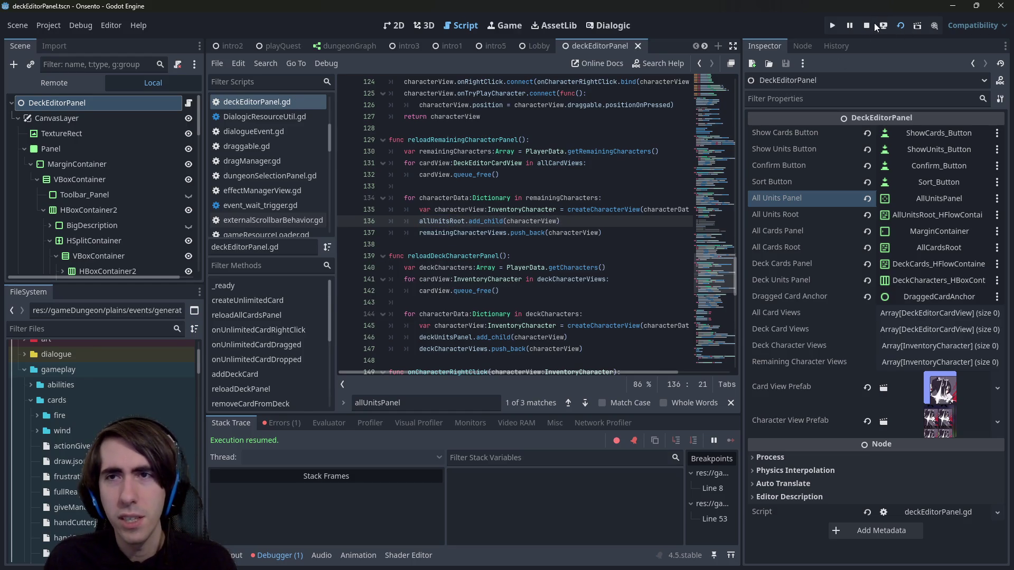
left_click(874, 24)
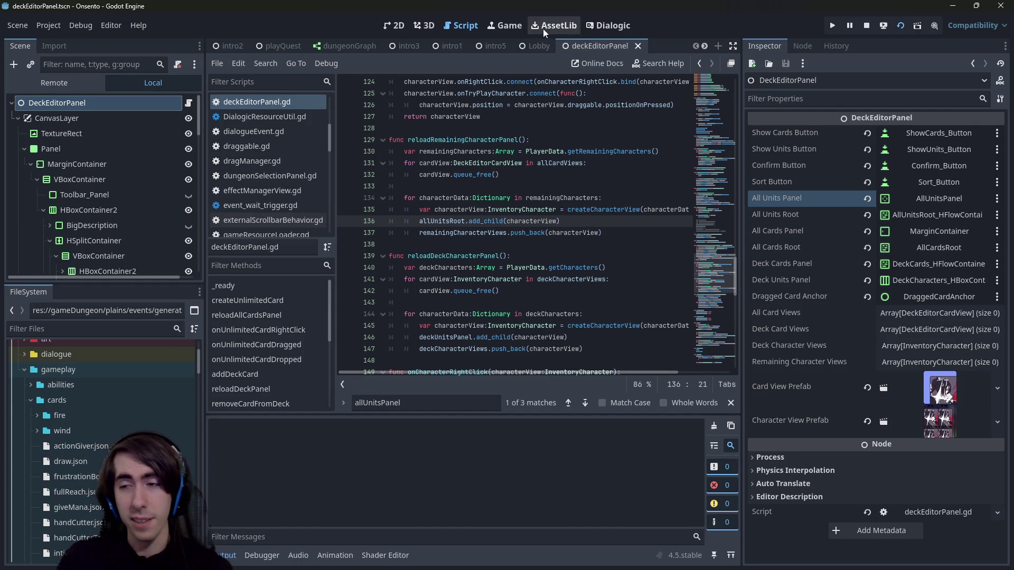
Step: Relaunch the game, remove the Shockwave card from the deck, and show the card collection
key("F5")
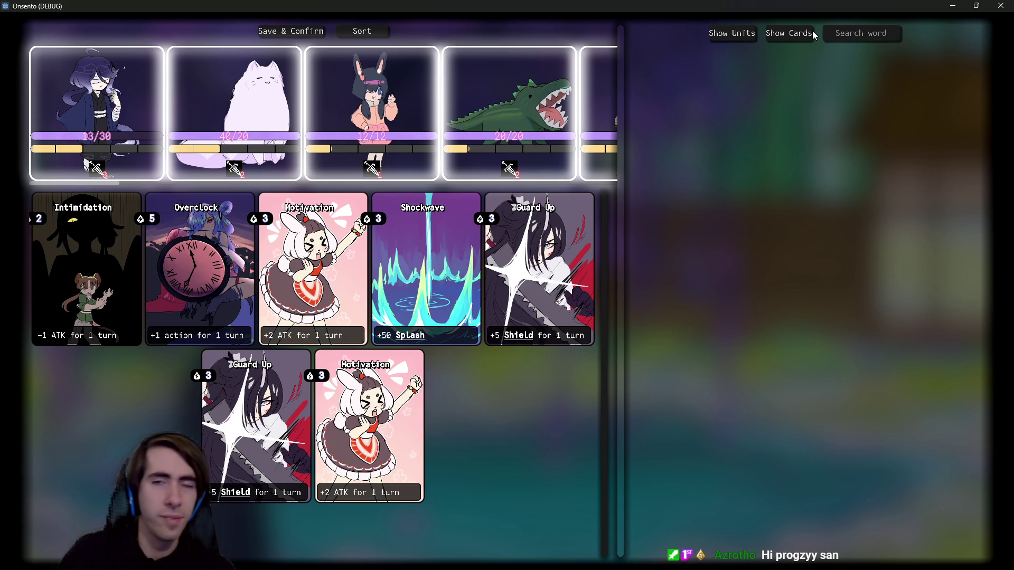
left_click(449, 276)
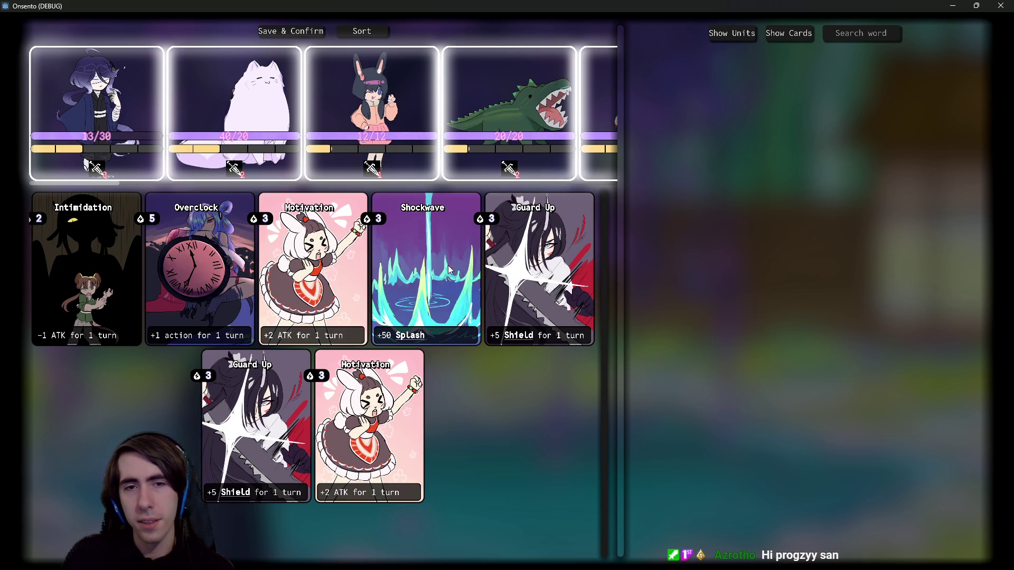
left_click(789, 33)
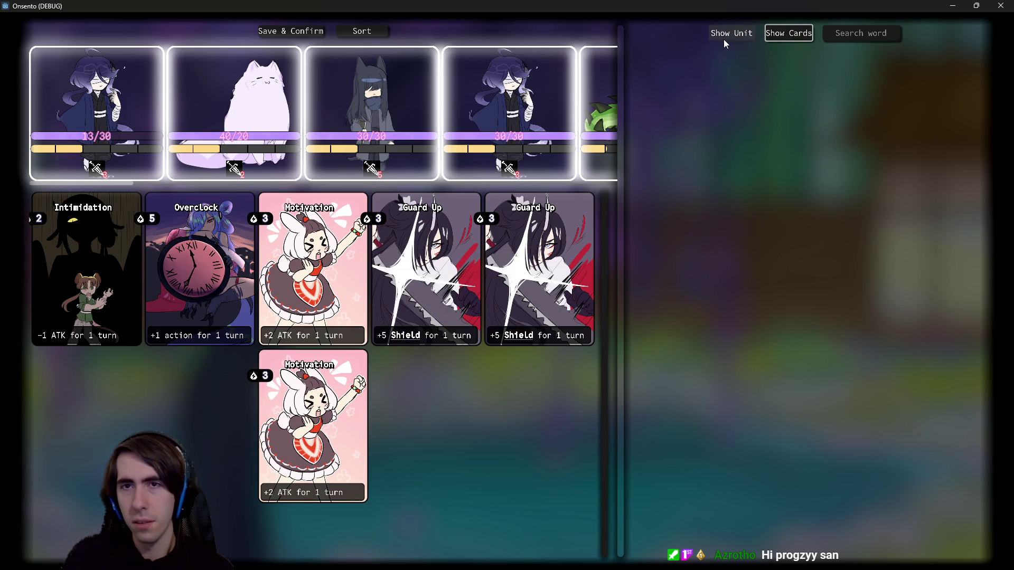
Step: Show the unit list and swap team members, removing the black-haired unit, white cat and cat-girl
left_click(732, 32)
left_click(416, 107)
left_click(416, 107)
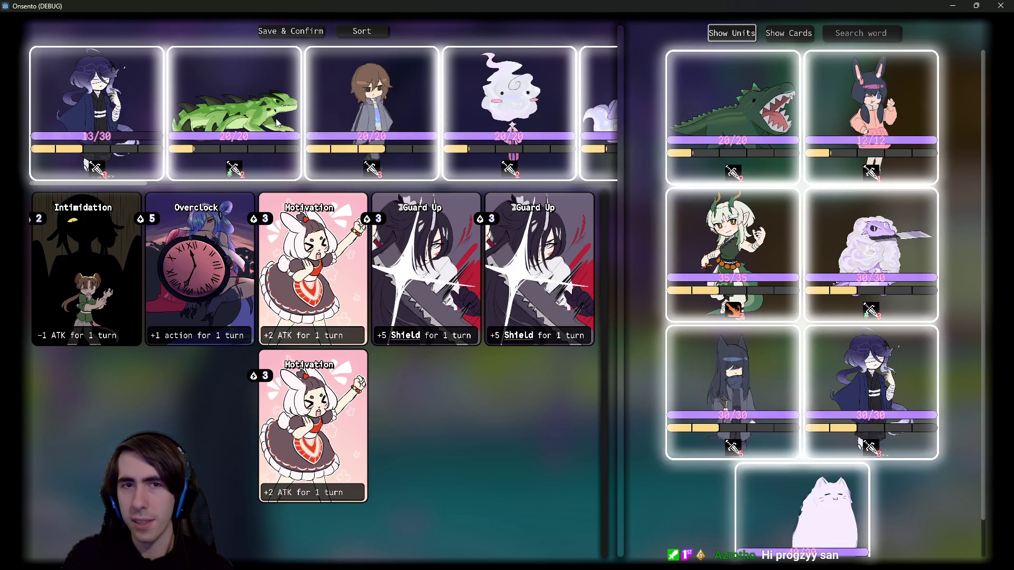
left_click(408, 142)
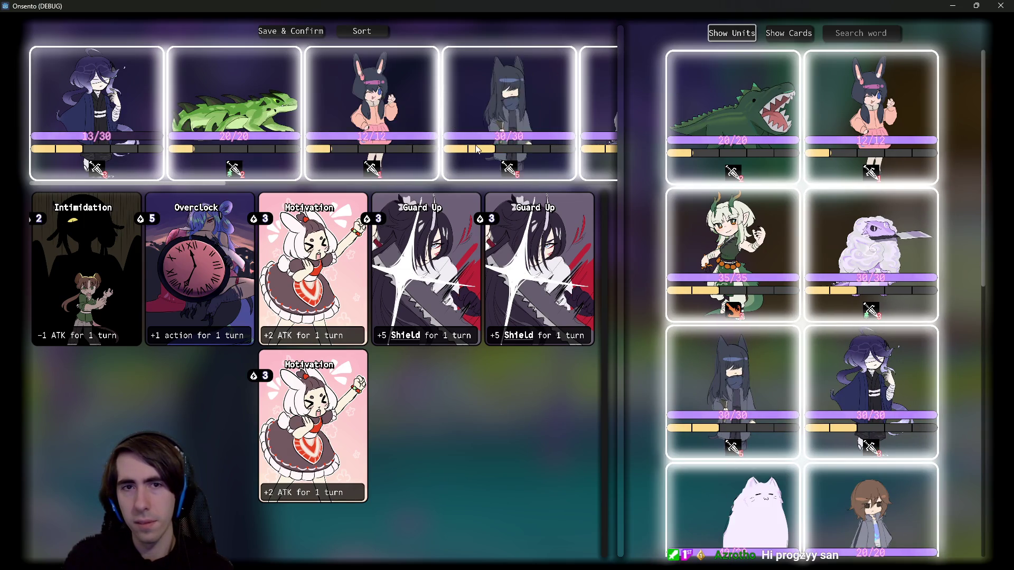
left_click(499, 137)
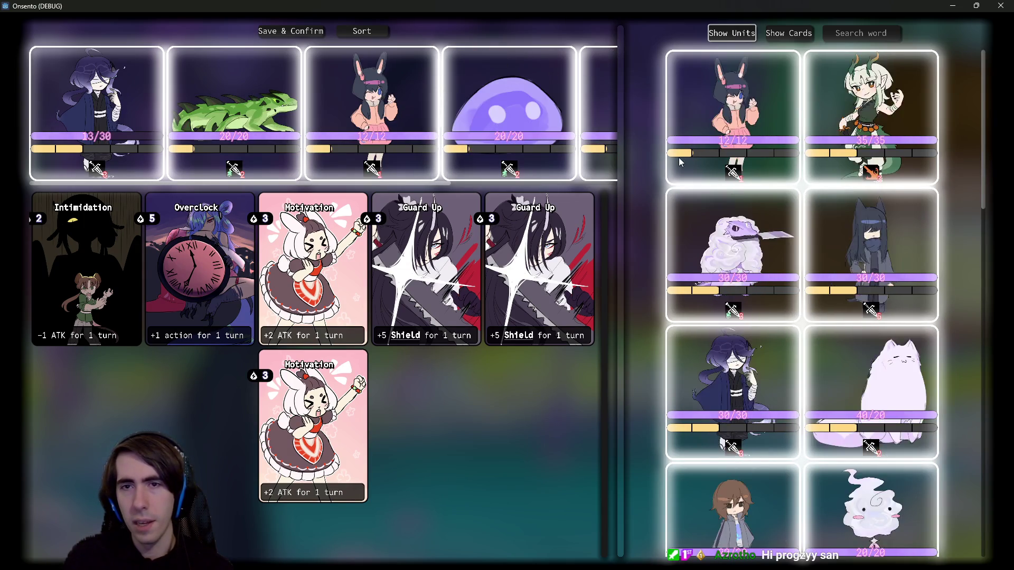
scroll(745, 152, "down", 3)
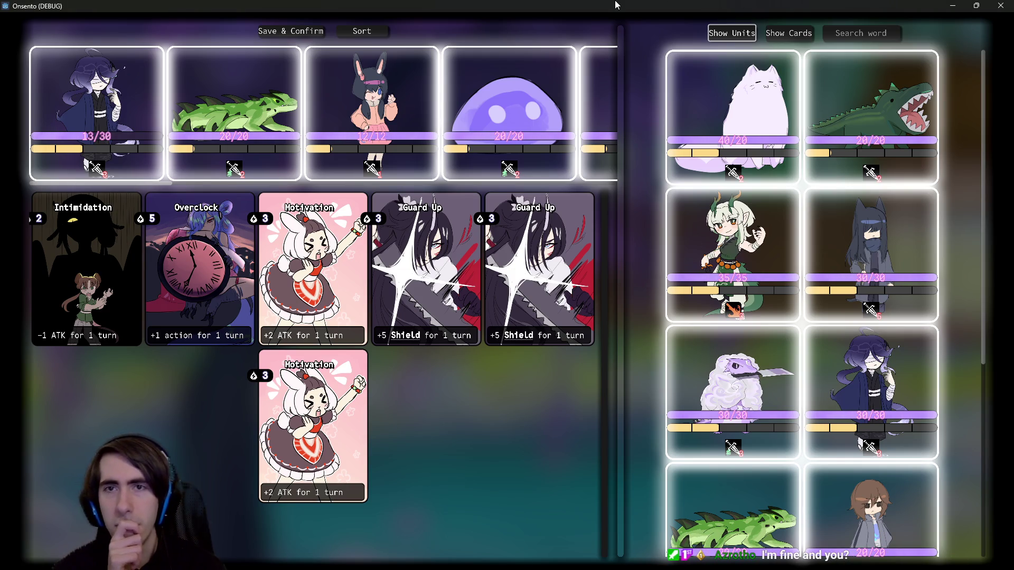
left_click(431, 108)
scroll(328, 97, "down", 4)
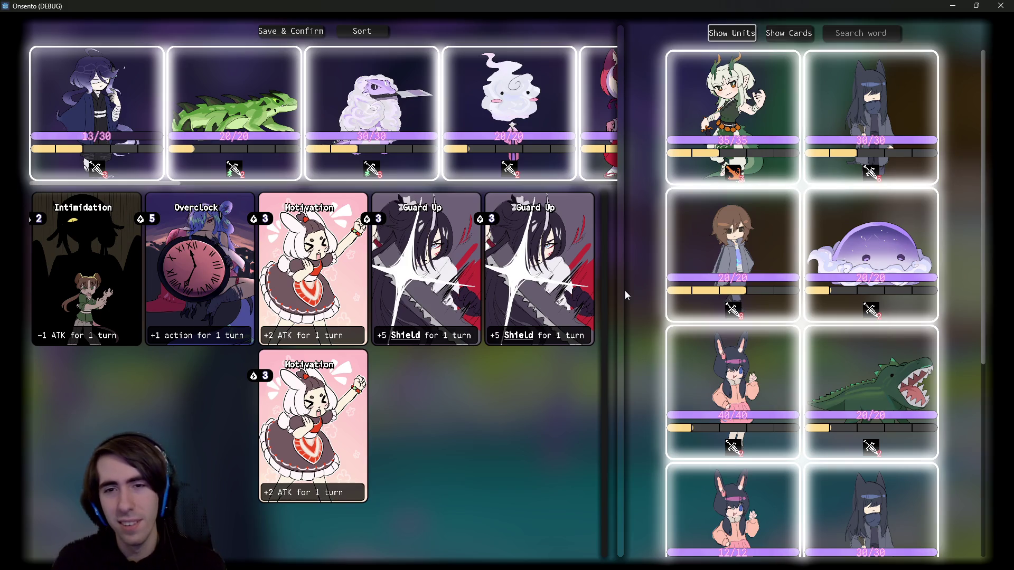
left_click_drag(626, 291, 604, 283)
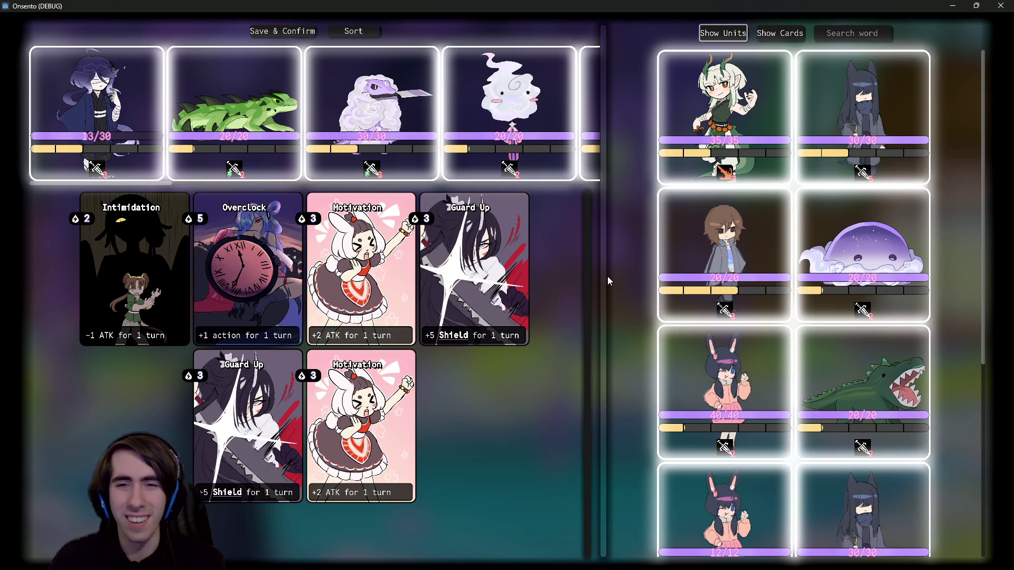
Step: Drag the deck/unit splitter back and forth, ending far right so all six cards fit one row
mouse_move(601, 270)
left_mouse_down()
mouse_move(774, 266)
mouse_move(154, 279)
left_mouse_up()
mouse_move(414, 274)
left_mouse_down()
mouse_move(782, 271)
mouse_move(544, 268)
left_mouse_up()
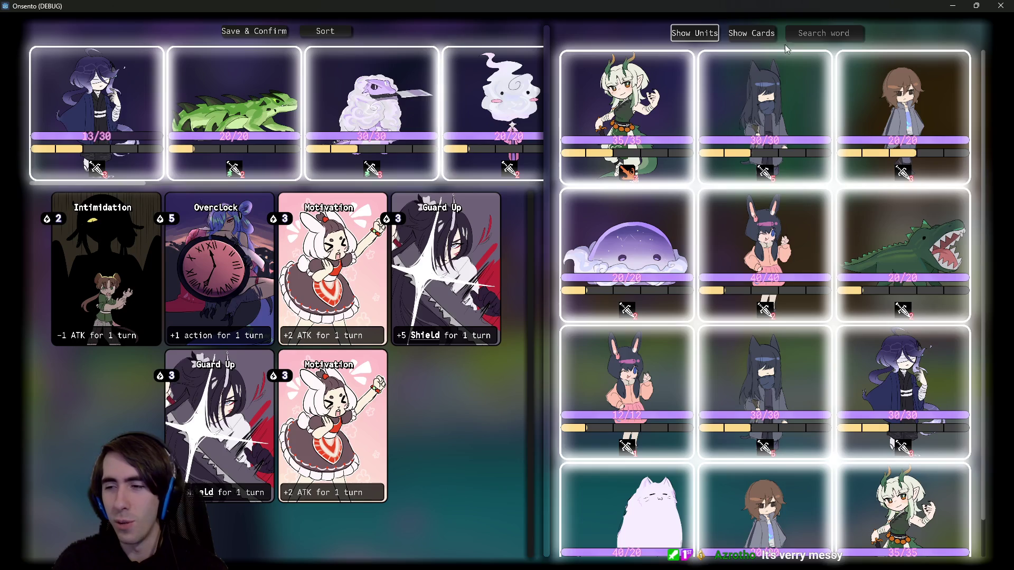
mouse_move(546, 279)
left_mouse_down()
mouse_move(777, 291)
mouse_move(414, 285)
mouse_move(595, 307)
mouse_move(540, 328)
mouse_move(549, 329)
left_mouse_up()
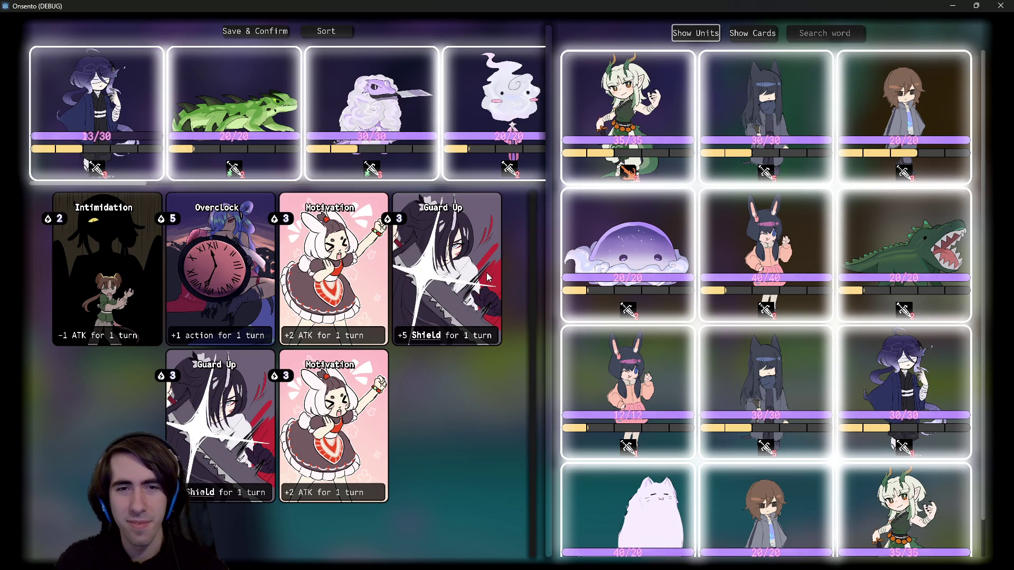
left_click_drag(546, 306, 328, 305)
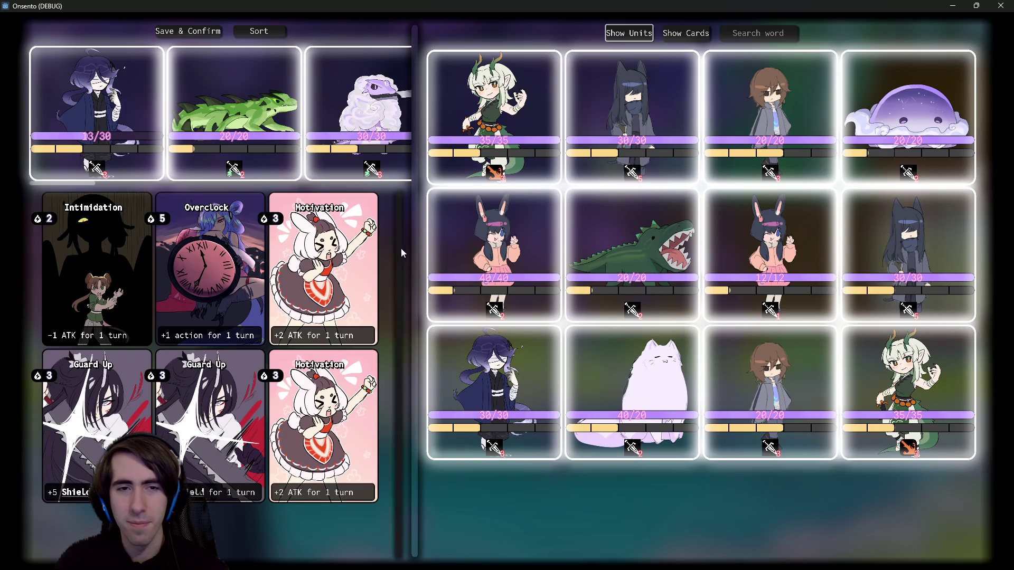
left_click_drag(414, 245, 539, 261)
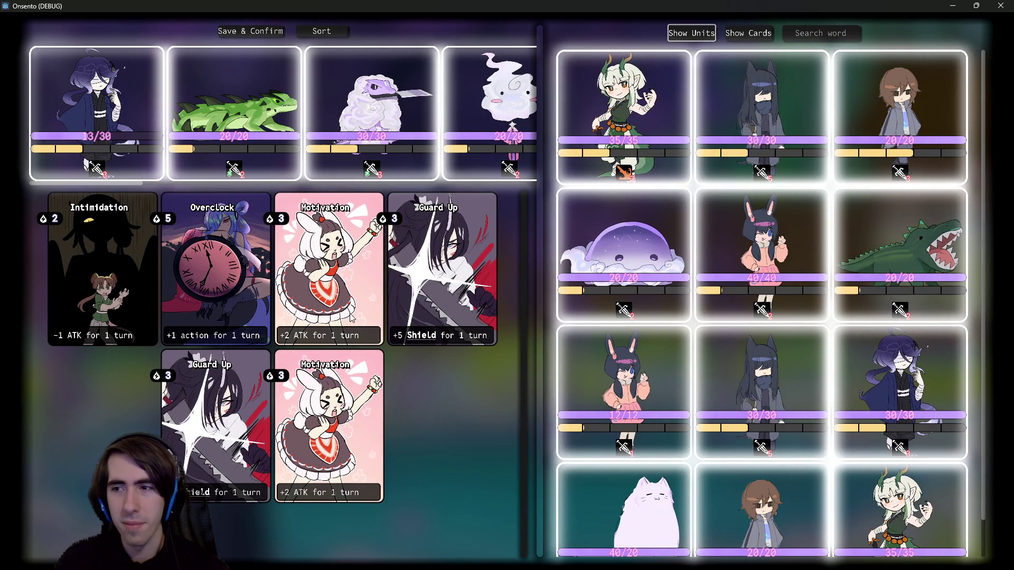
mouse_move(541, 240)
left_mouse_down()
mouse_move(426, 249)
mouse_move(781, 253)
mouse_move(19, 270)
mouse_move(950, 268)
mouse_move(24, 324)
mouse_move(982, 321)
mouse_move(233, 299)
mouse_move(935, 302)
mouse_move(227, 336)
mouse_move(965, 305)
mouse_move(681, 317)
mouse_move(798, 328)
mouse_move(600, 360)
mouse_move(249, 381)
mouse_move(878, 384)
left_mouse_up()
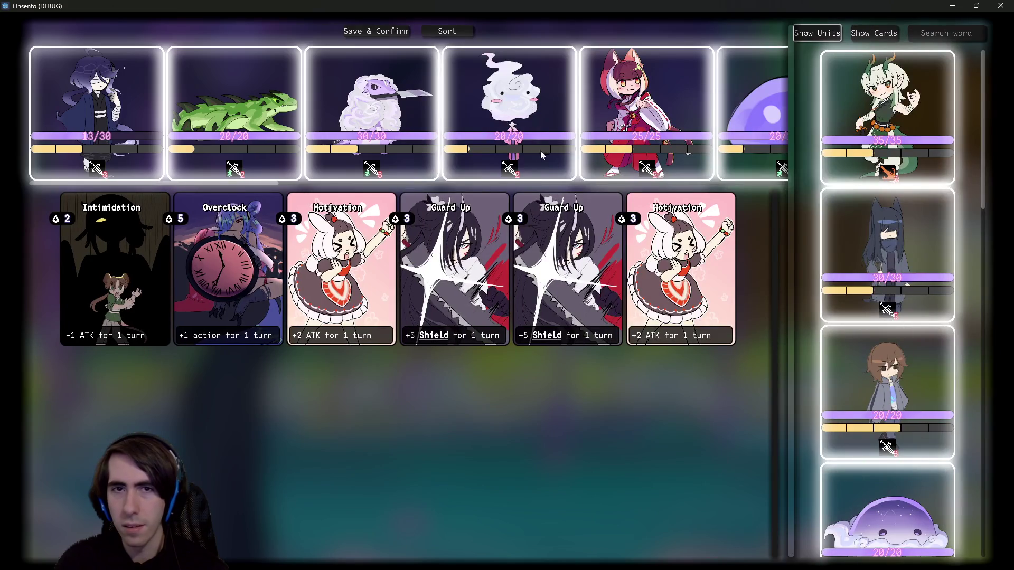
Step: Narrow the unit list to two columns and remove the ghost, fox and bunny from the team
scroll(487, 158, "down", 3)
scroll(487, 159, "up", 3)
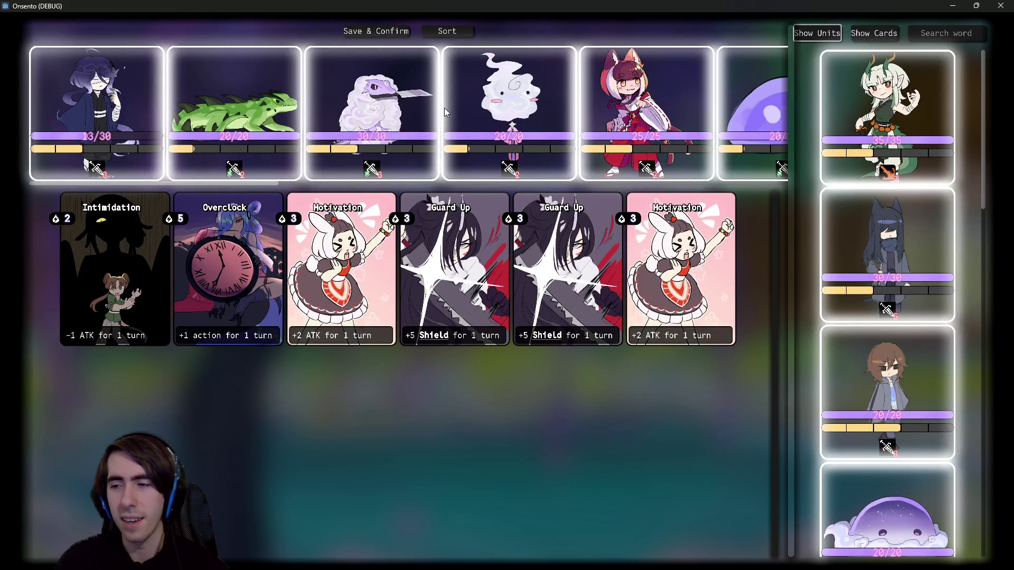
mouse_move(432, 146)
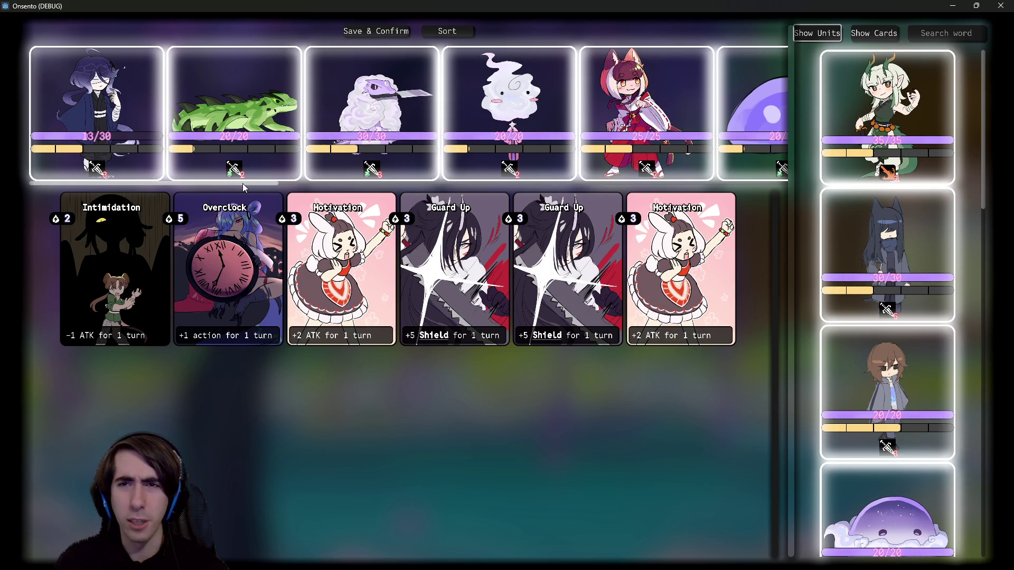
mouse_move(792, 259)
left_mouse_down()
mouse_move(600, 275)
mouse_move(695, 270)
left_mouse_up()
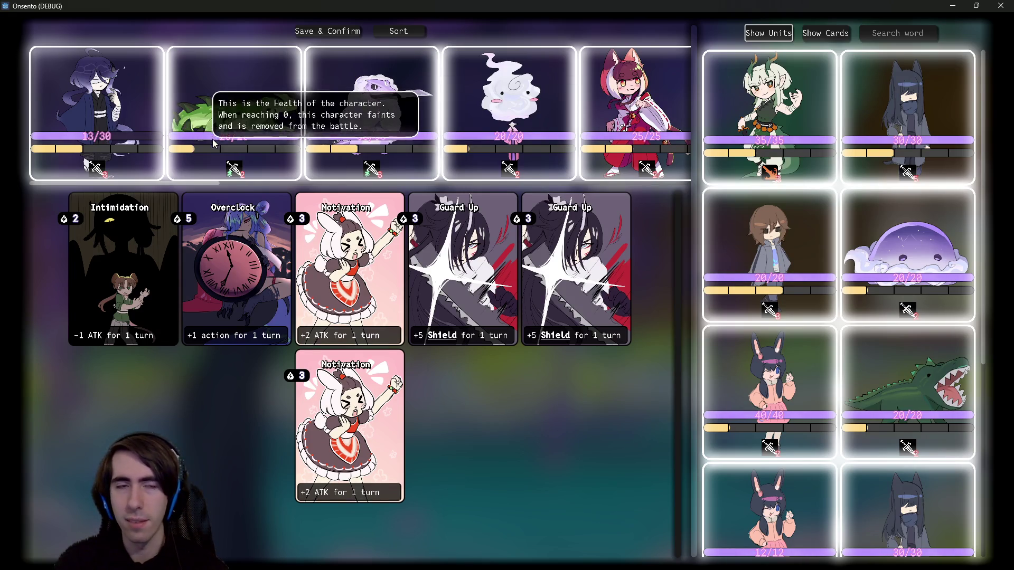
left_click(465, 110)
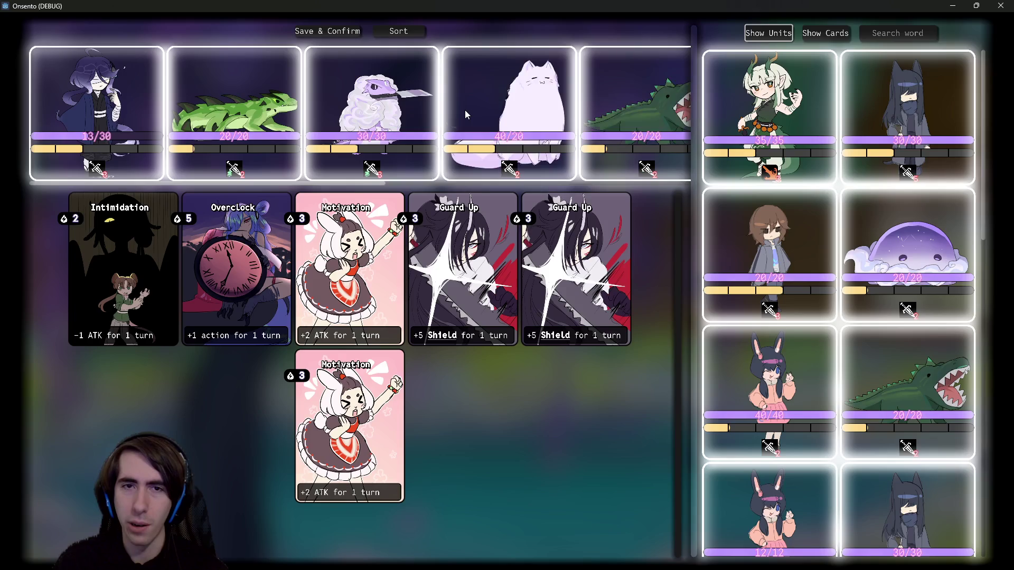
left_click(465, 110)
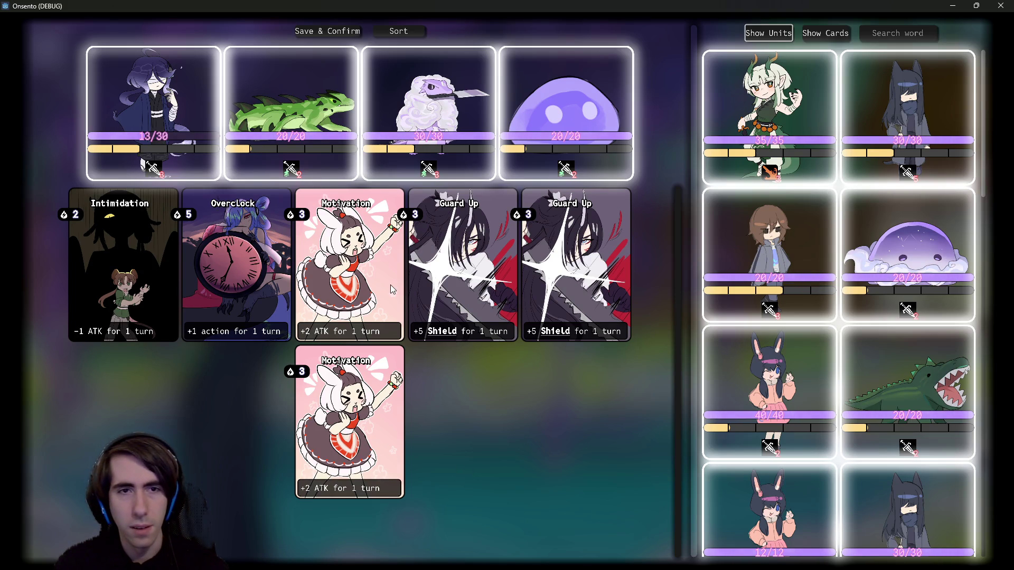
Step: Test resizing the deck area, then open the Undercards home page in a new browser tab
mouse_move(299, 176)
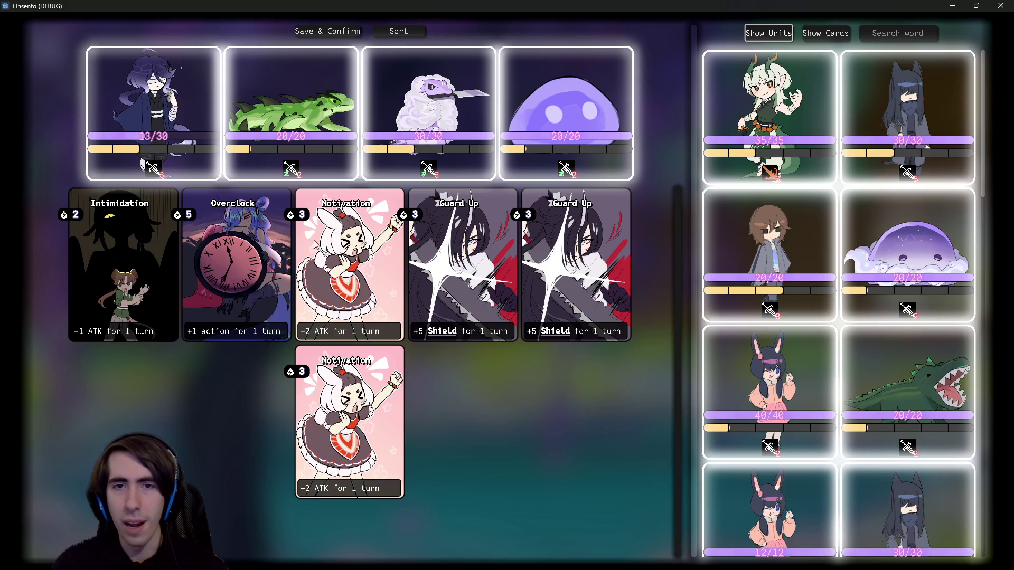
mouse_move(691, 270)
left_mouse_down()
mouse_move(795, 269)
mouse_move(570, 298)
mouse_move(675, 317)
left_mouse_up()
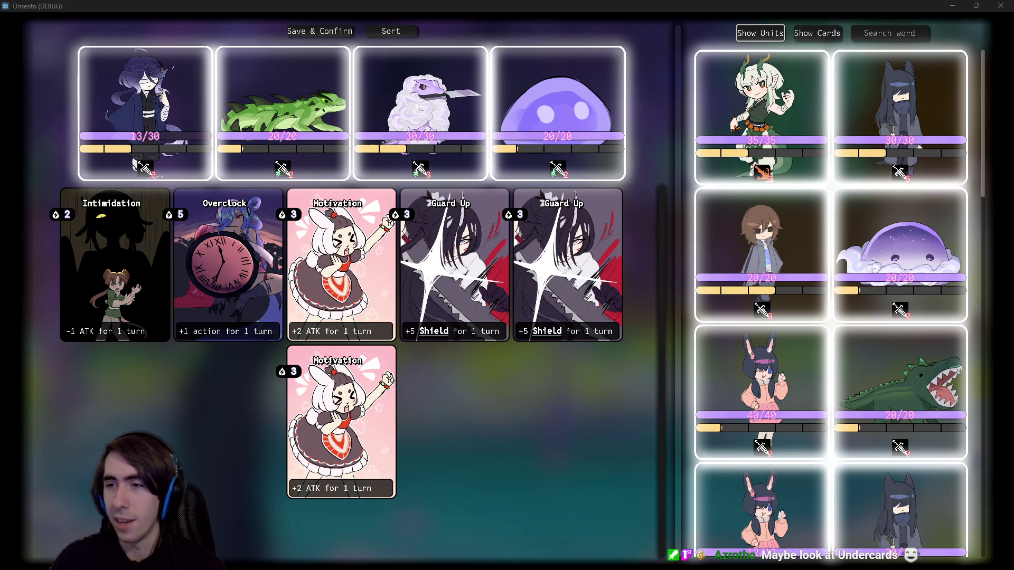
key("alt+Tab")
middle_click(196, 193)
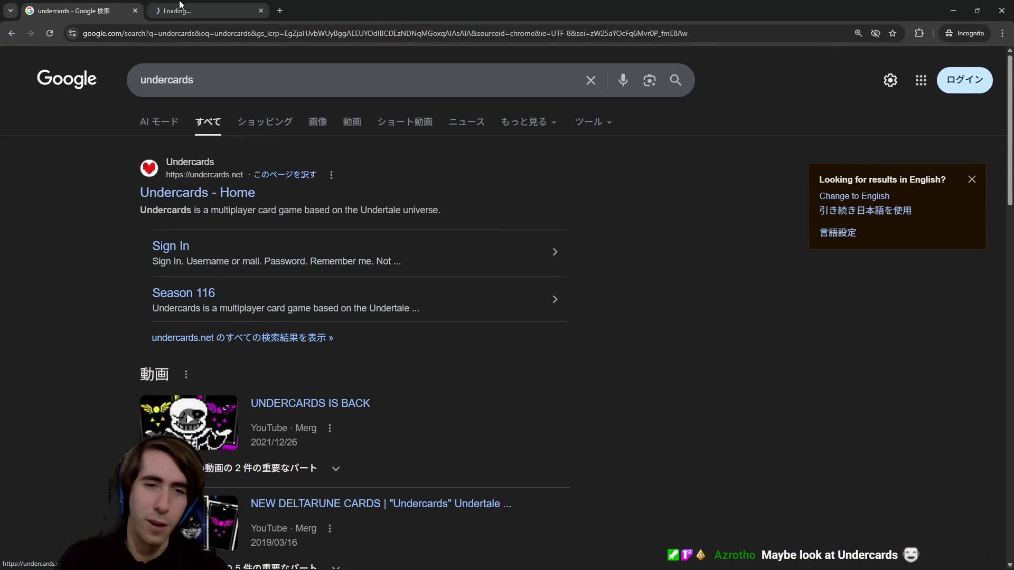
Step: Browse the Undercards home page, checking the Quests page and trying to spectate two listed games
left_click(177, 7)
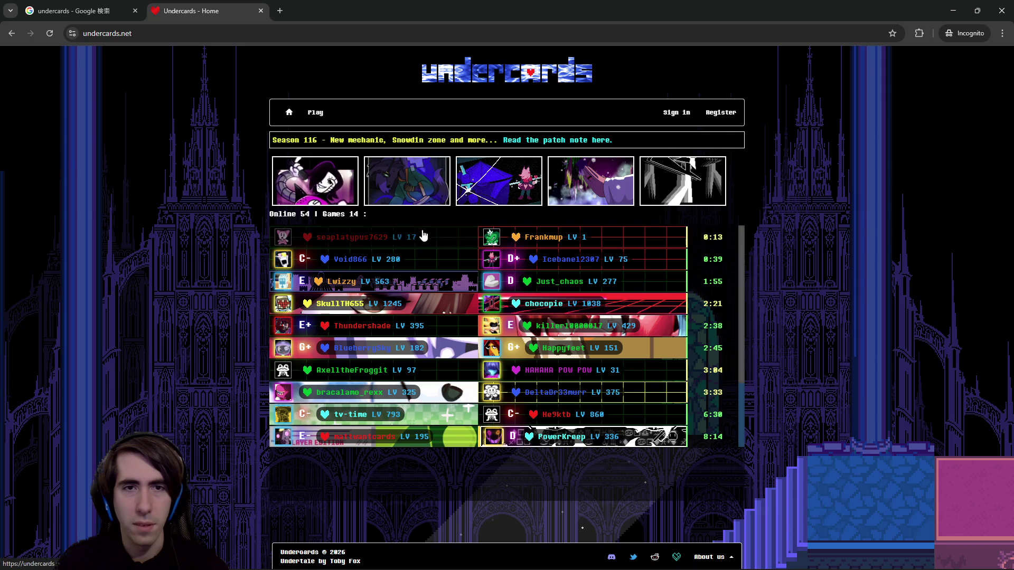
left_click(284, 186)
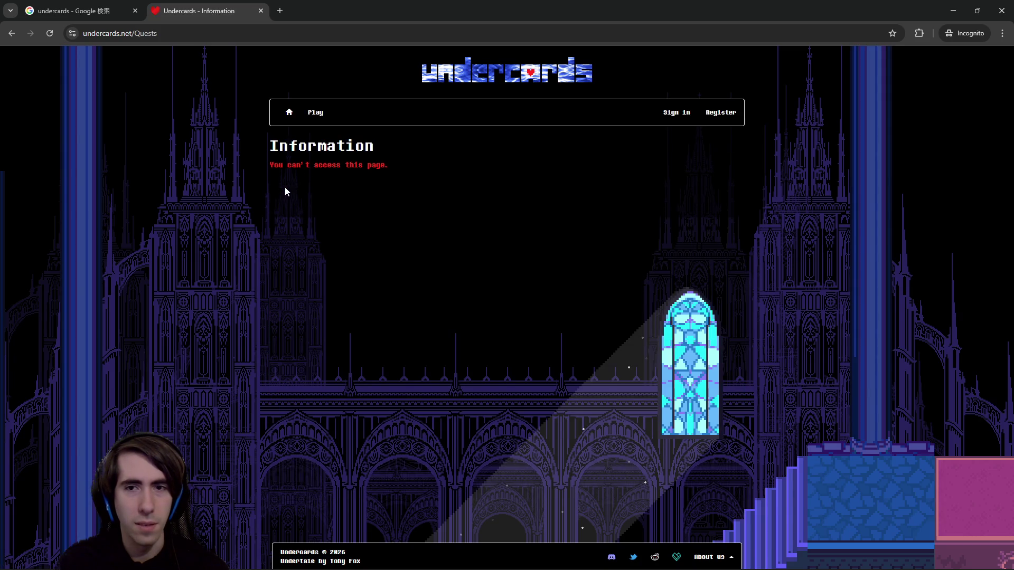
key("alt+Left")
left_click(388, 232)
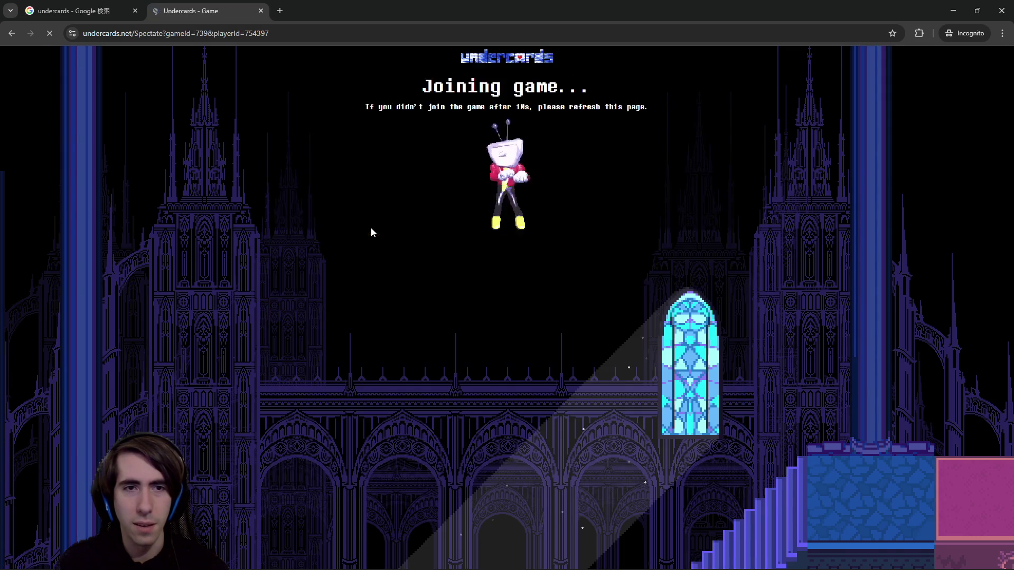
key("alt+Left")
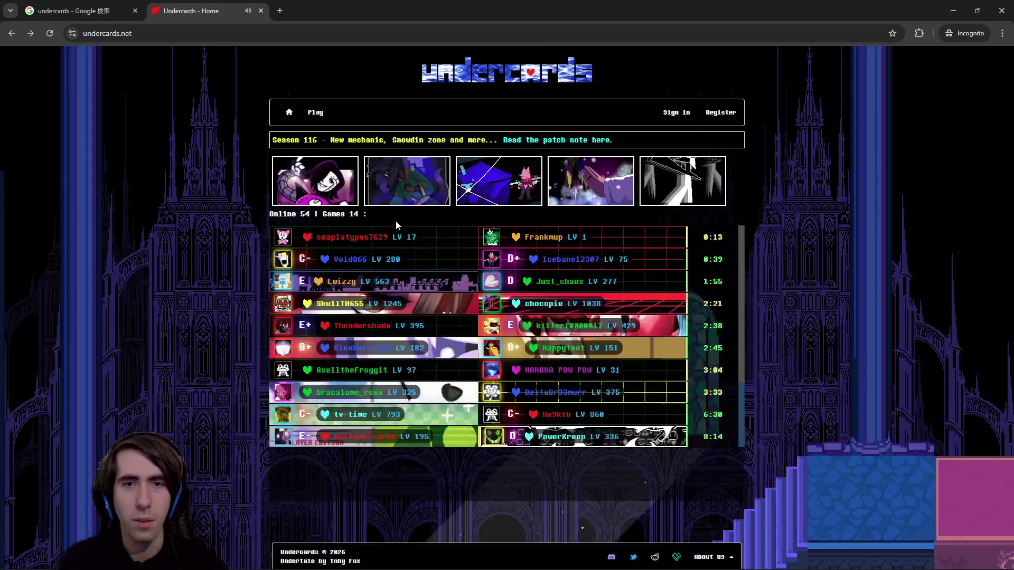
left_click(406, 337)
key("alt+Left")
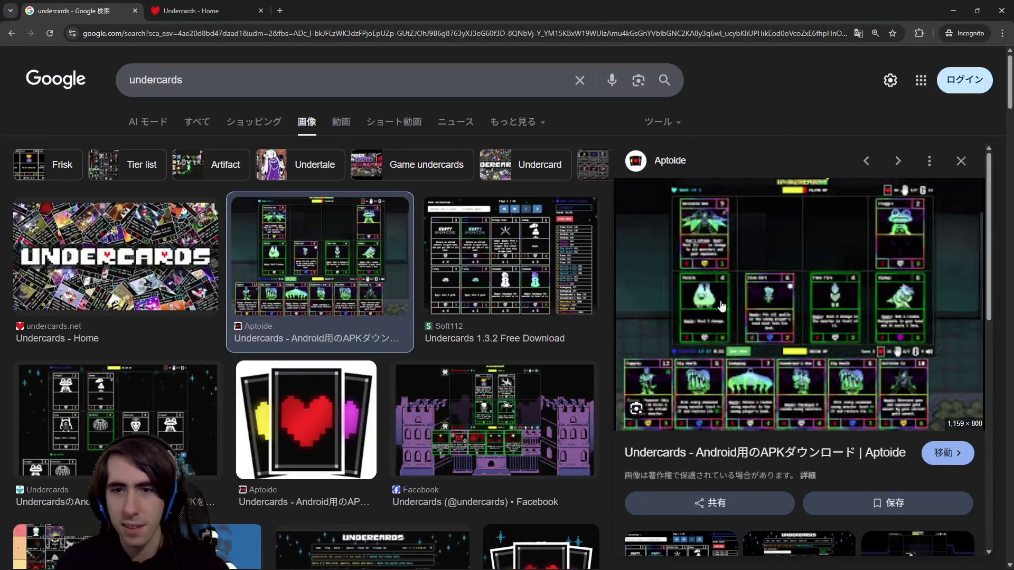
Step: Open the Aptoide Undercards screenshot in a new tab, view it, and return to the image results
right_click(713, 292)
left_click(774, 421)
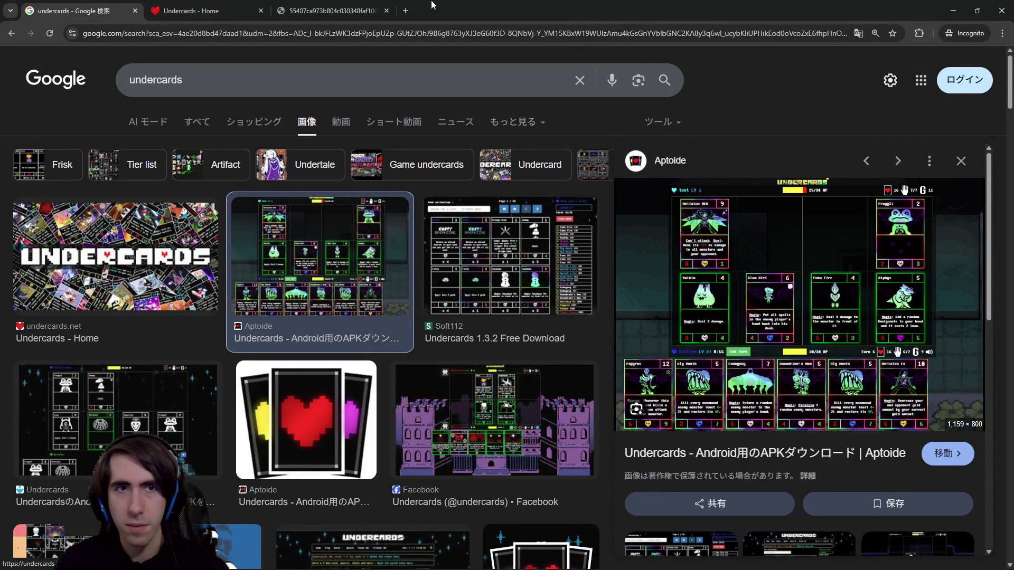
left_click(364, 7)
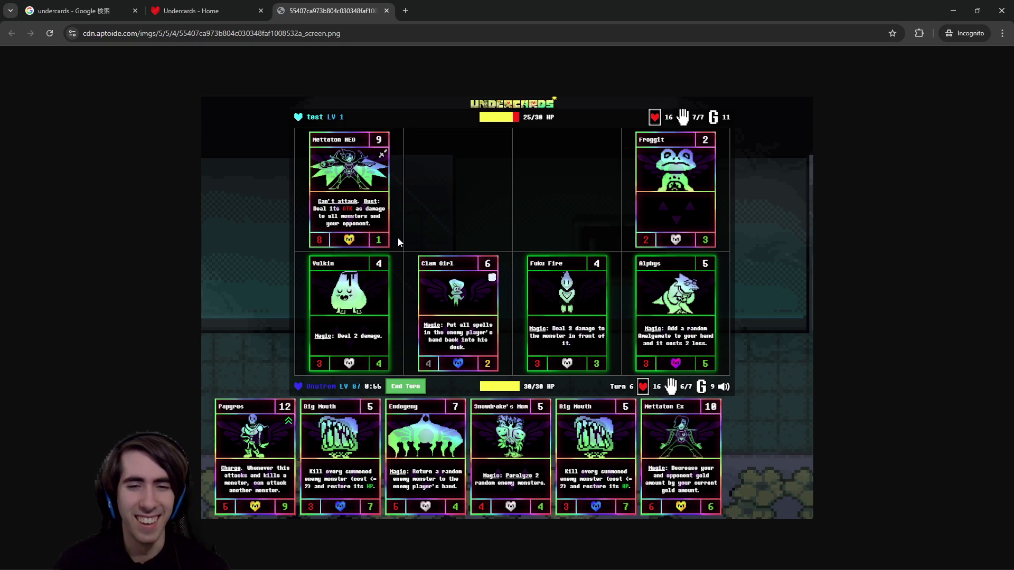
left_click(101, 7)
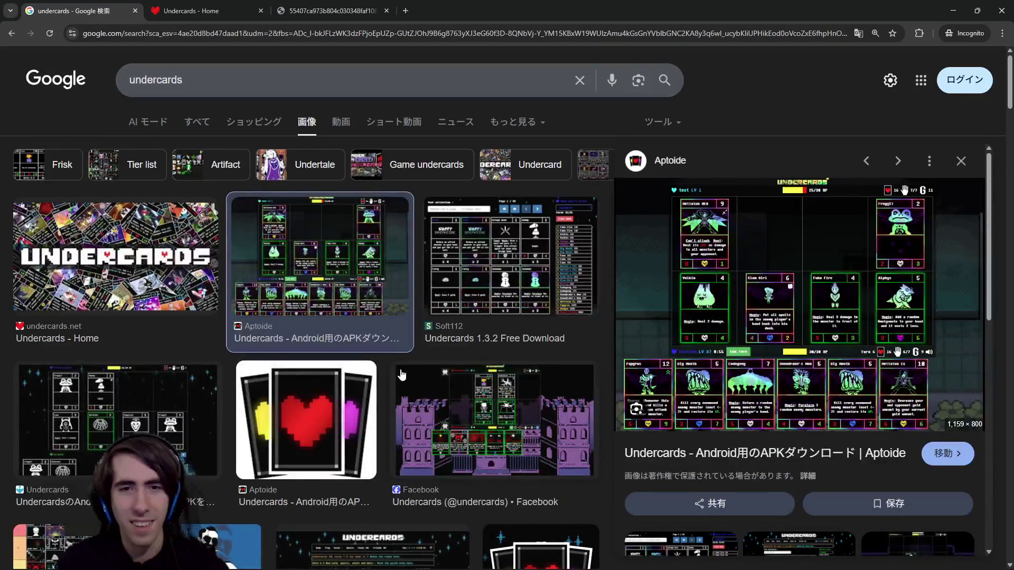
scroll(388, 350, "down", 4)
scroll(370, 264, "up", 4)
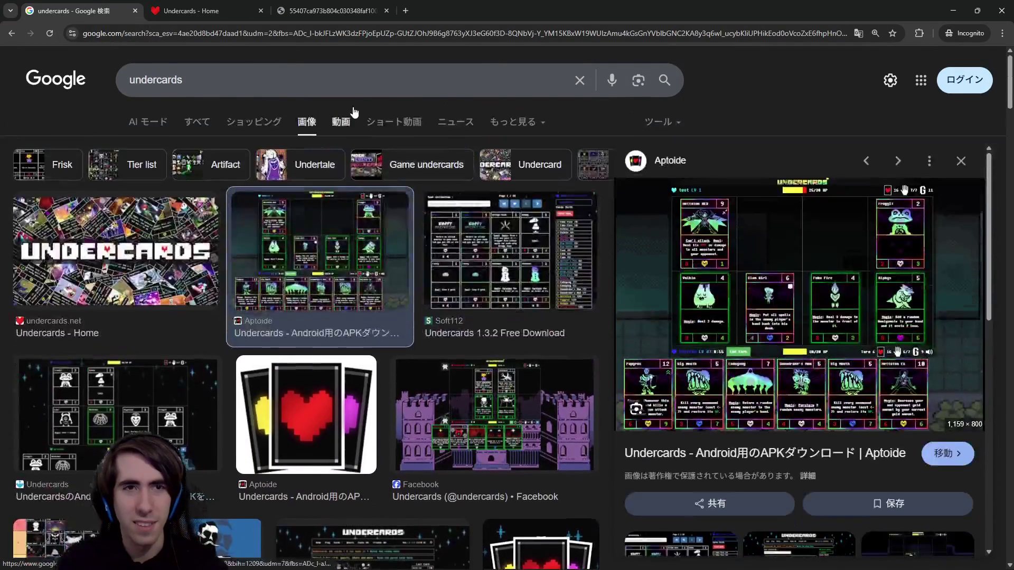
Step: Search images for 'undercards deck building' and open the Crafting/Quests/Packs wiki image in a new tab
left_click(353, 94)
type("deck")
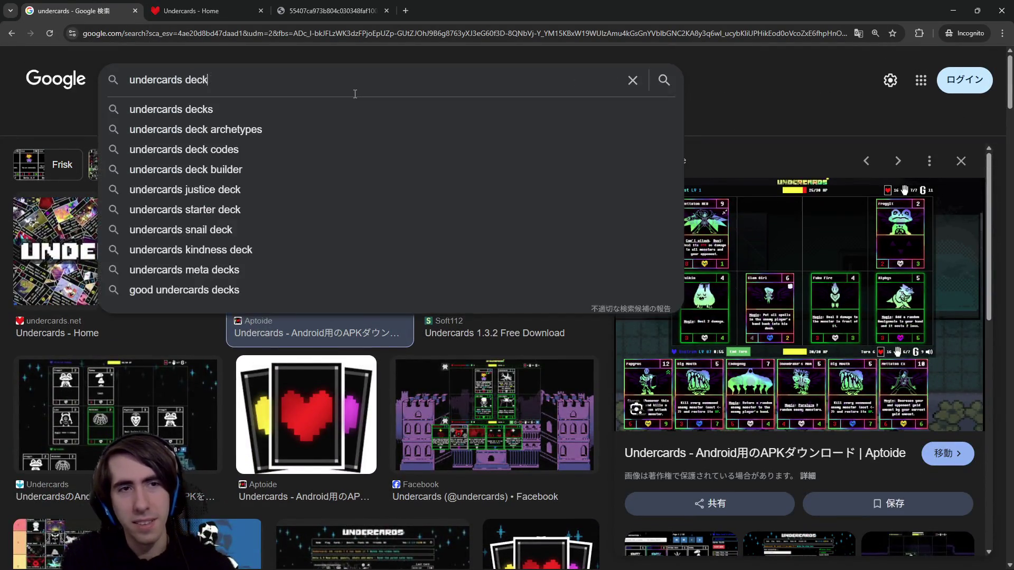
type(" building")
key("Return")
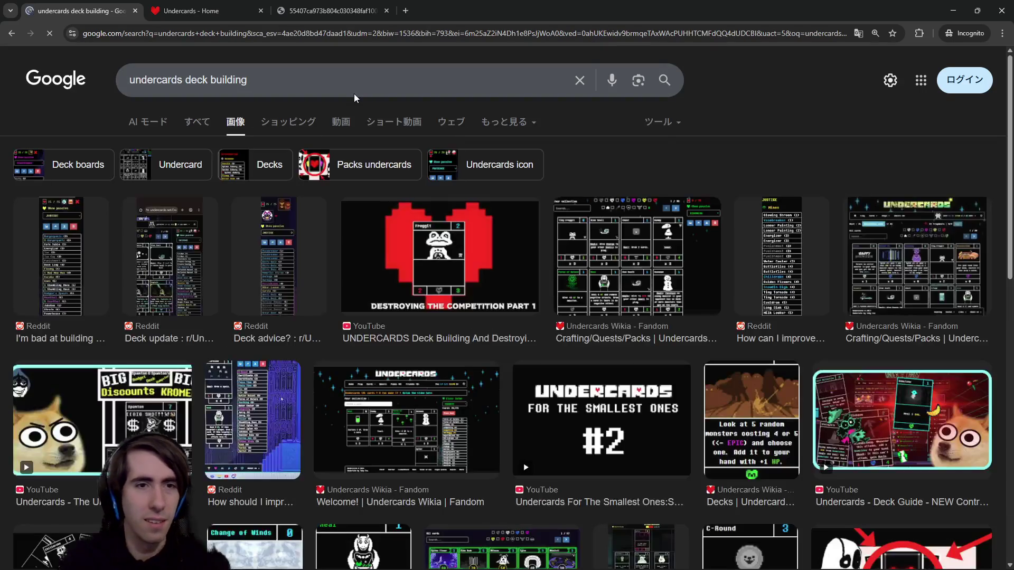
left_click(185, 257)
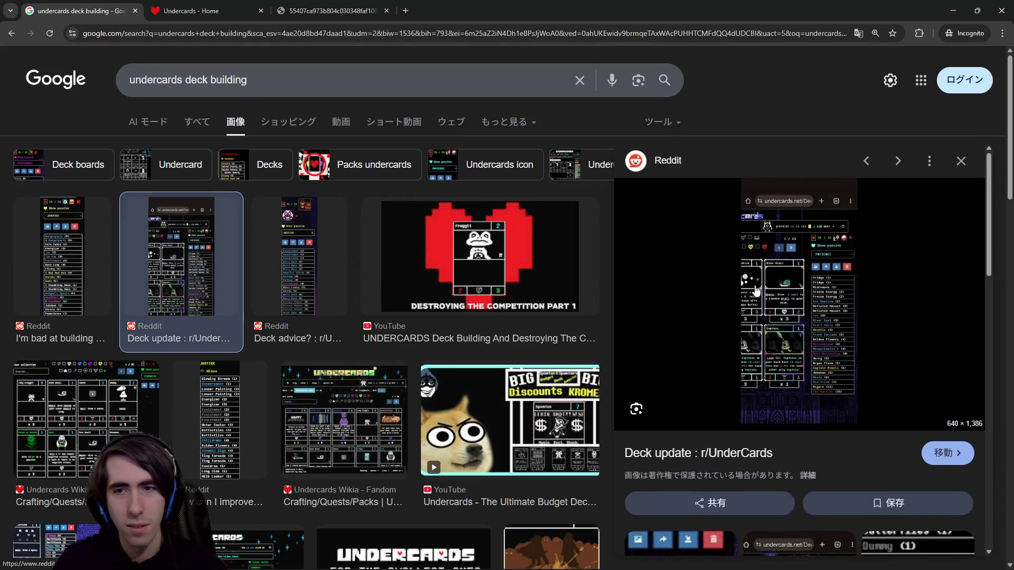
right_click(777, 280)
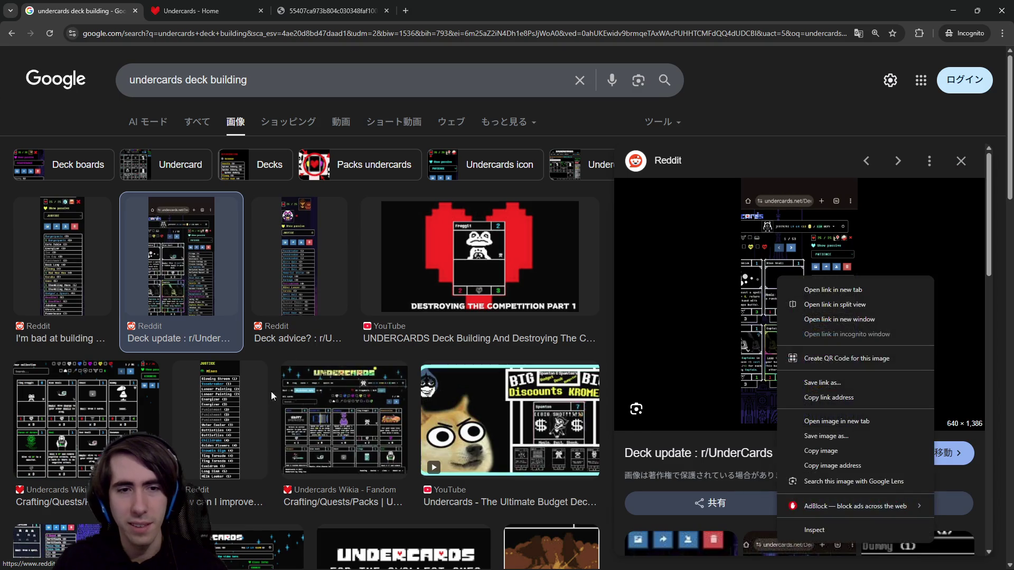
left_click(334, 397)
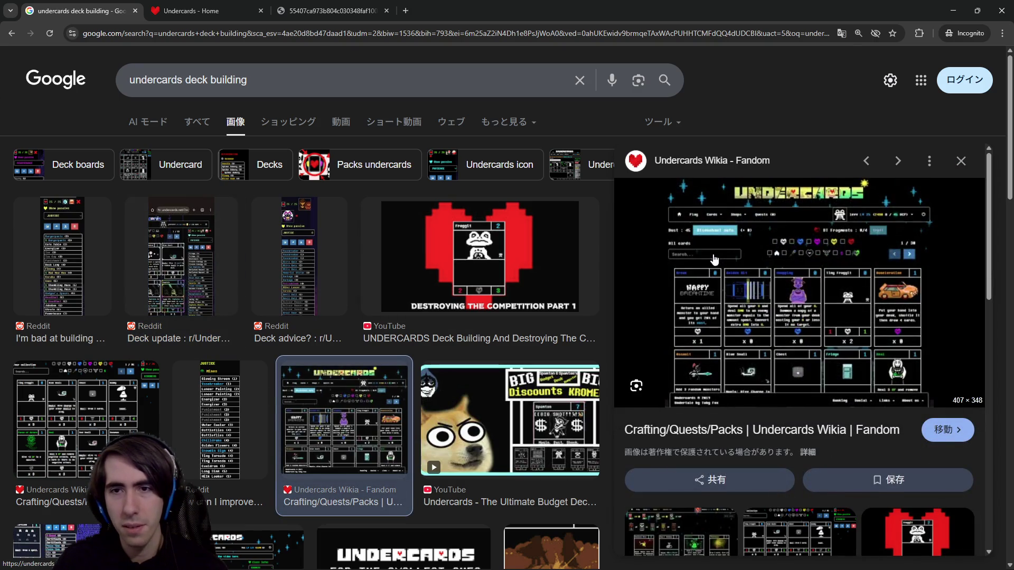
right_click(746, 249)
left_click(806, 391)
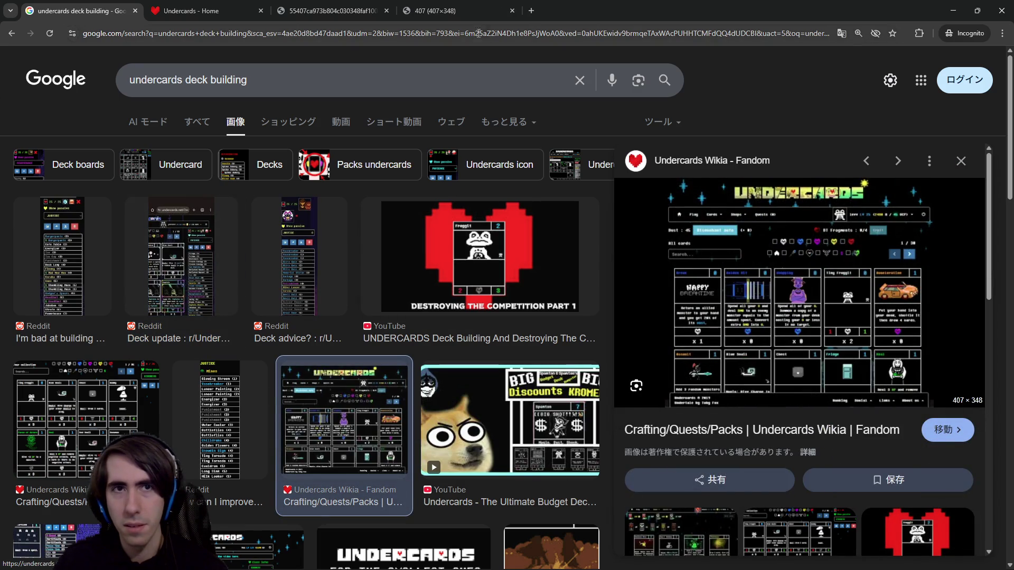
left_click(470, 4)
Step: Preview a Reddit deck result and the Undercards Wikia image, glance at the Undercards home page, then return
left_click(79, 10)
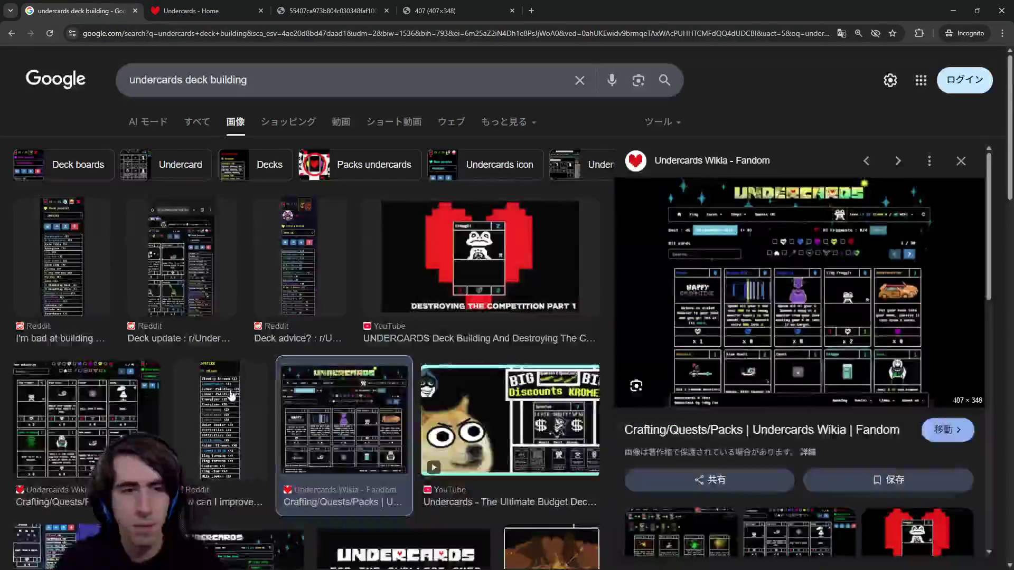
left_click(232, 398)
left_click(111, 391)
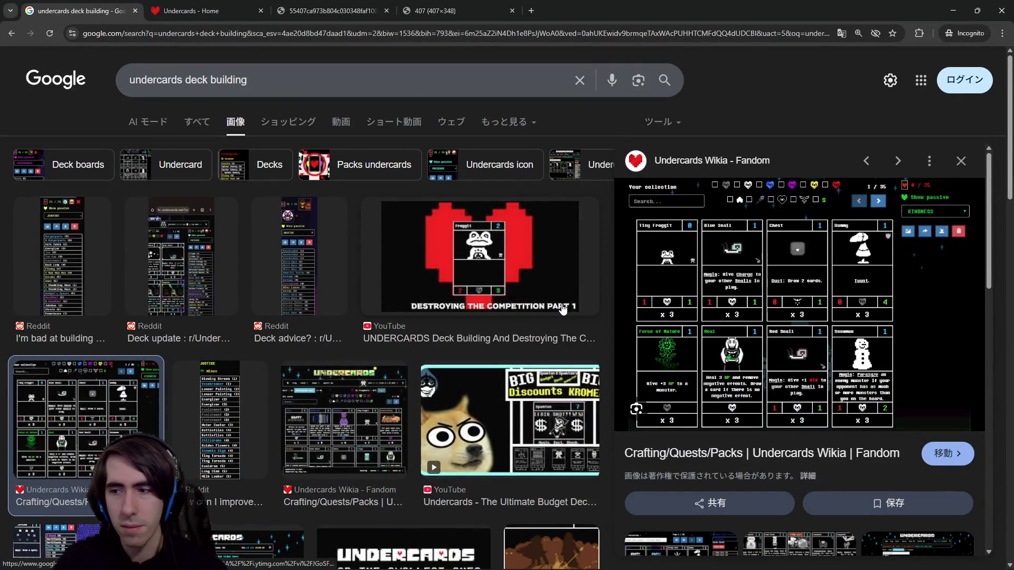
left_click(262, 7)
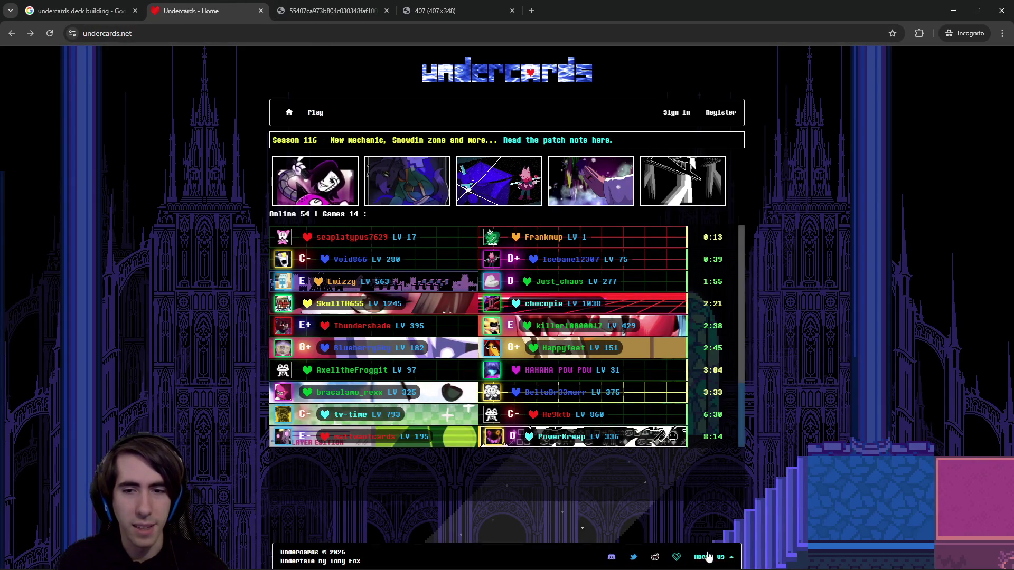
scroll(712, 433, "down", 2)
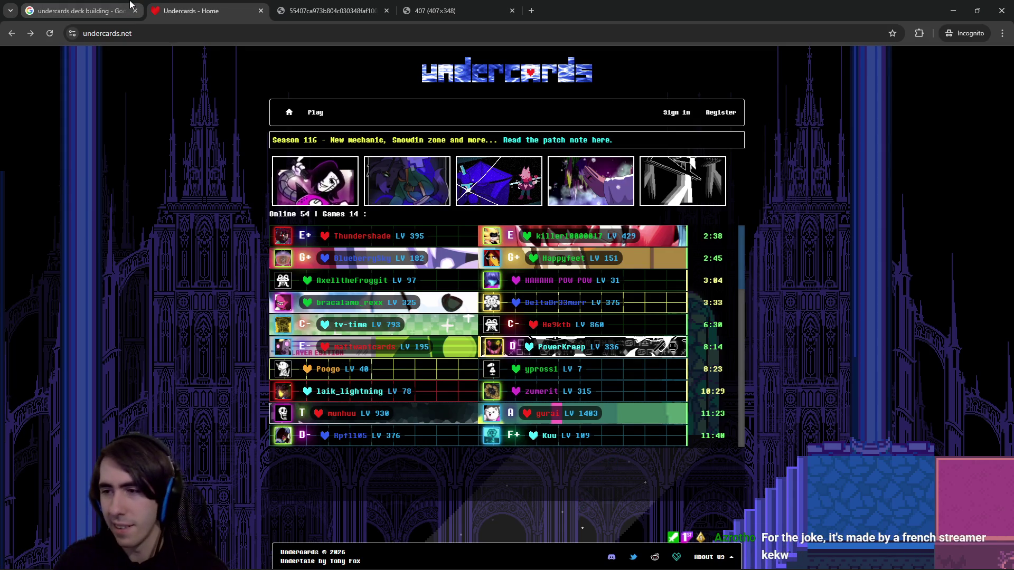
mouse_move(130, 5)
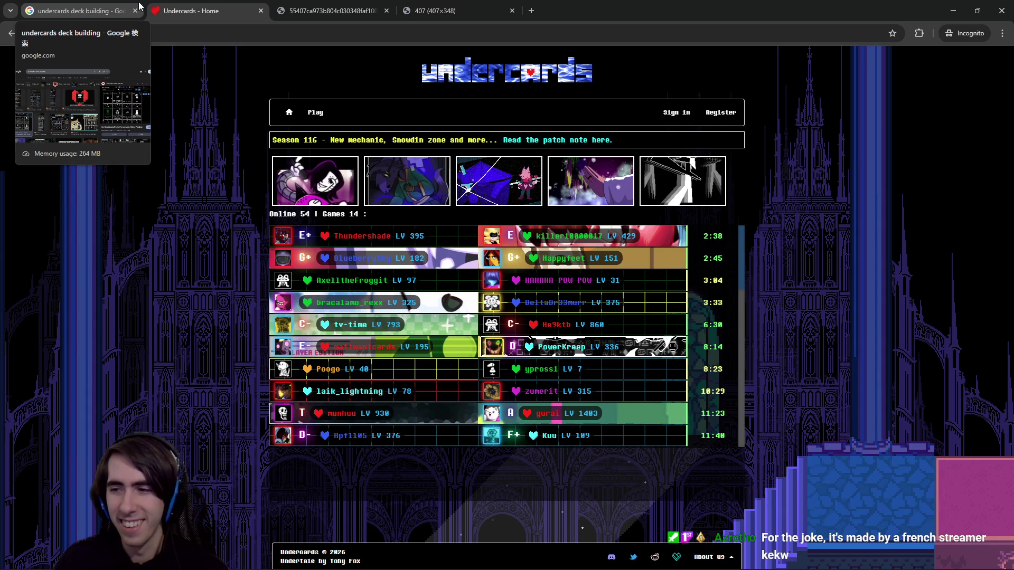
left_click(129, 5)
Step: Preview the other Crafting/Quests/Packs wiki image, the GameSkinny guide image and the Onutrem Wikia image
scroll(254, 202, "down", 4)
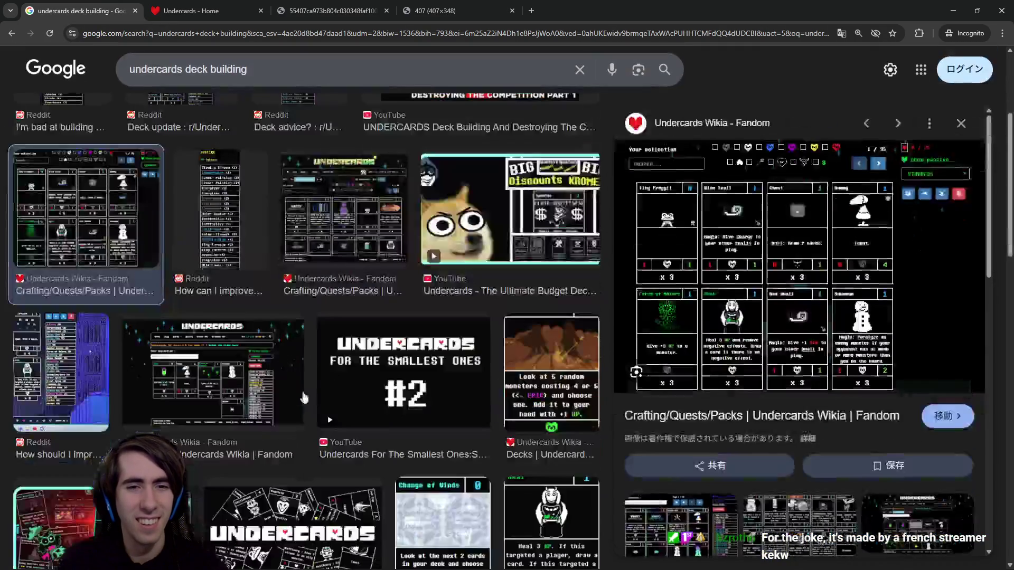
left_click(345, 222)
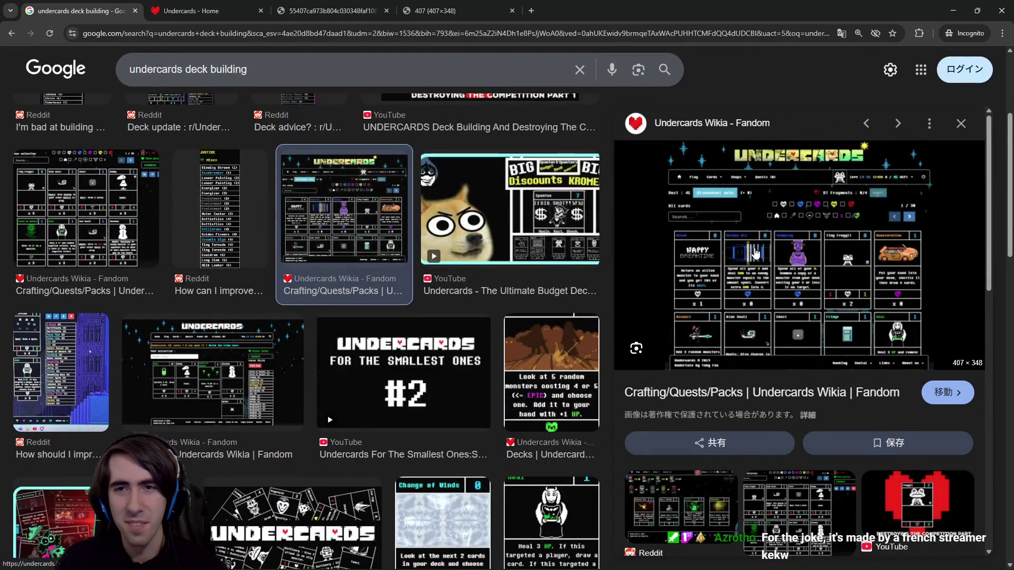
scroll(365, 323, "down", 7)
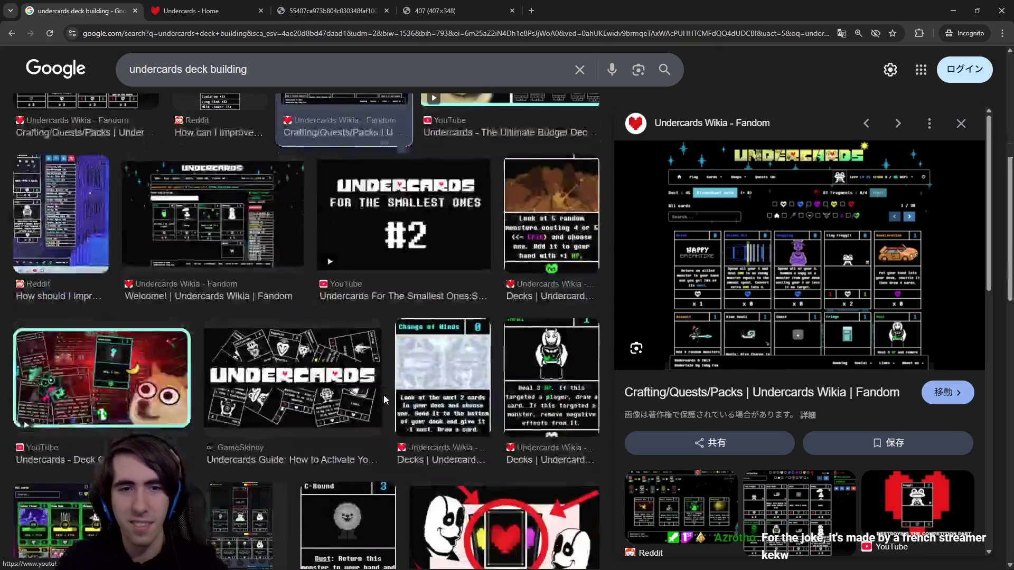
left_click(281, 200)
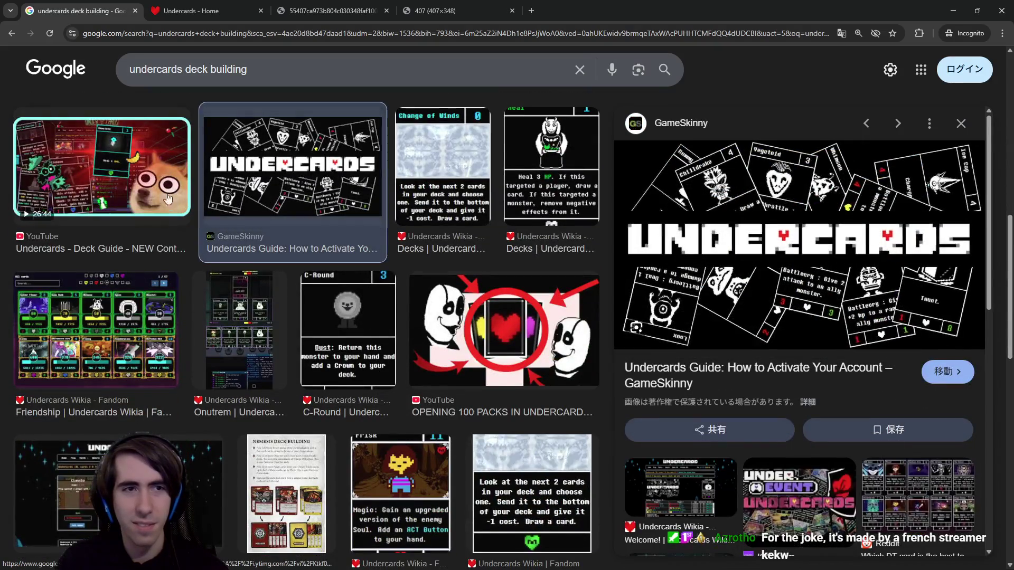
scroll(134, 373, "down", 4)
left_click(224, 143)
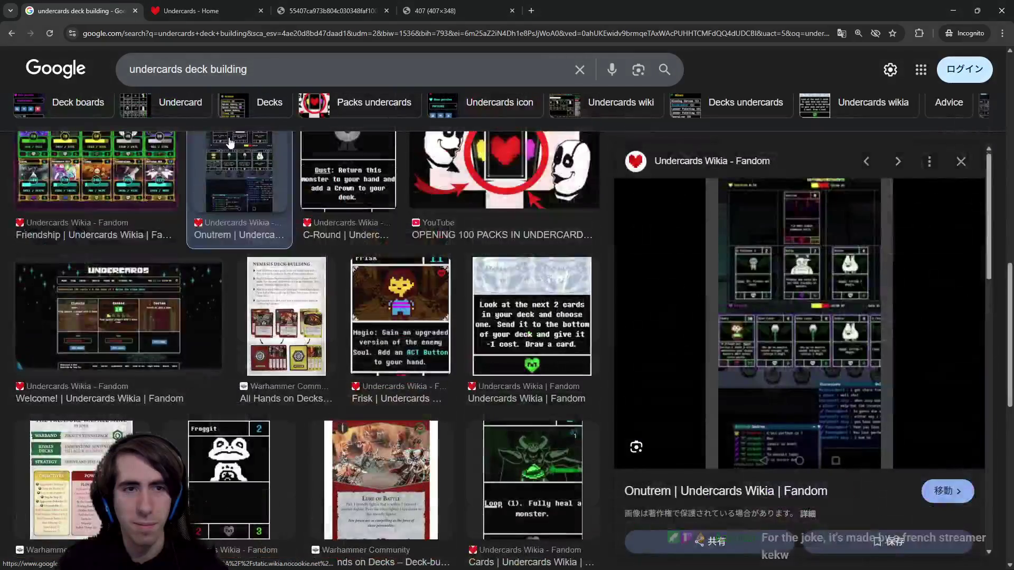
key("alt+Tab")
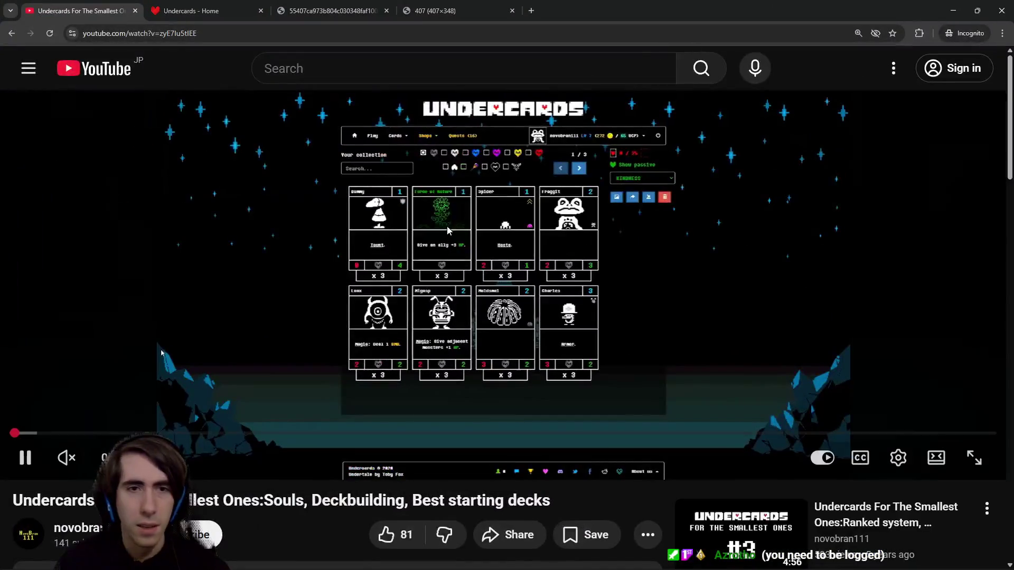
Step: Make the Undercards video fullscreen and scrub ahead past 2:49 to around 4:00
double_click(162, 353)
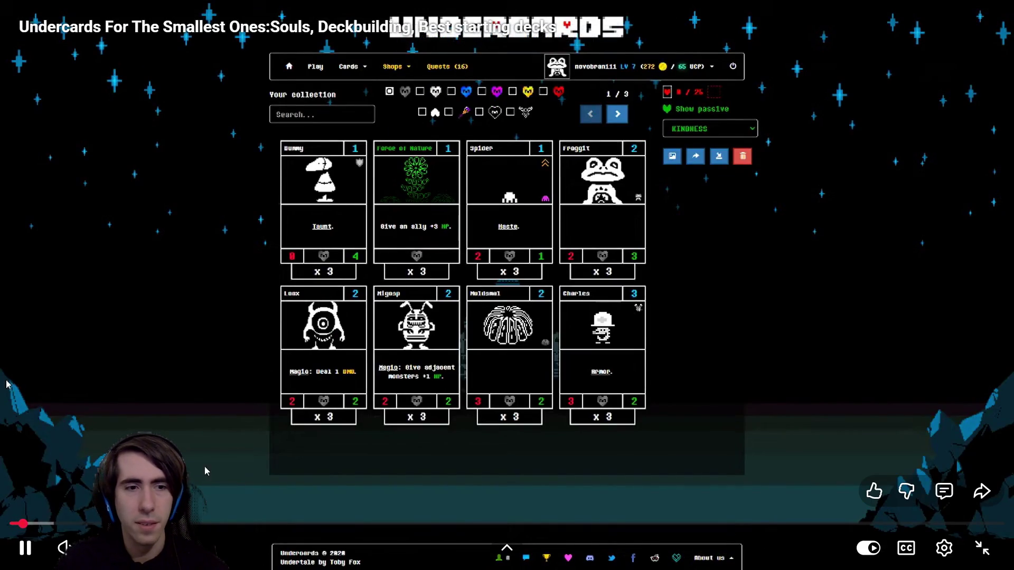
left_click_drag(23, 524, 154, 524)
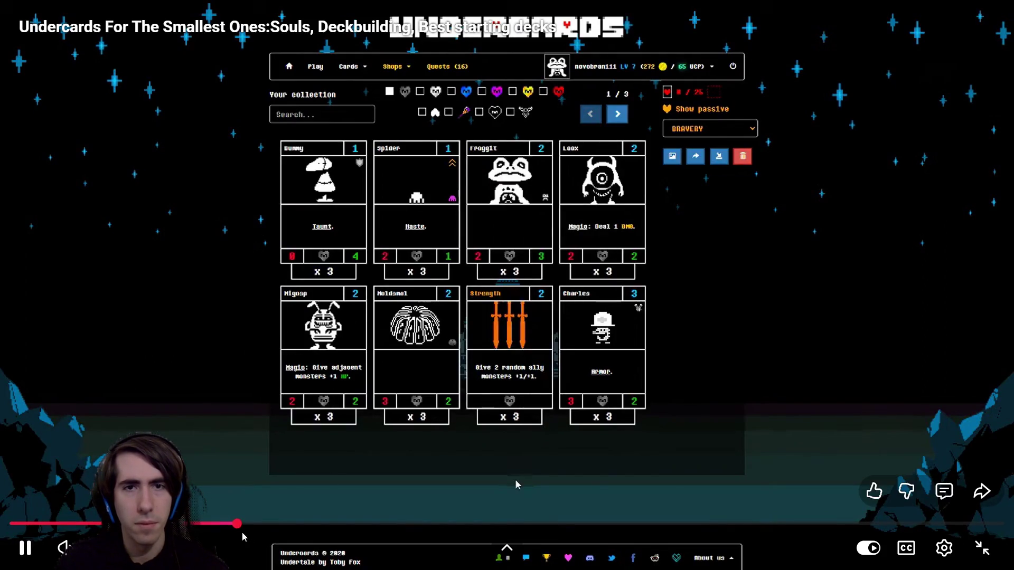
left_click_drag(242, 524, 245, 524)
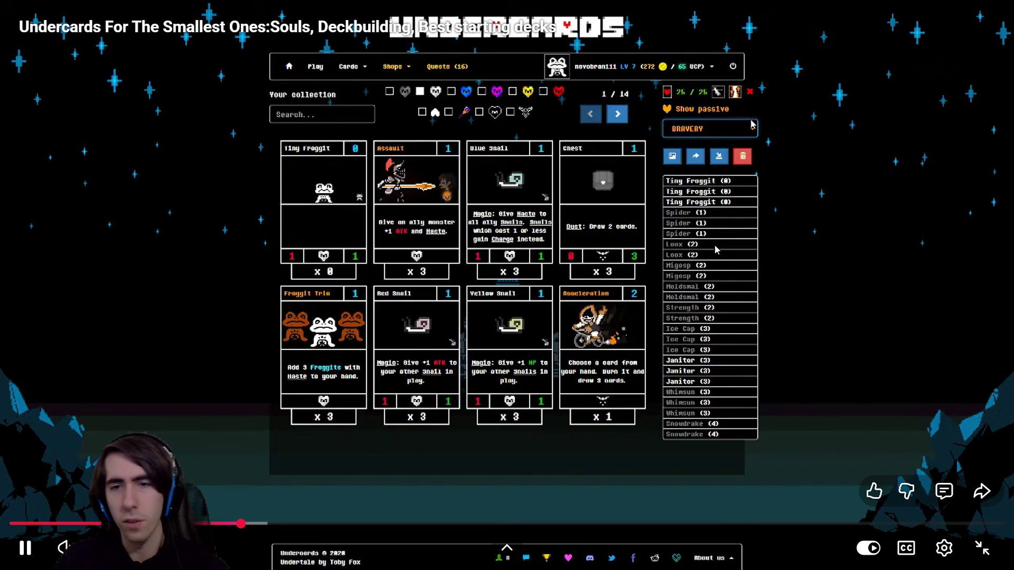
left_click(226, 525)
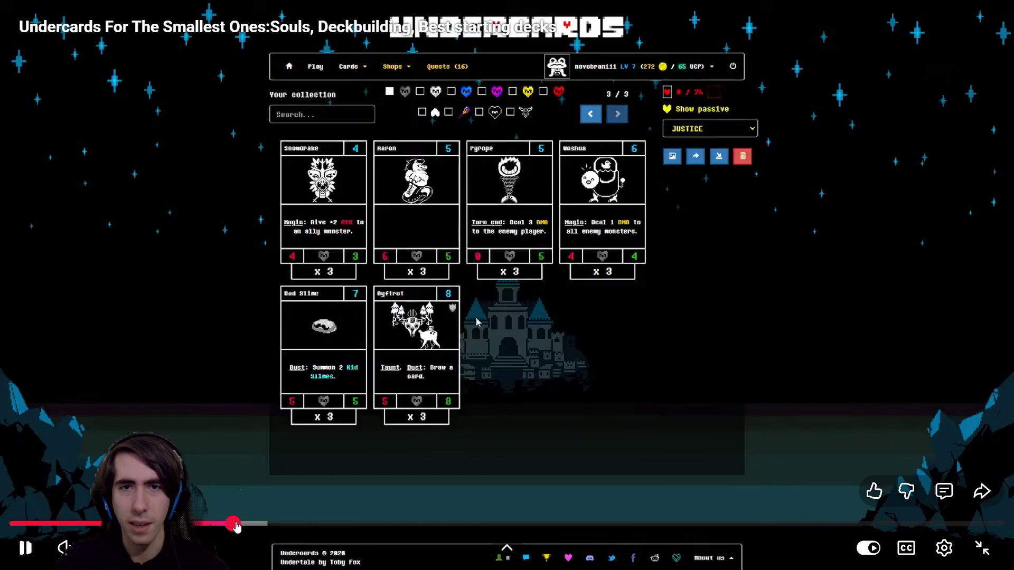
left_click_drag(227, 525, 302, 525)
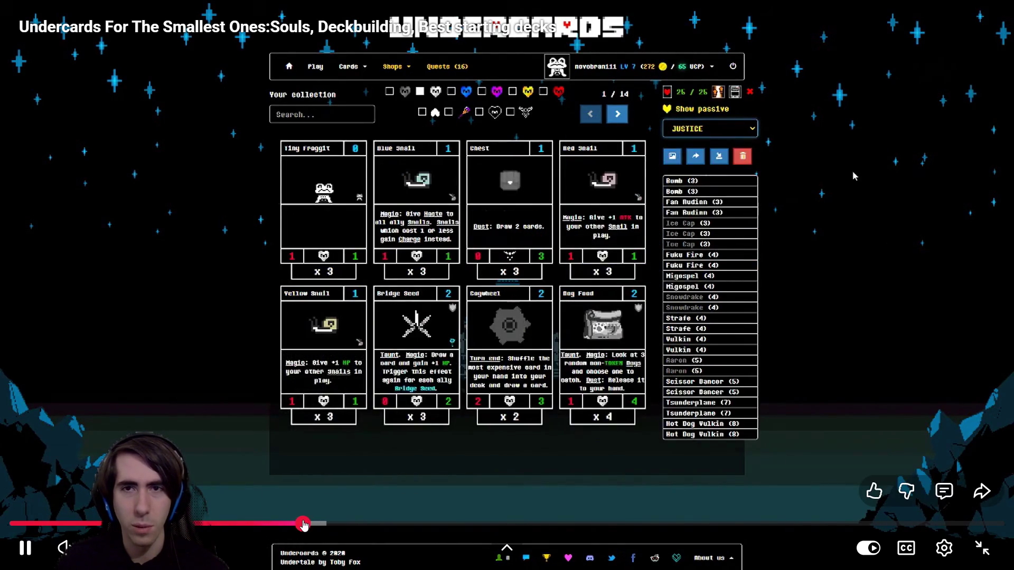
left_click_drag(304, 525, 344, 518)
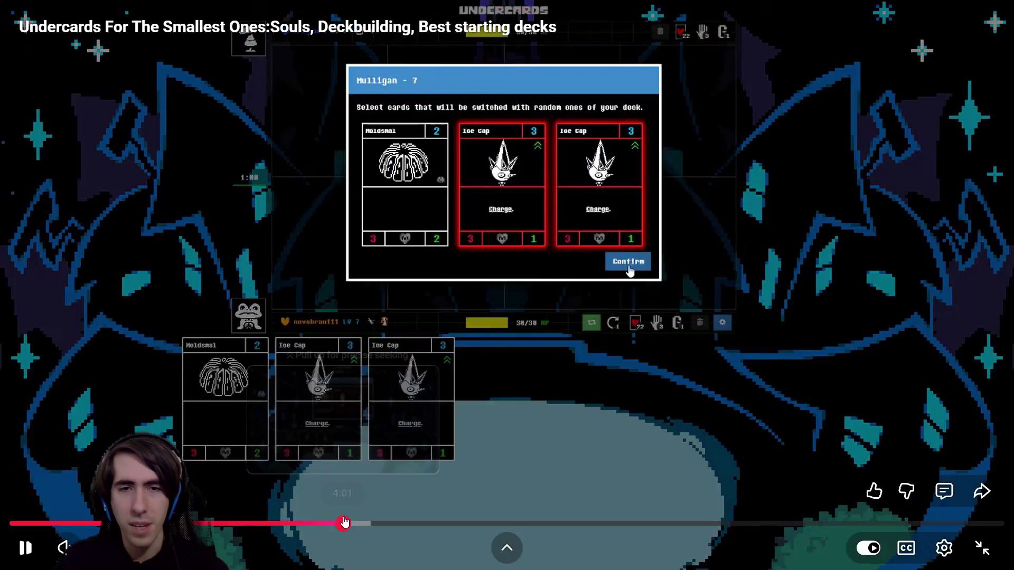
left_click(367, 524)
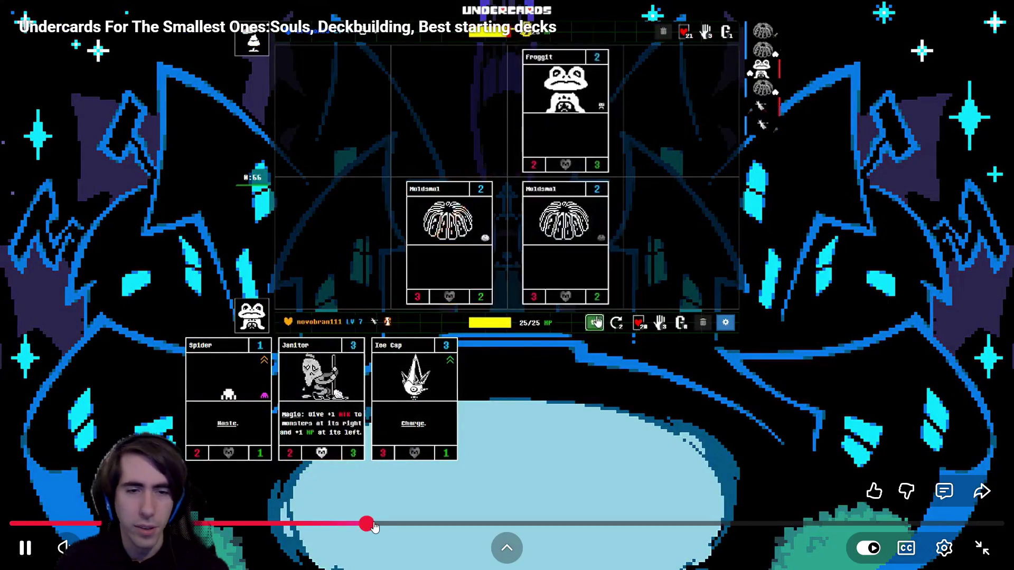
mouse_move(367, 525)
left_mouse_down()
mouse_move(421, 524)
mouse_move(286, 524)
left_mouse_up()
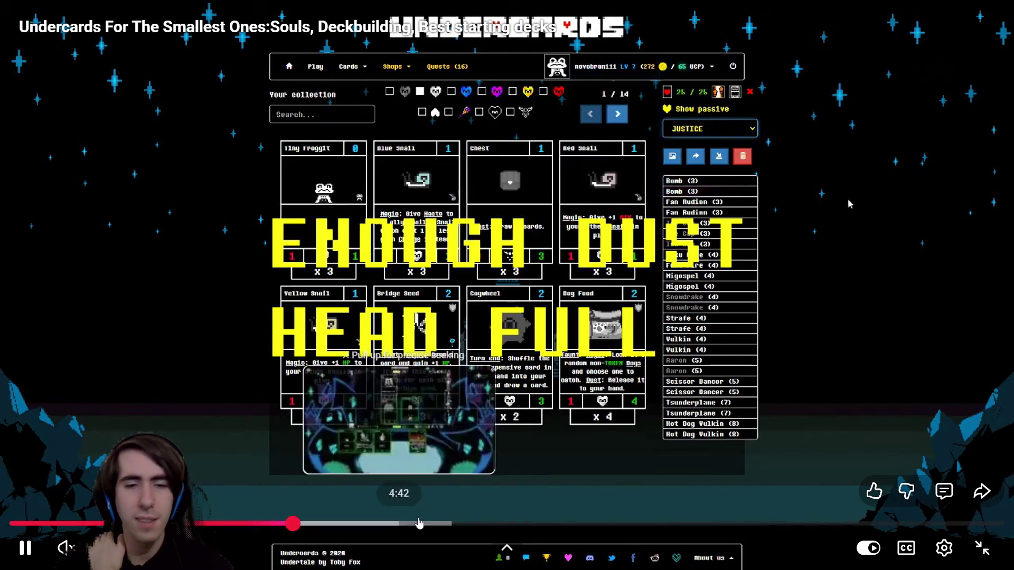
Step: Skip further along the seek bar through later battle boards, then exit fullscreen
left_click(438, 523)
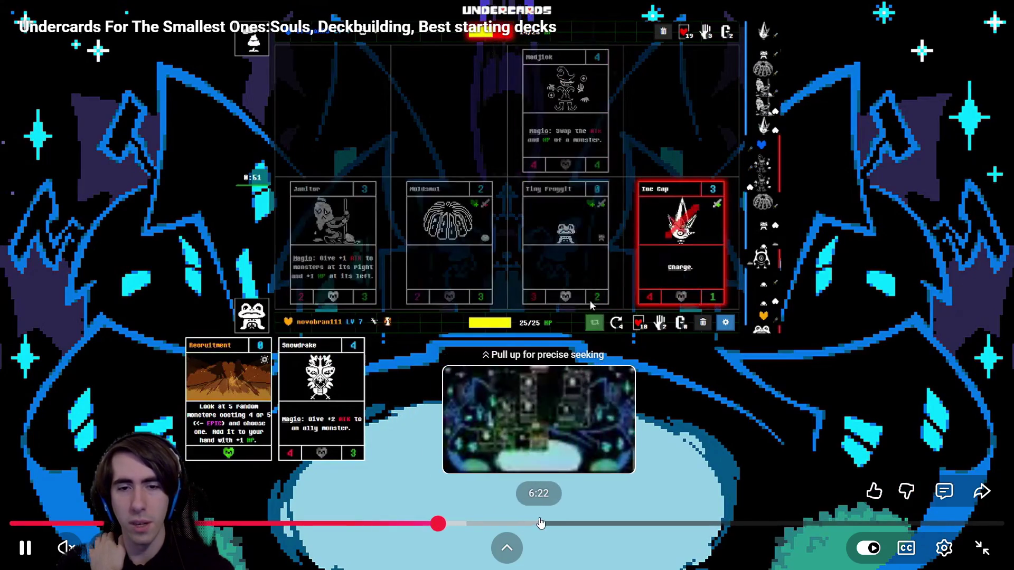
left_click(540, 523)
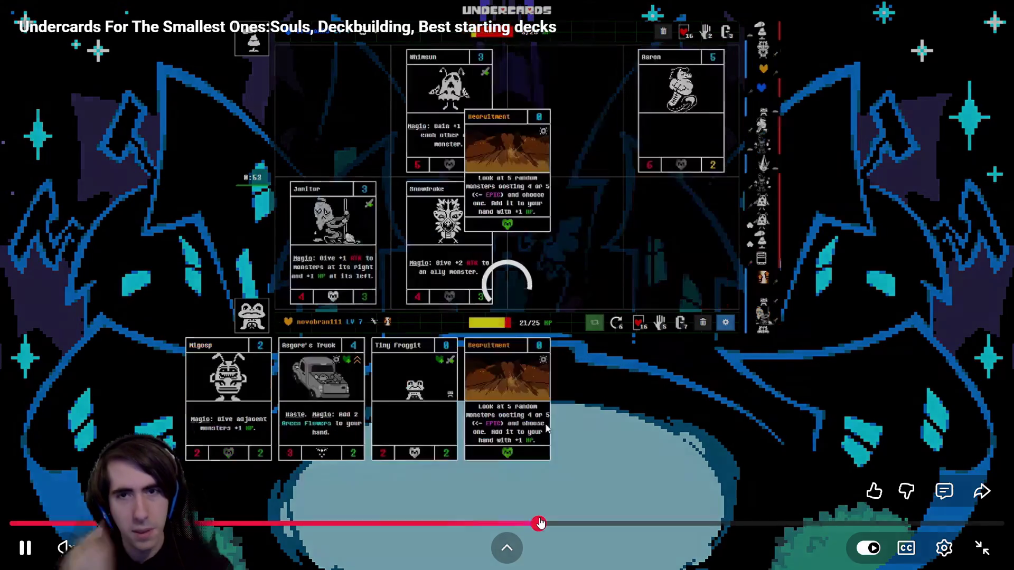
left_click(611, 525)
left_click(707, 525)
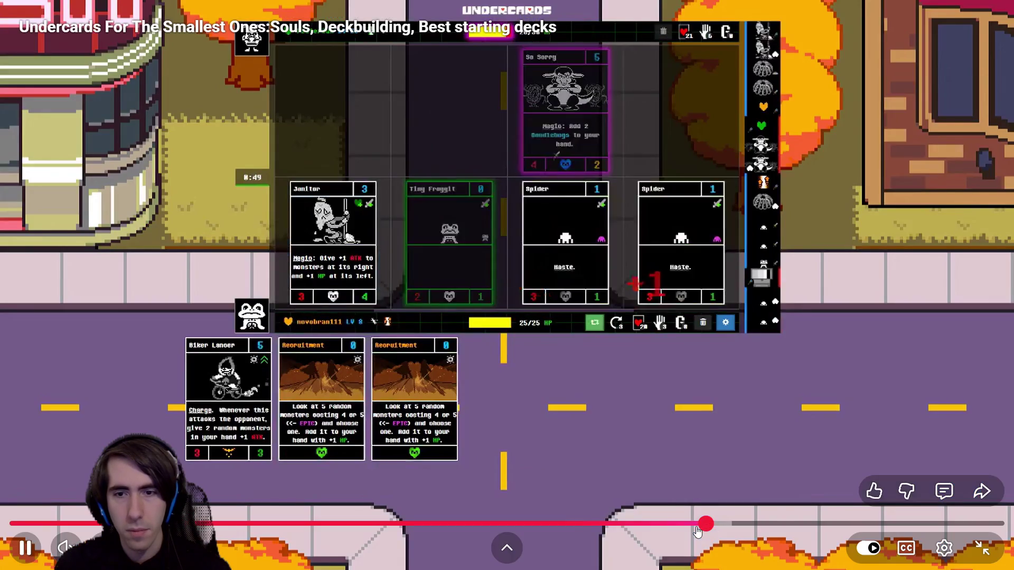
left_click(774, 533)
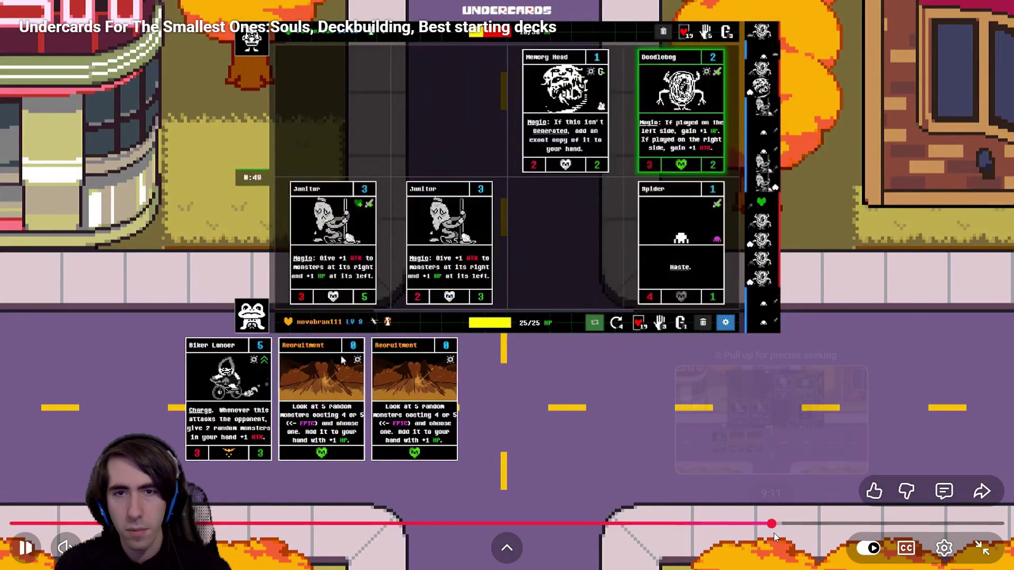
left_click(835, 525)
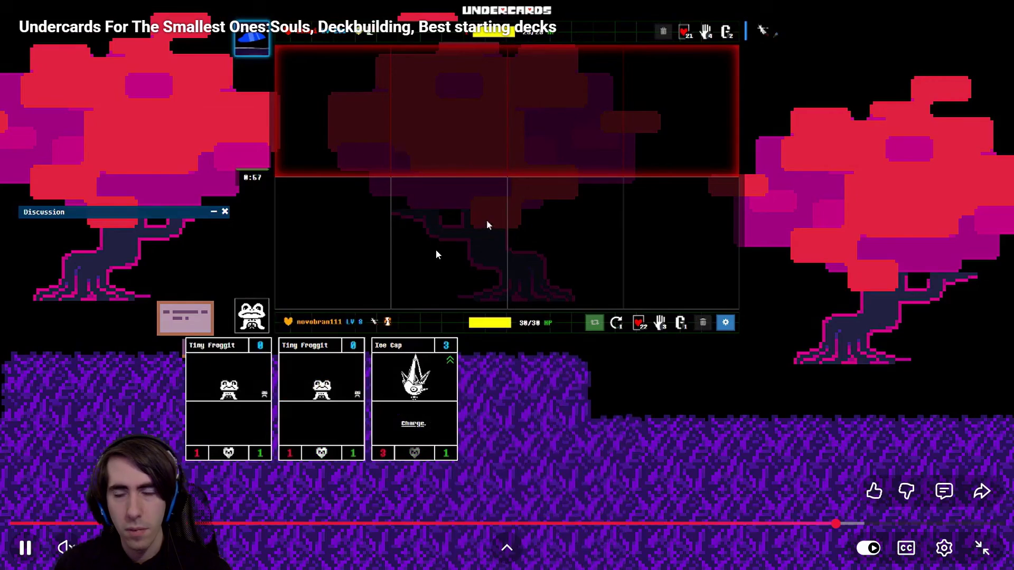
key("Escape")
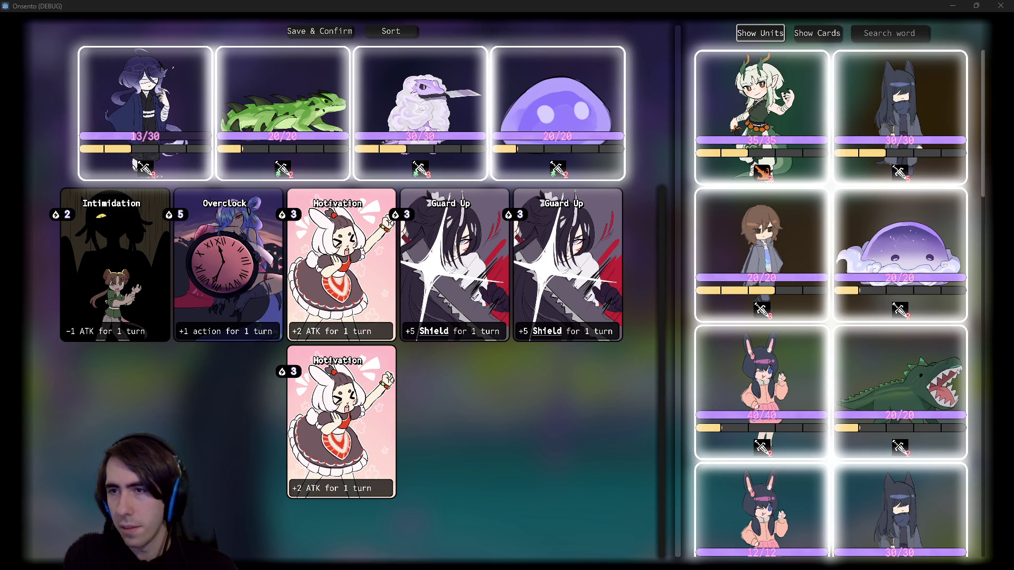
Step: Preview the Dueling Nexus and DaisukiTamago deck builder image results
key("alt+Tab")
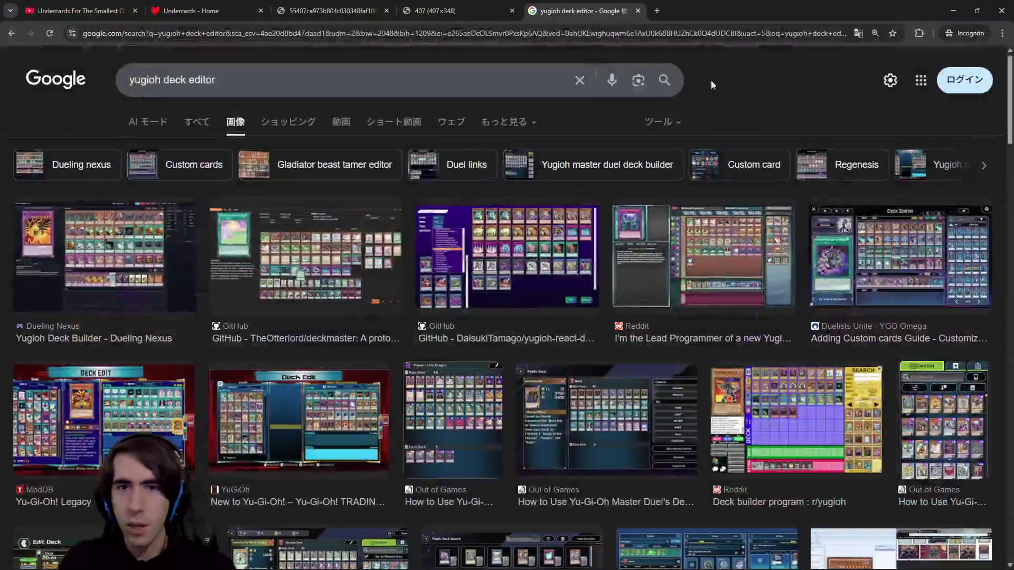
left_click(105, 253)
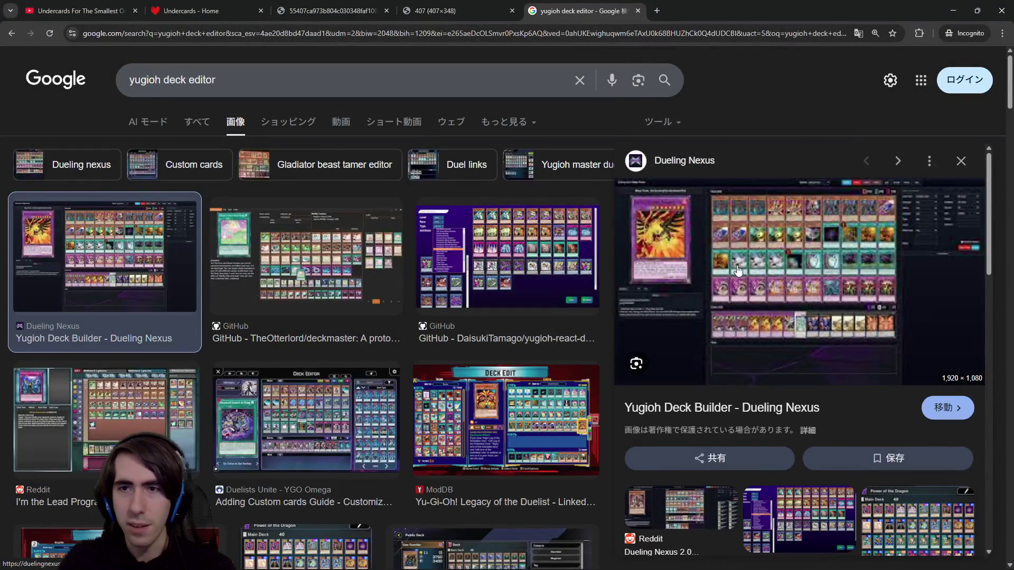
right_click(768, 250)
left_click(489, 252)
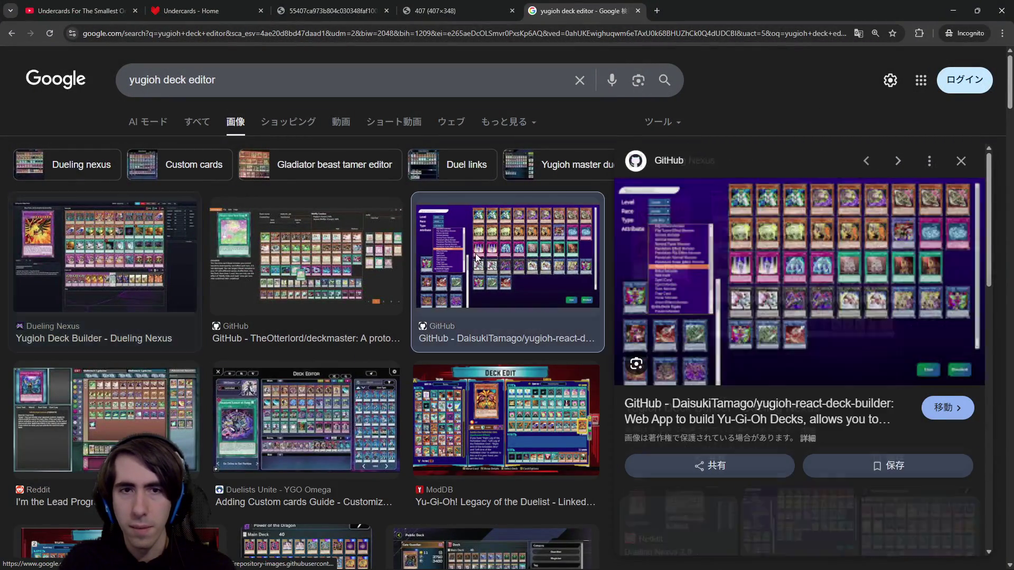
key("Left")
left_click(489, 251)
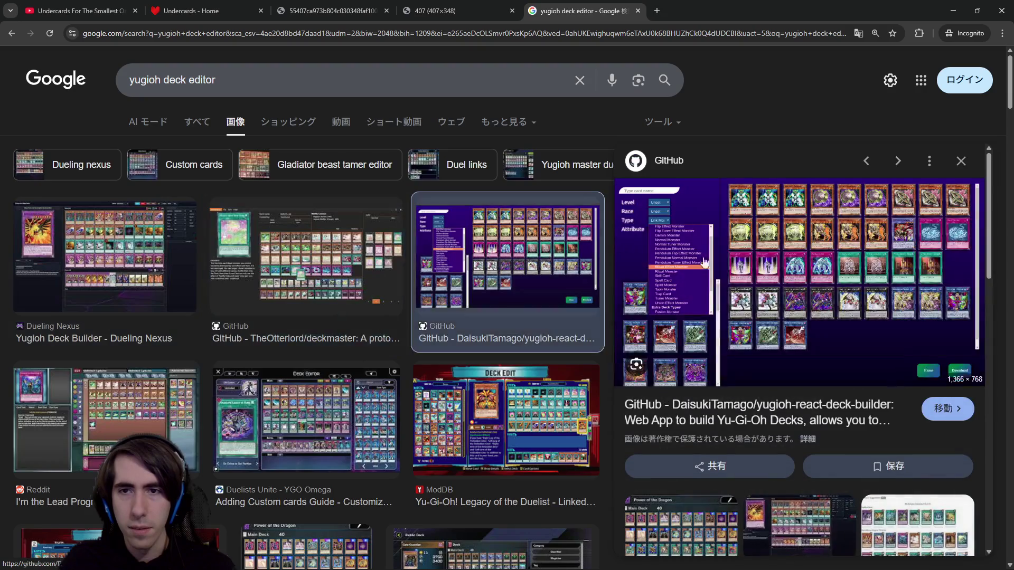
right_click(808, 256)
key("Escape")
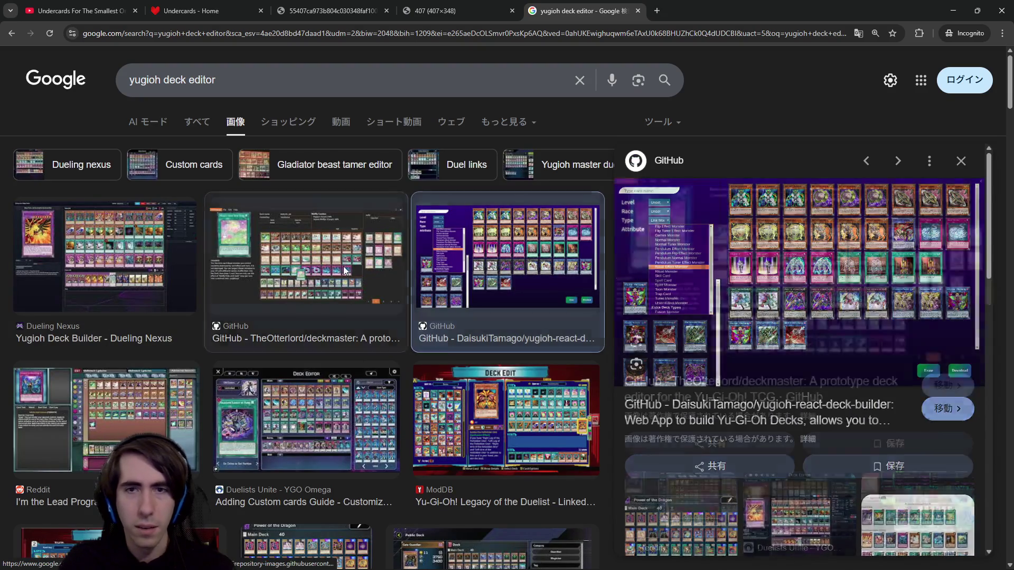
key("Left")
Step: Open the deckmaster preview image in a new tab and zoom in on it
right_click(787, 256)
left_click(843, 394)
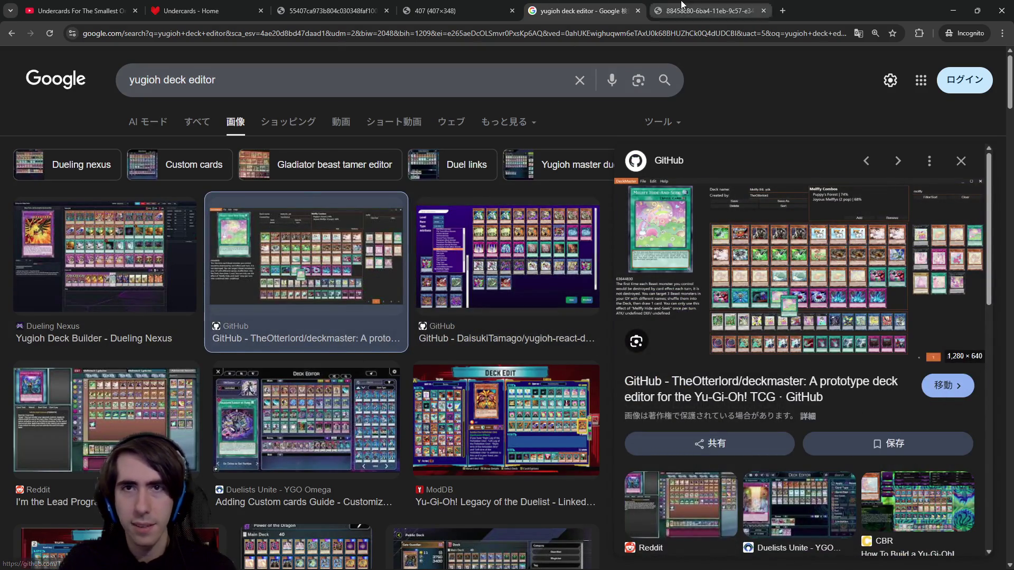
key("ctrl+Tab")
key("ctrl+plus")
key("ctrl+plus")
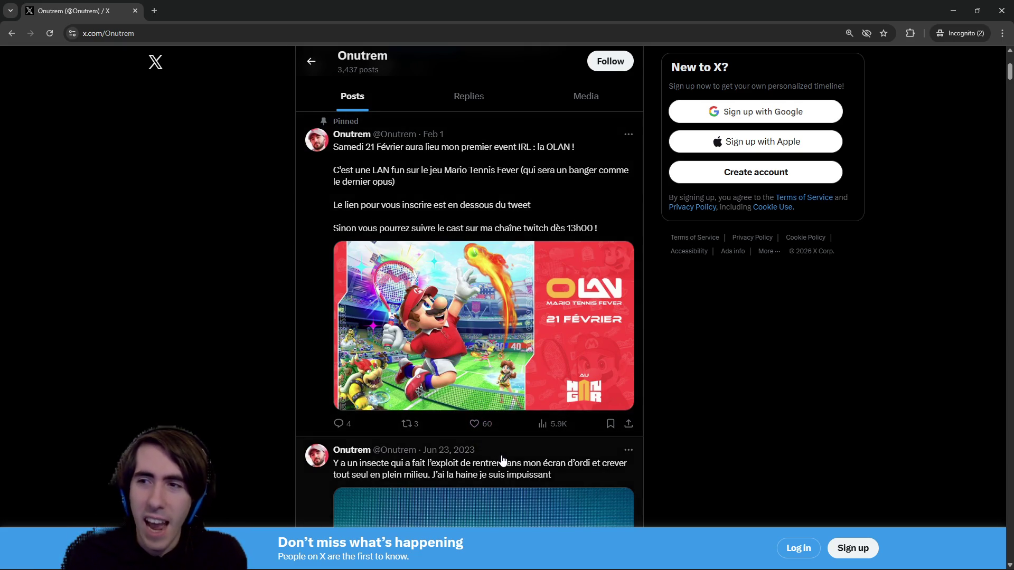
Step: Drag the X window aside to uncover the DeckMaster deck editor screenshot
mouse_move(621, 5)
left_mouse_down()
mouse_move(815, 151)
mouse_move(1013, 158)
left_mouse_up()
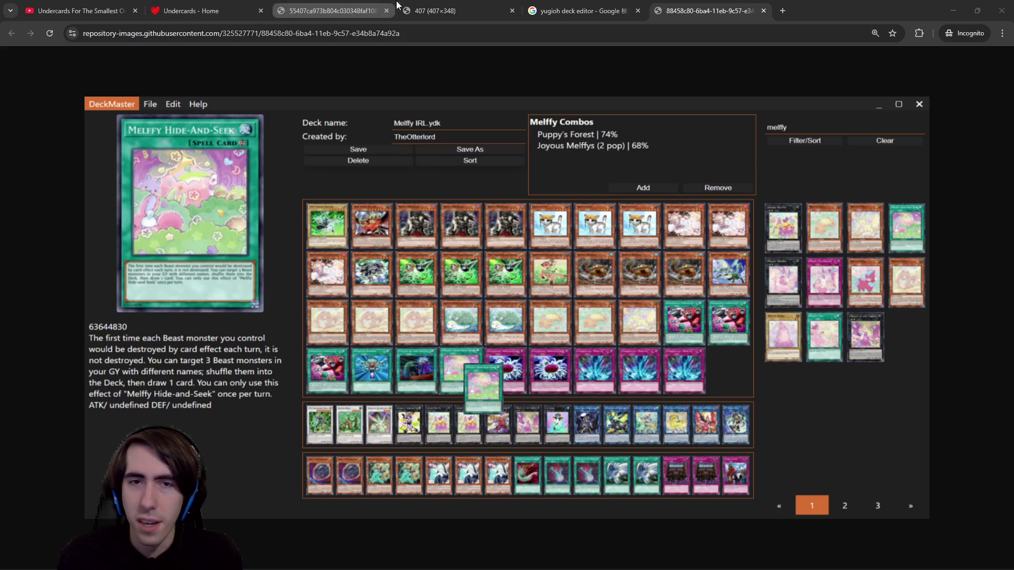
Step: Minimize Chrome and remove the second Guard Up card from the Onsento deck
left_click(954, 11)
left_click(817, 36)
left_click(823, 34)
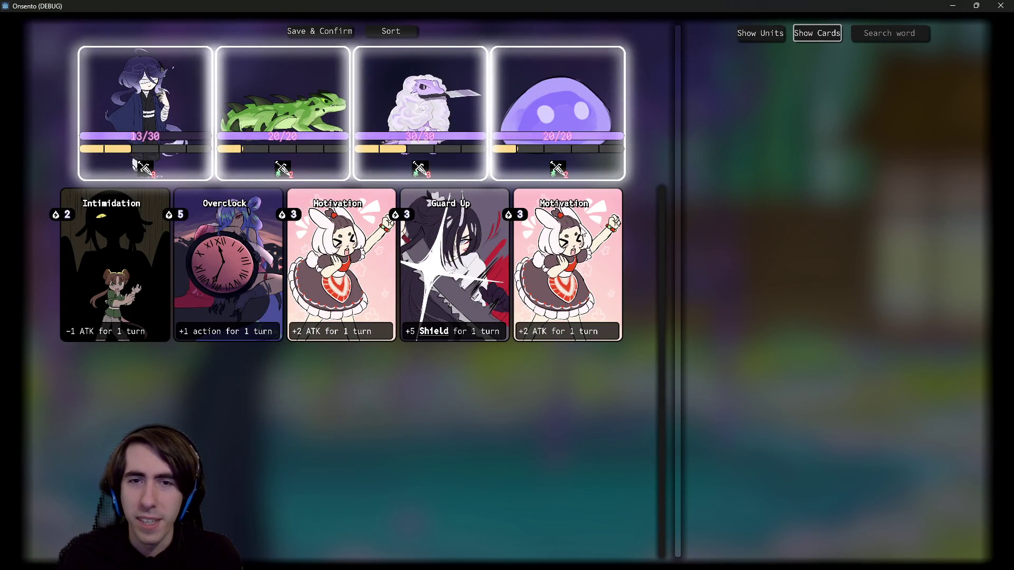
Step: Show the card list in the game, minimize it, and view Godot's Remote scene tree
left_click(824, 33)
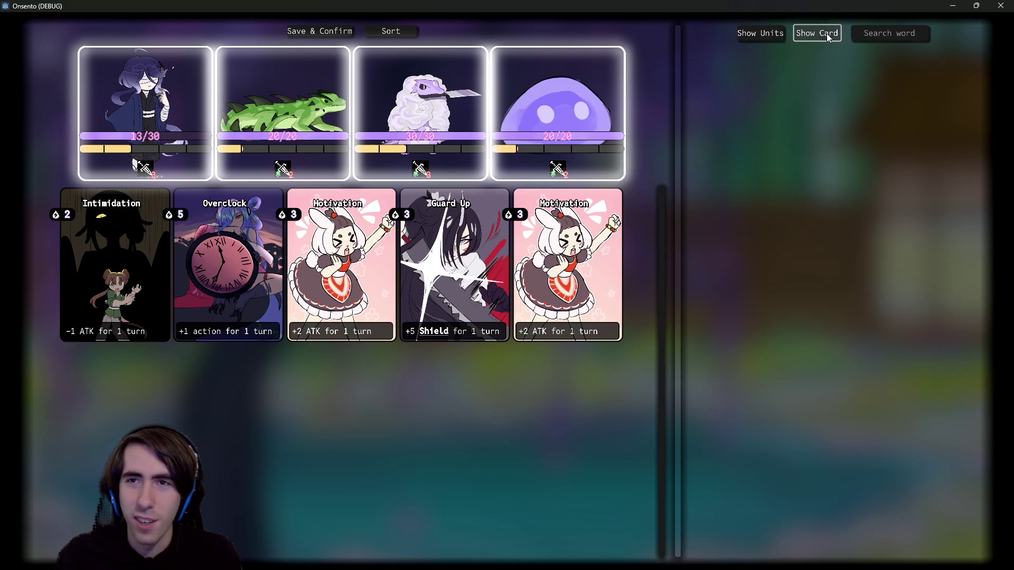
left_click(954, 5)
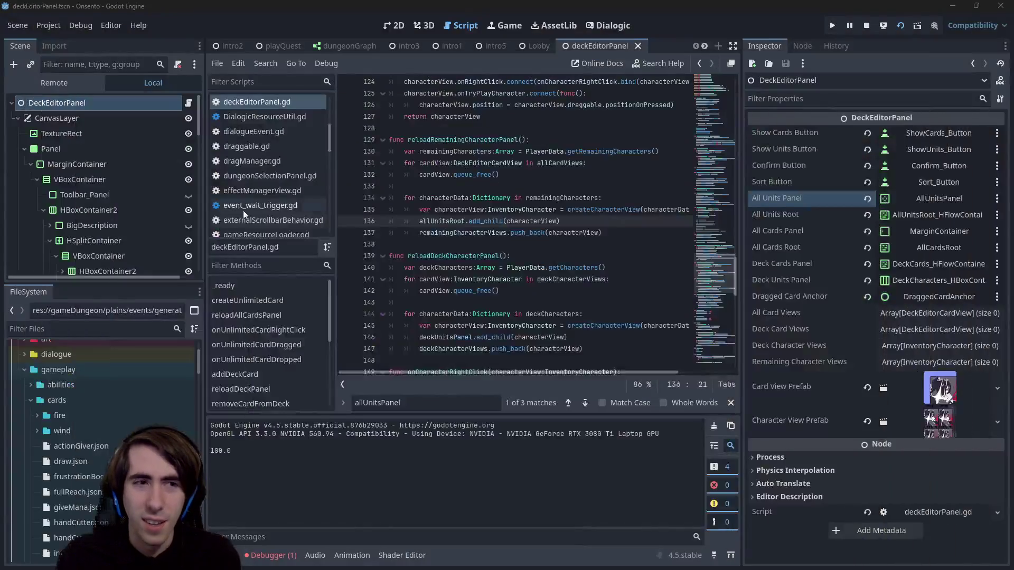
left_click_drag(109, 282, 109, 354)
left_click(47, 85)
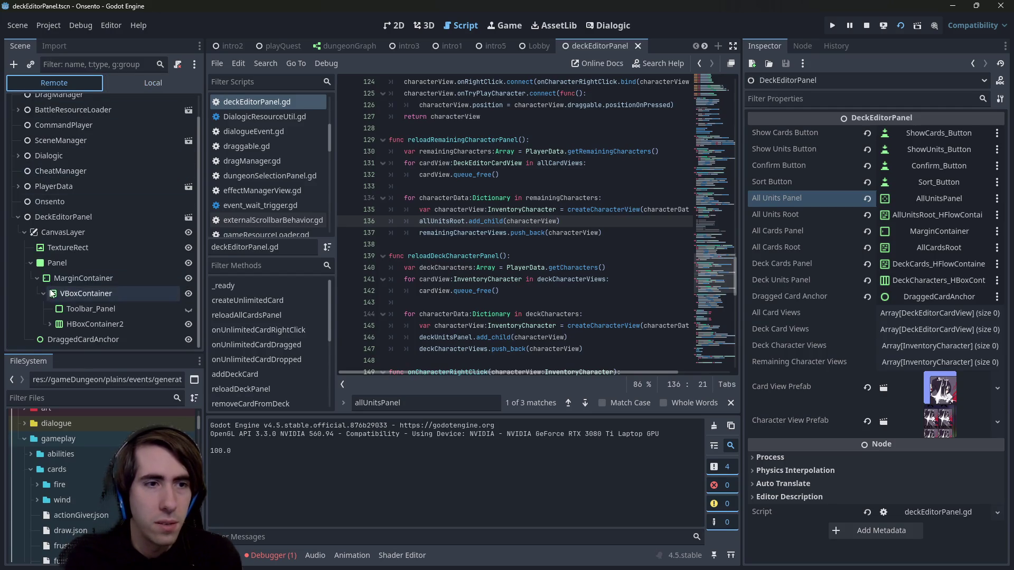
Step: Expand HBoxContainer2, HSplitContainer, PanelContainer and MarginContainer, then inspect the AllCardsRoot node
left_click(50, 322)
scroll(67, 314, "down", 1)
left_click(58, 310)
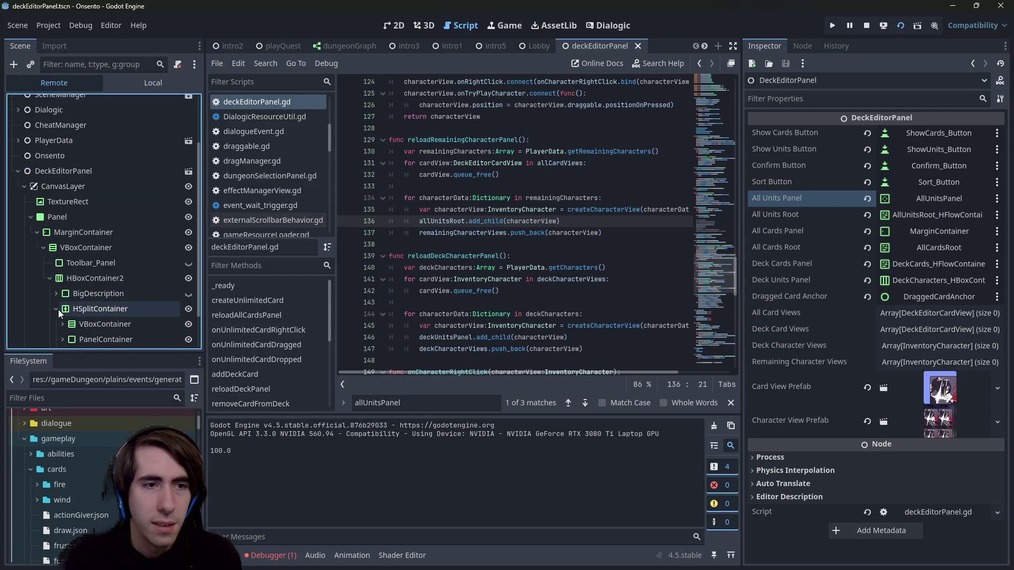
scroll(58, 309, "down", 1)
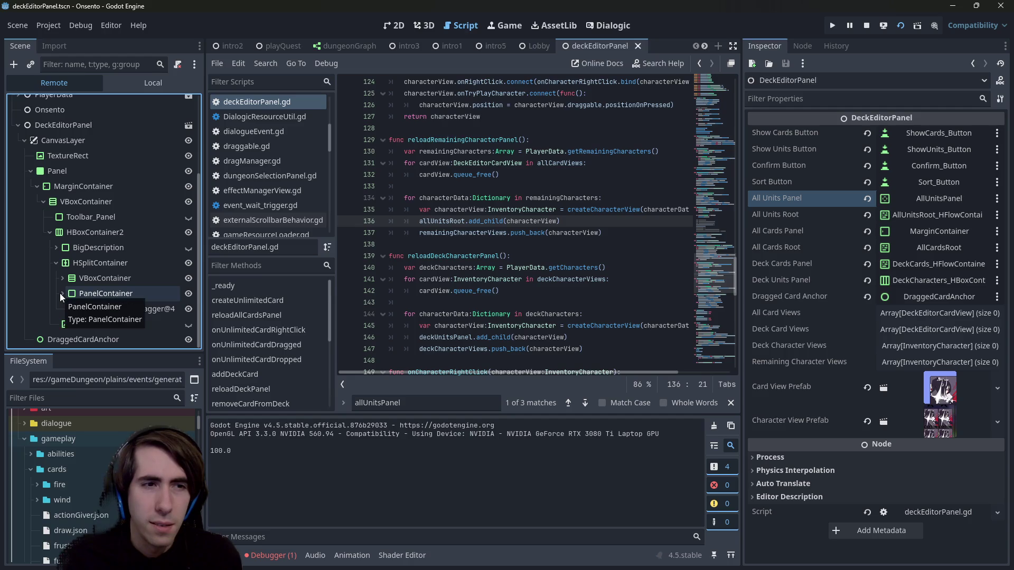
left_click(59, 293)
scroll(68, 288, "down", 3)
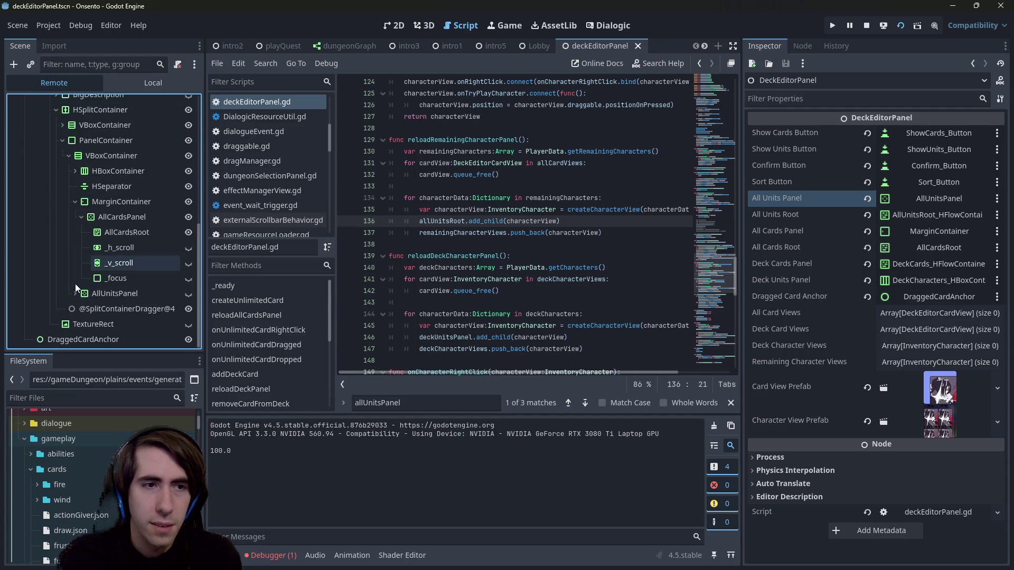
left_click(75, 202)
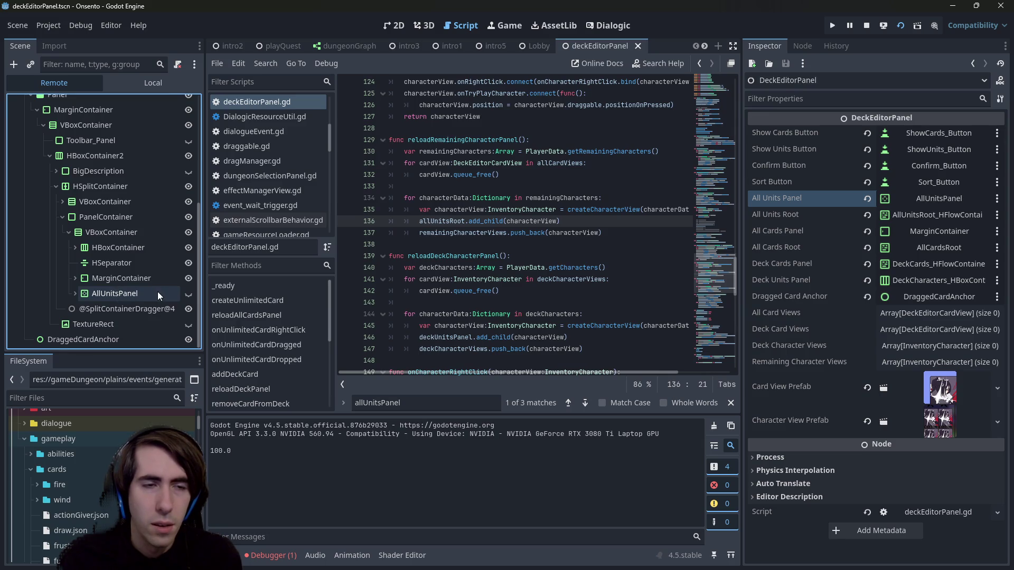
left_click(75, 279)
scroll(120, 293, "down", 3)
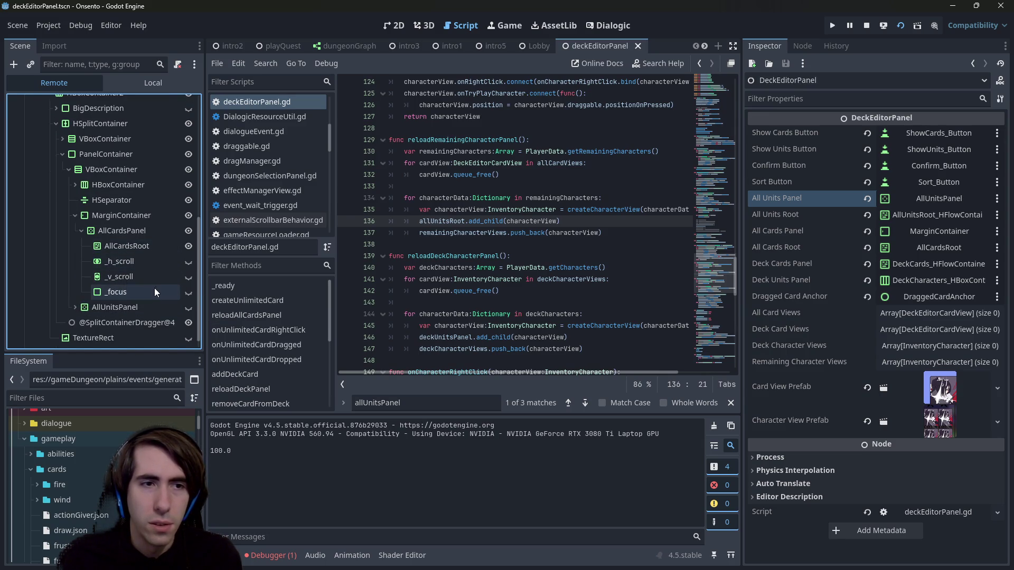
left_click(126, 246)
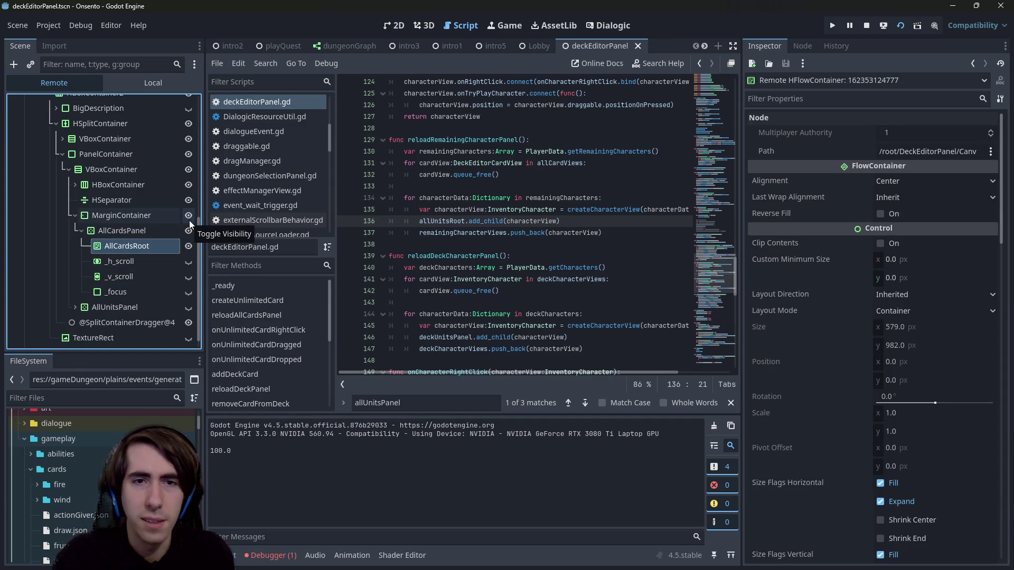
scroll(507, 232, "up", 5)
scroll(507, 233, "up", 15)
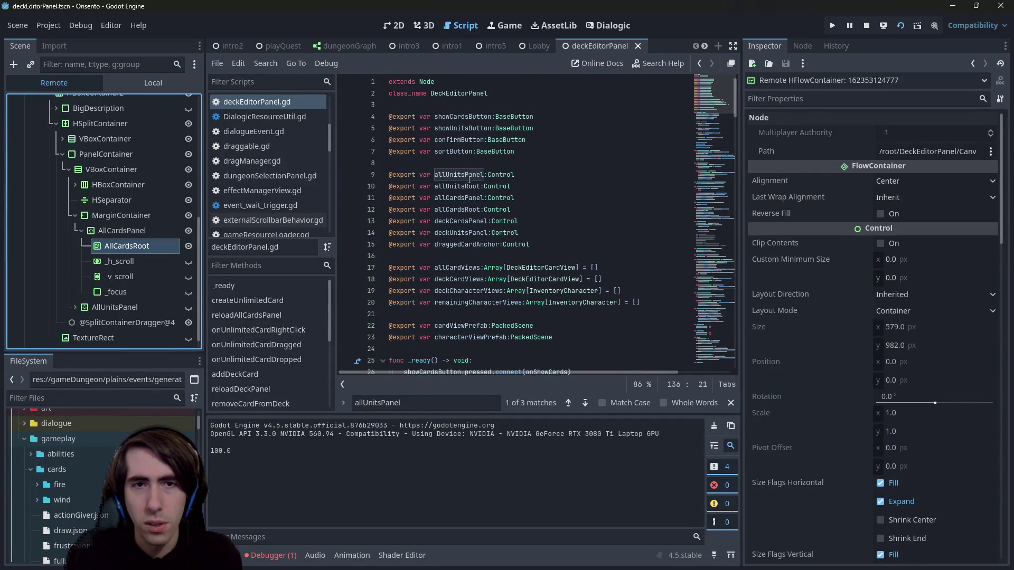
Step: Jump to the reloadAllCardsPanel definition and select allCardViews and allCardsRoot
scroll(470, 179, "down", 5)
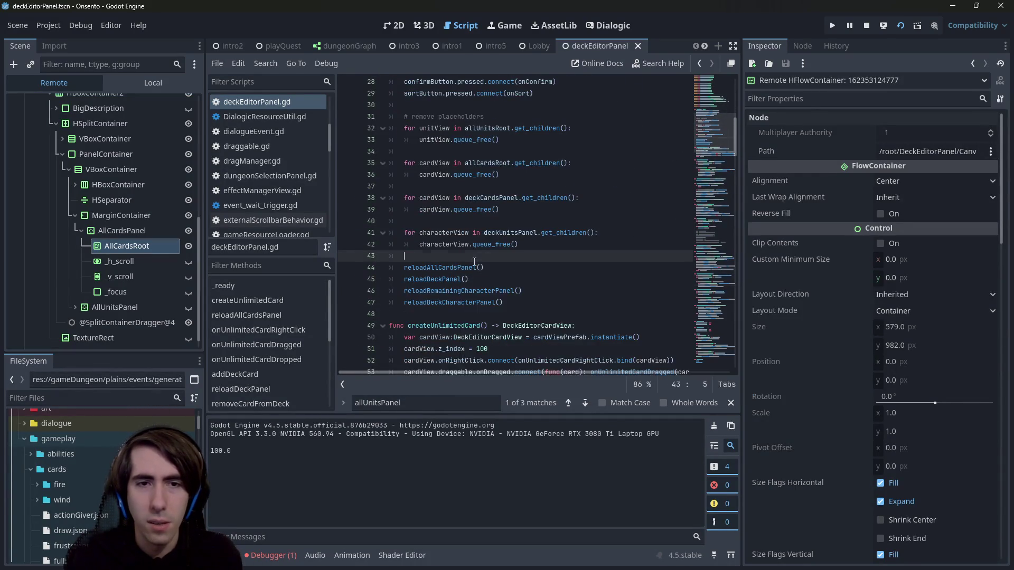
left_click(459, 268)
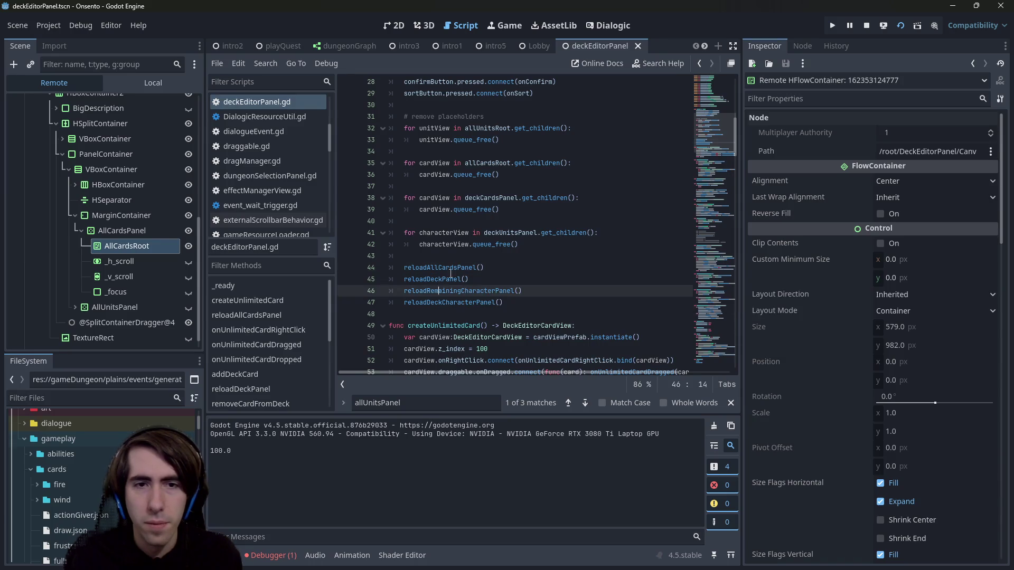
left_click(465, 267)
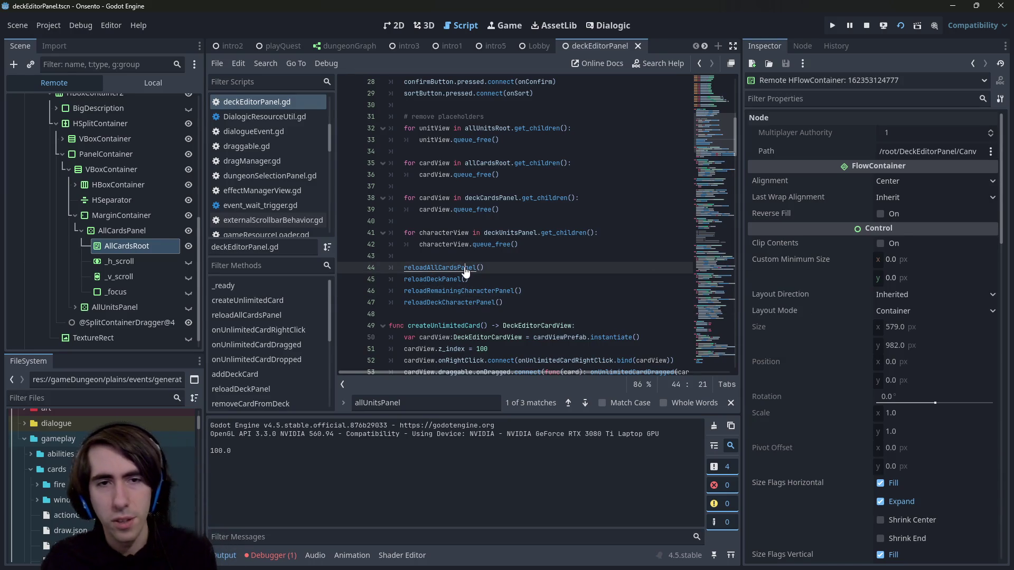
left_click(465, 267, "ctrl")
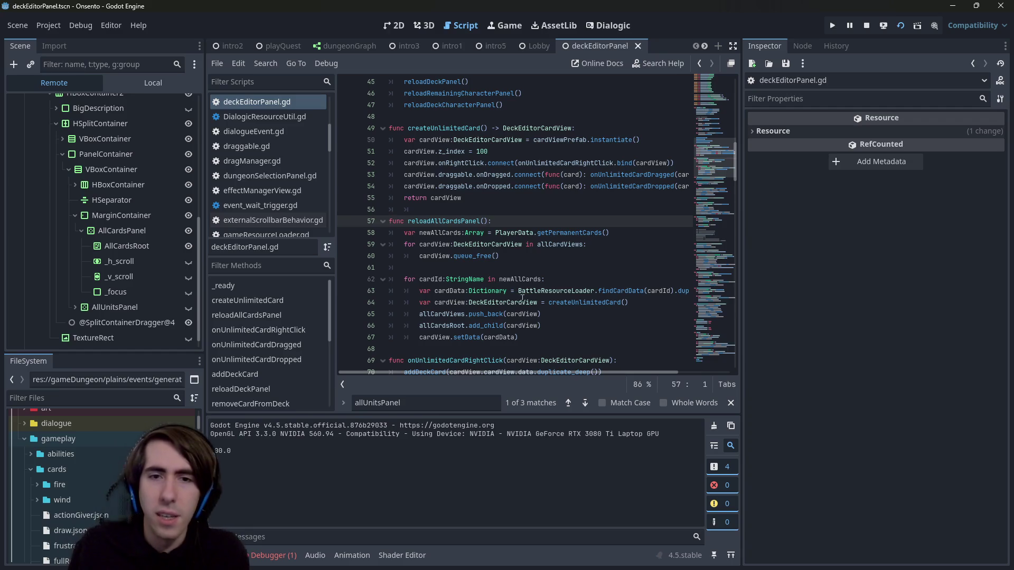
double_click(443, 314)
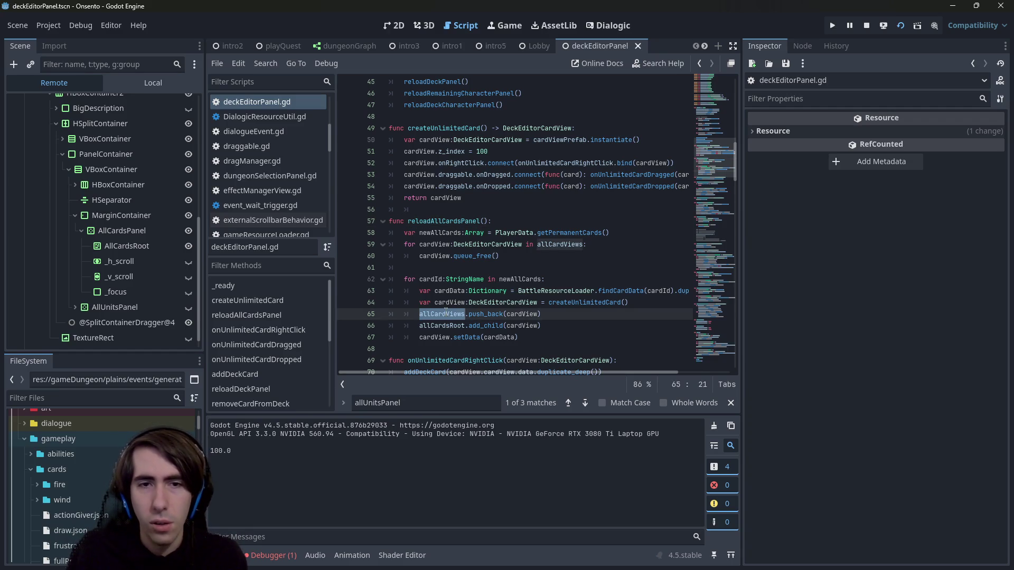
double_click(449, 326)
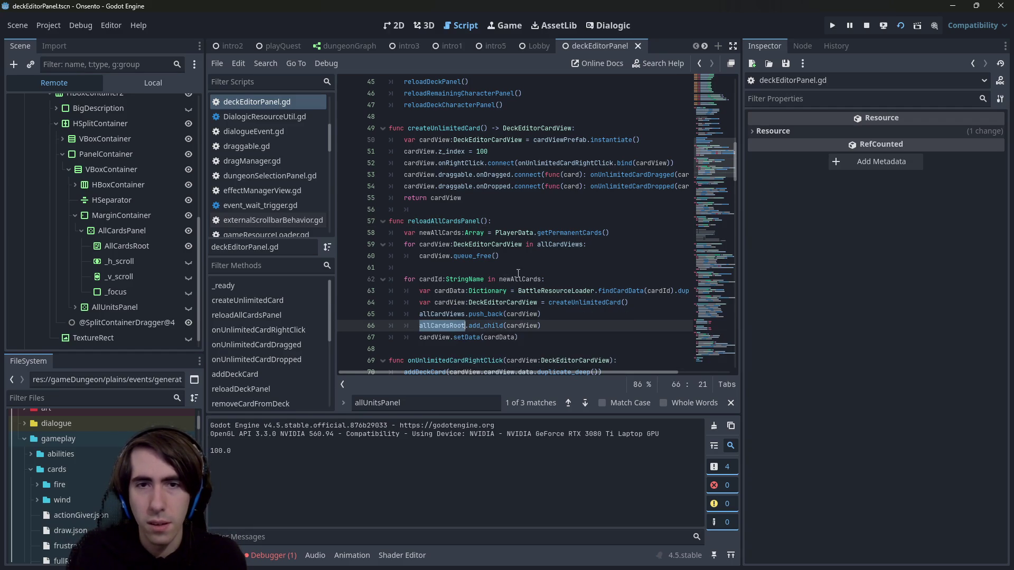
Step: Set a breakpoint on line 62, stop the running game, and relaunch it with F5
left_click(346, 279)
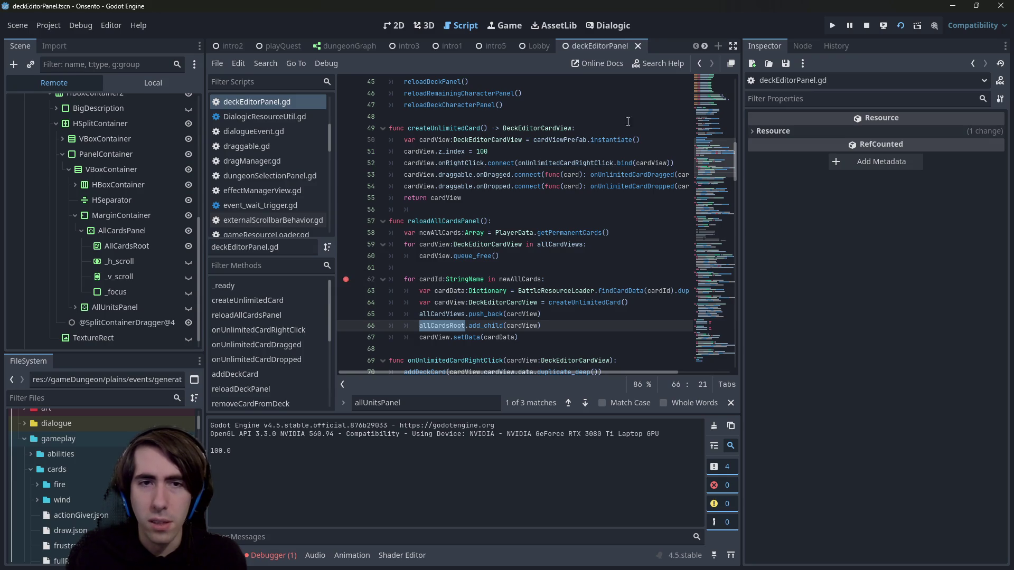
mouse_move(525, 291)
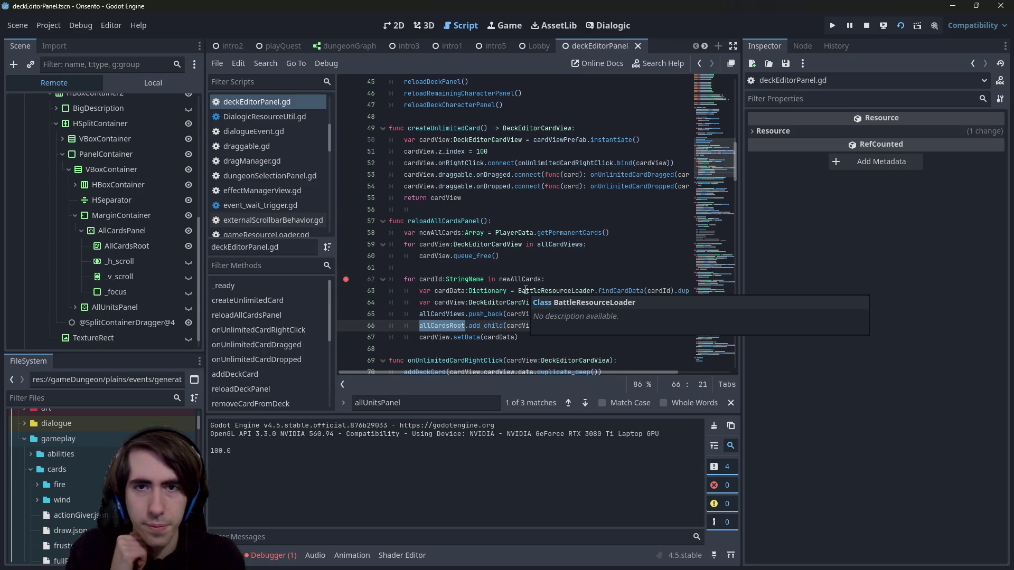
left_click(866, 26)
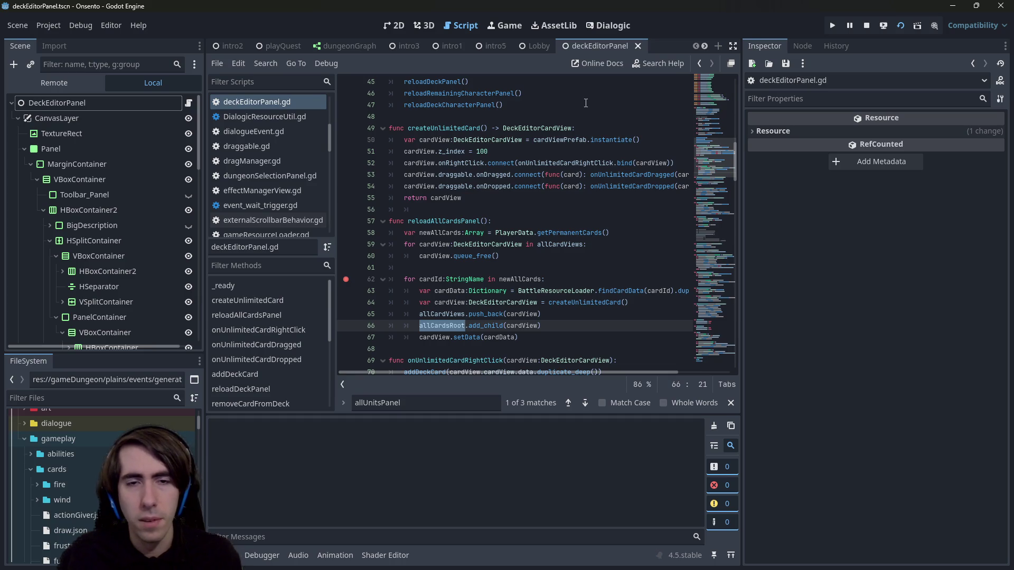
key("F5")
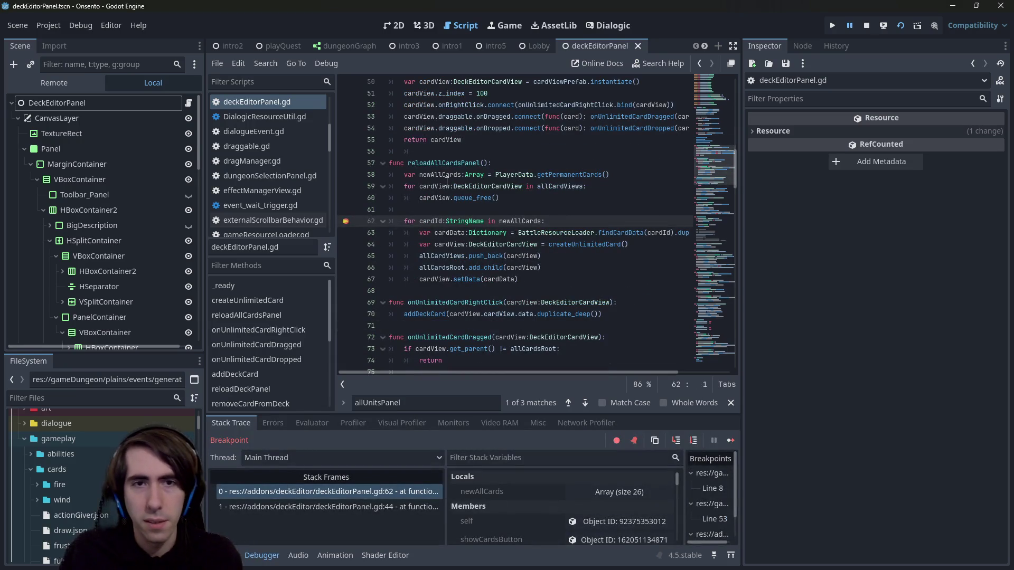
Step: Close the debug value popup and step over five times to reach line 67
mouse_move(447, 180)
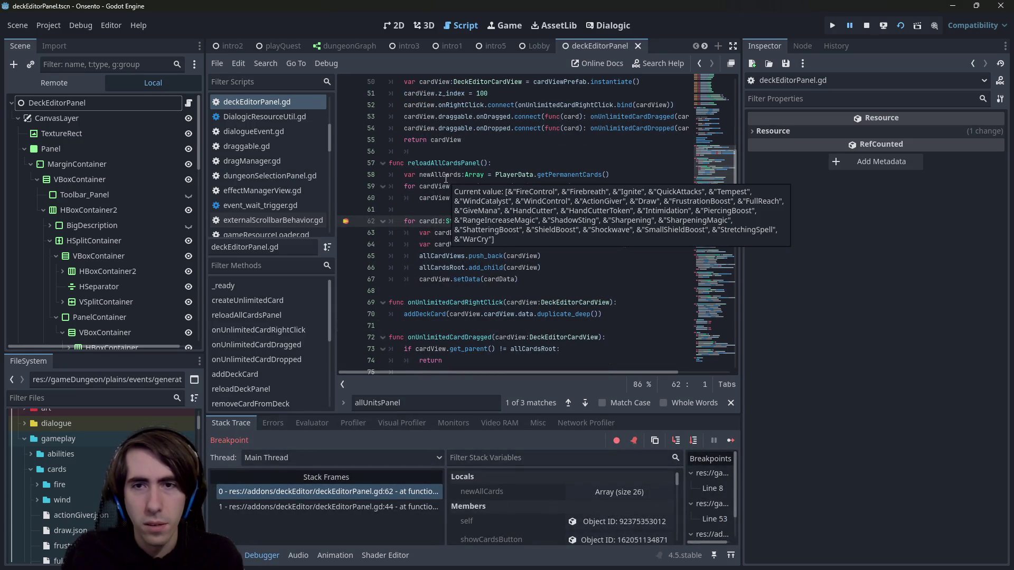
left_click(516, 152)
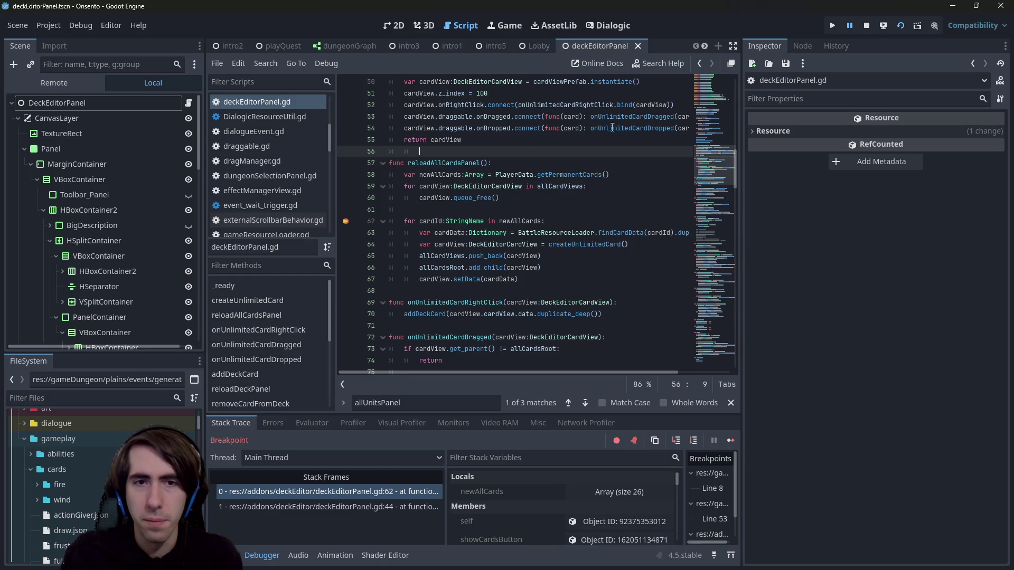
left_click(694, 440)
left_click(694, 440)
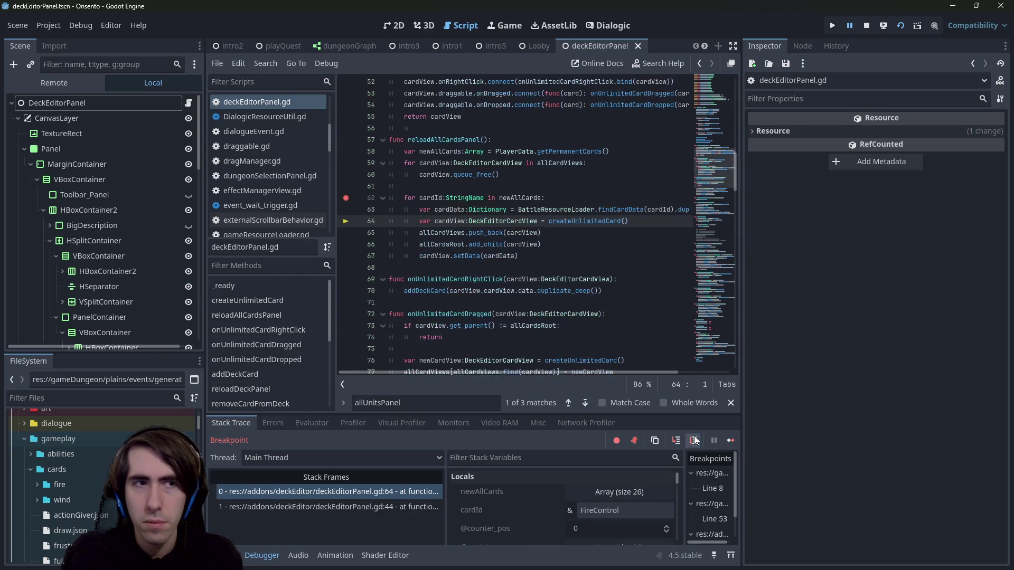
left_click(694, 440)
left_click(693, 440)
left_click(693, 440)
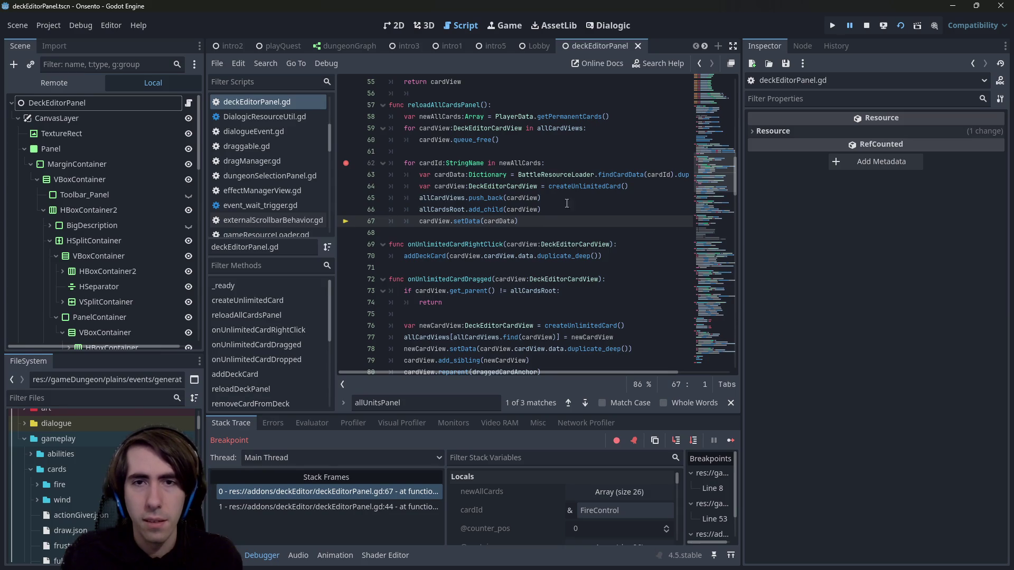
Step: Inspect findCardData, createUnlimitedCard, queue_free and cardView in the card-loading loop
left_click(610, 179)
double_click(601, 189)
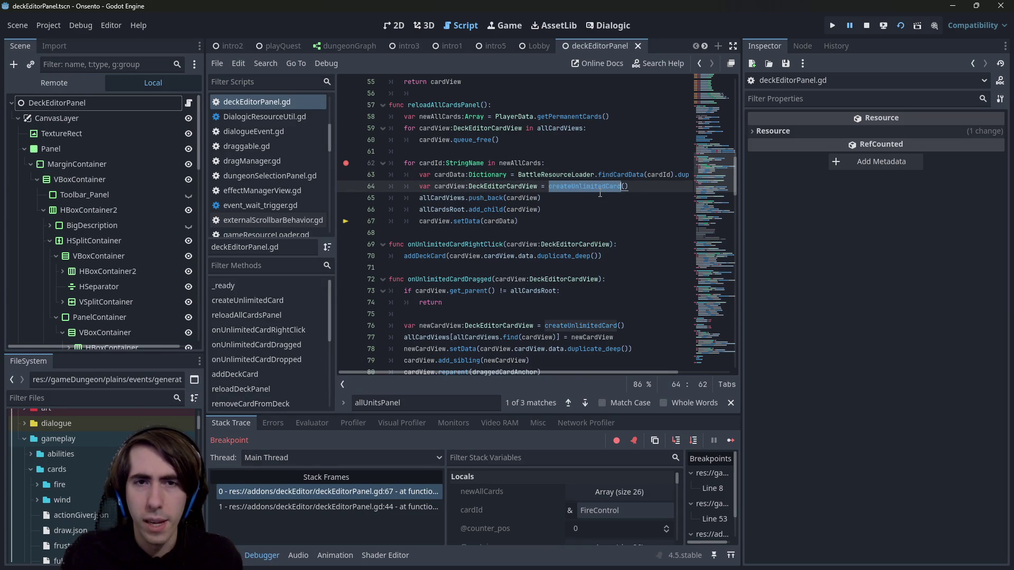
scroll(528, 254, "up", 2)
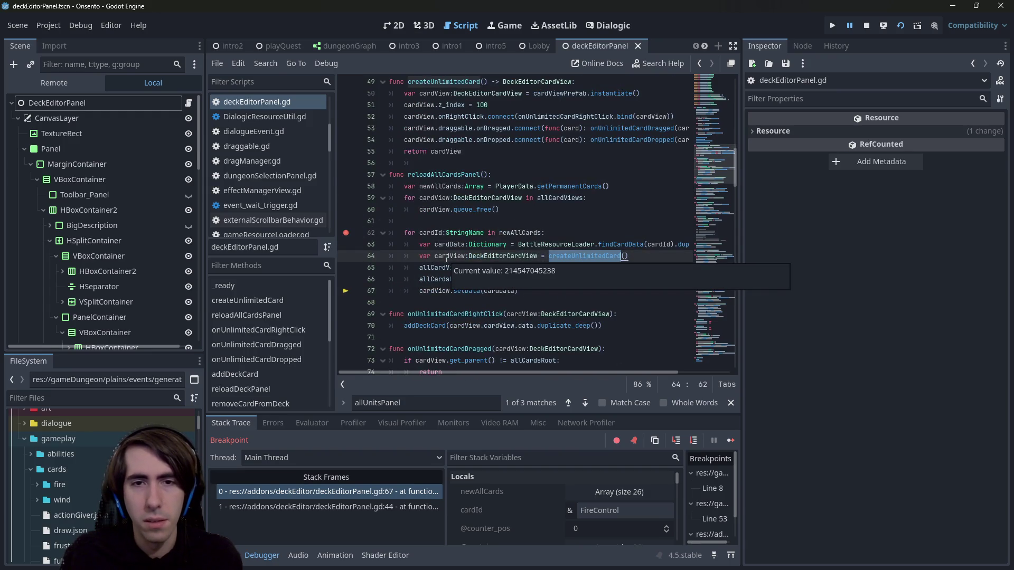
left_click(484, 209)
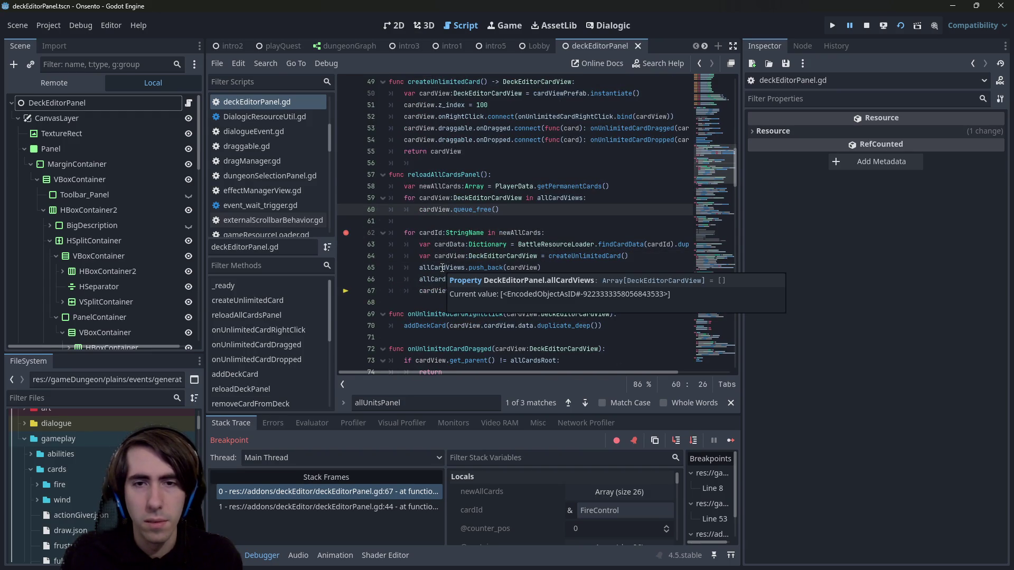
mouse_move(430, 283)
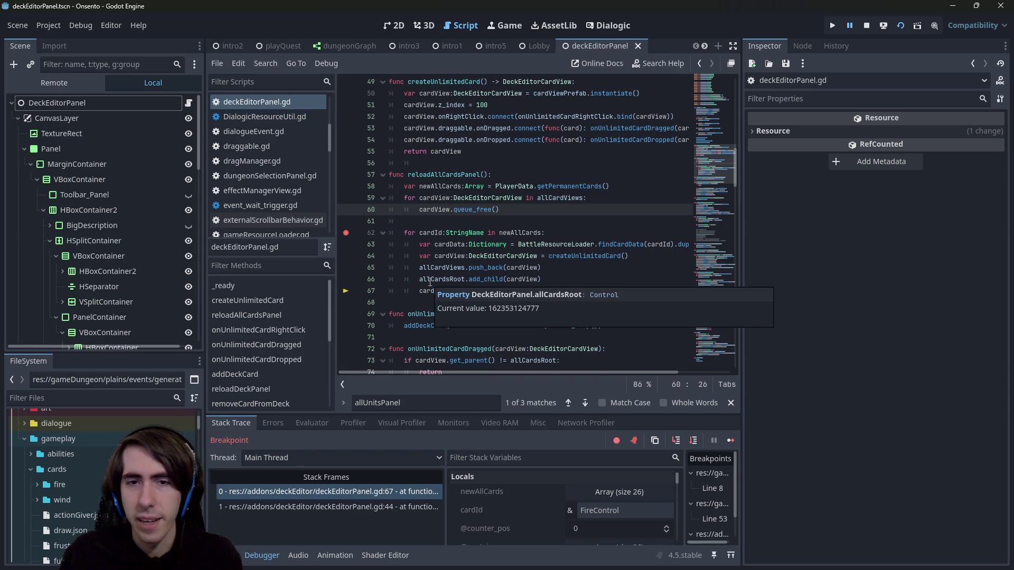
double_click(435, 290)
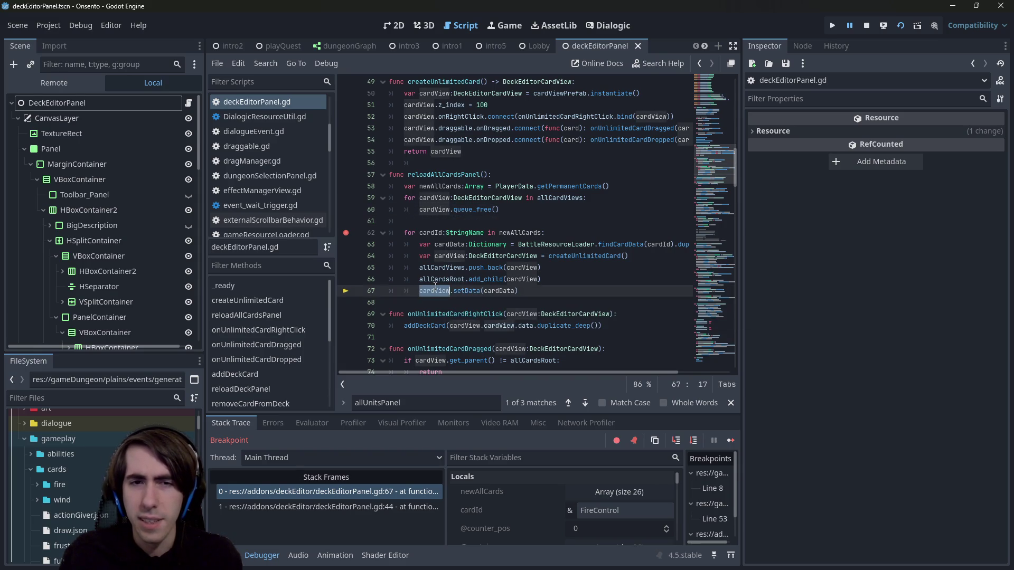
scroll(449, 237, "up", 1)
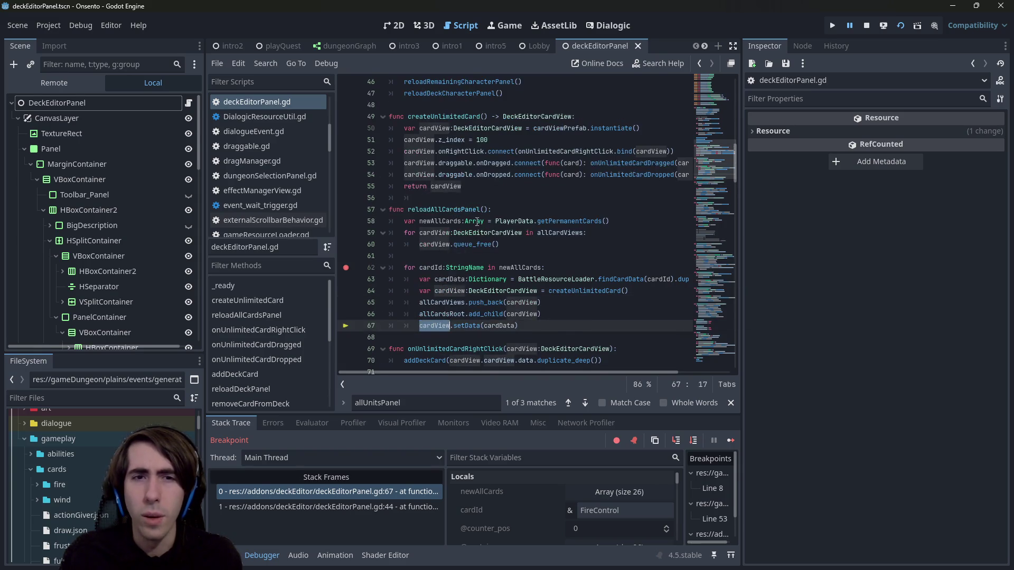
double_click(459, 221)
scroll(464, 233, "up", 4)
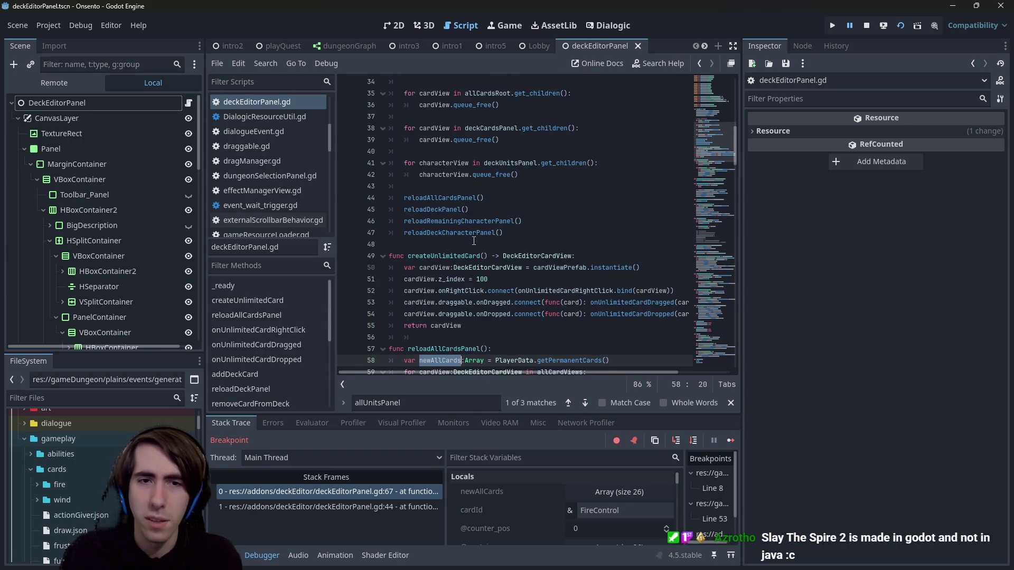
scroll(474, 241, "down", 8)
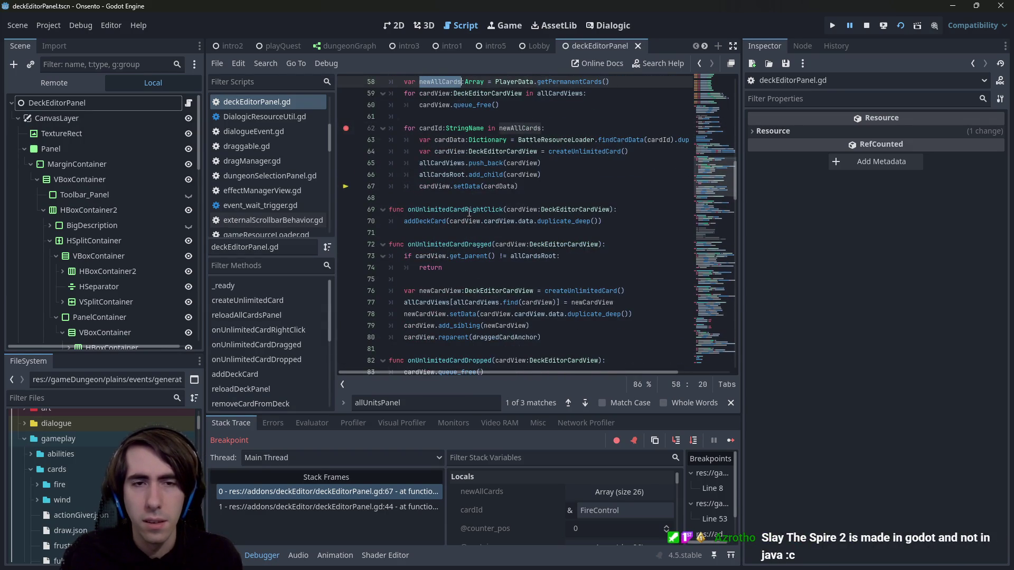
scroll(473, 222, "up", 11)
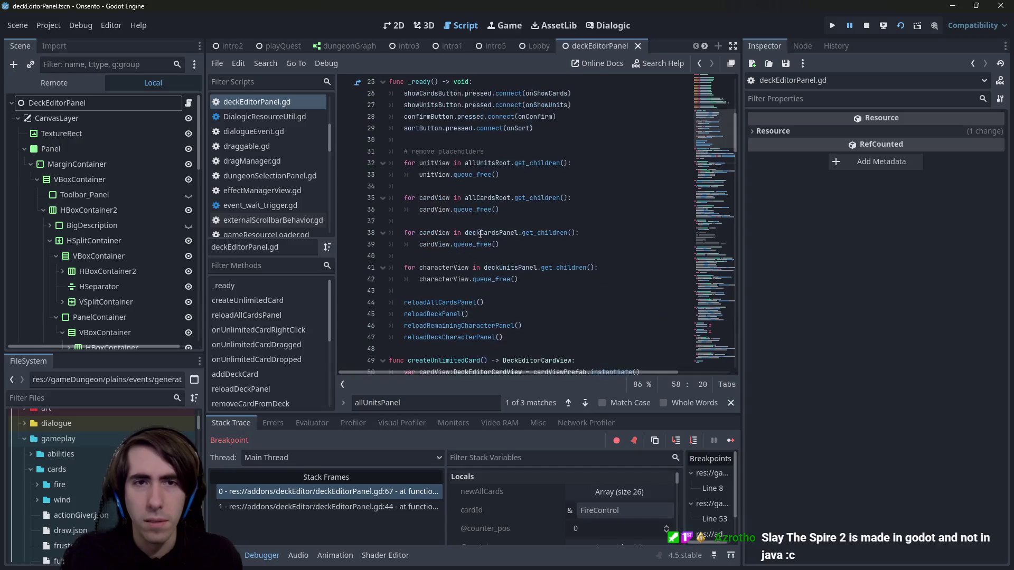
scroll(478, 233, "down", 18)
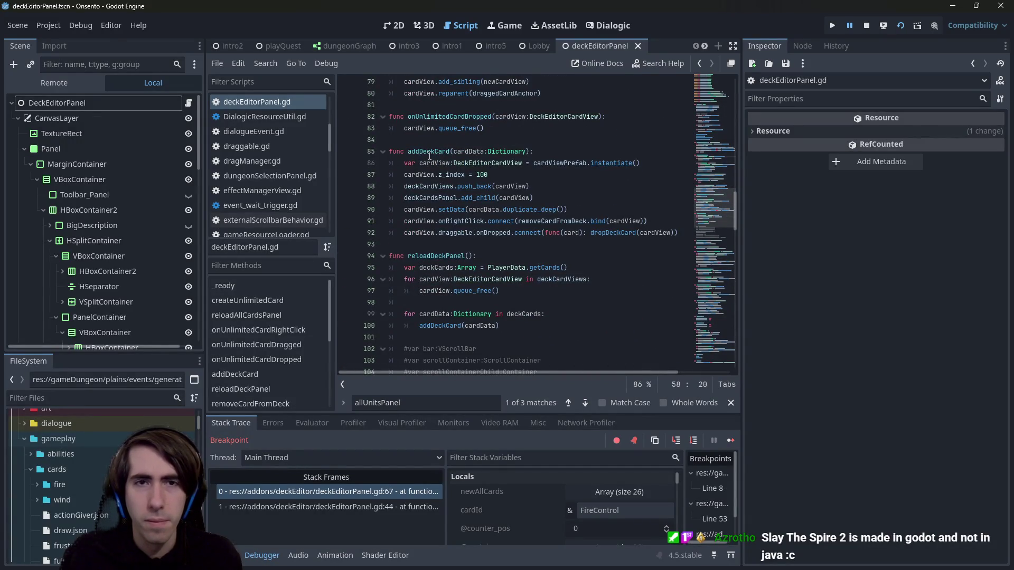
scroll(430, 164, "down", 2)
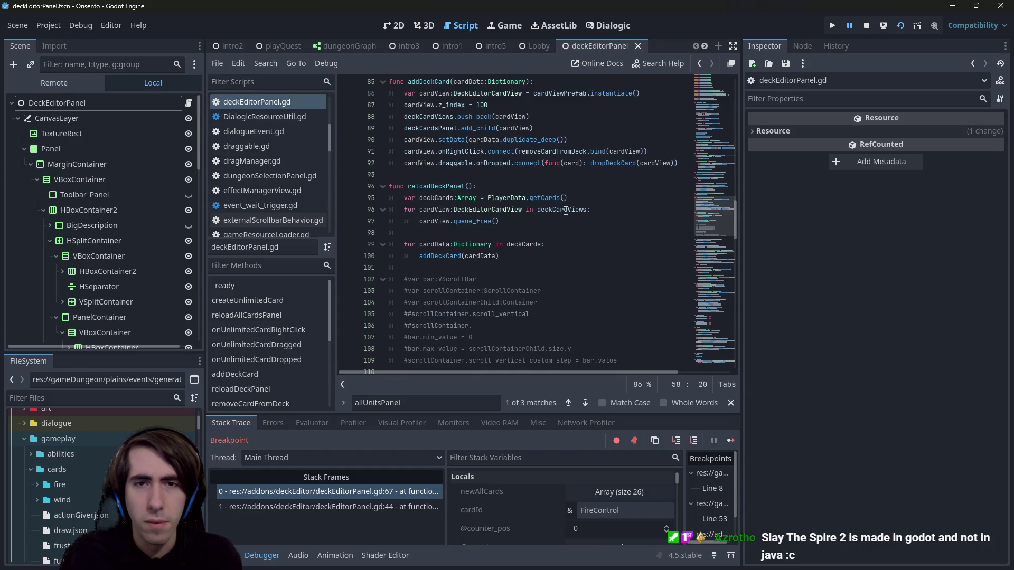
scroll(566, 212, "up", 2)
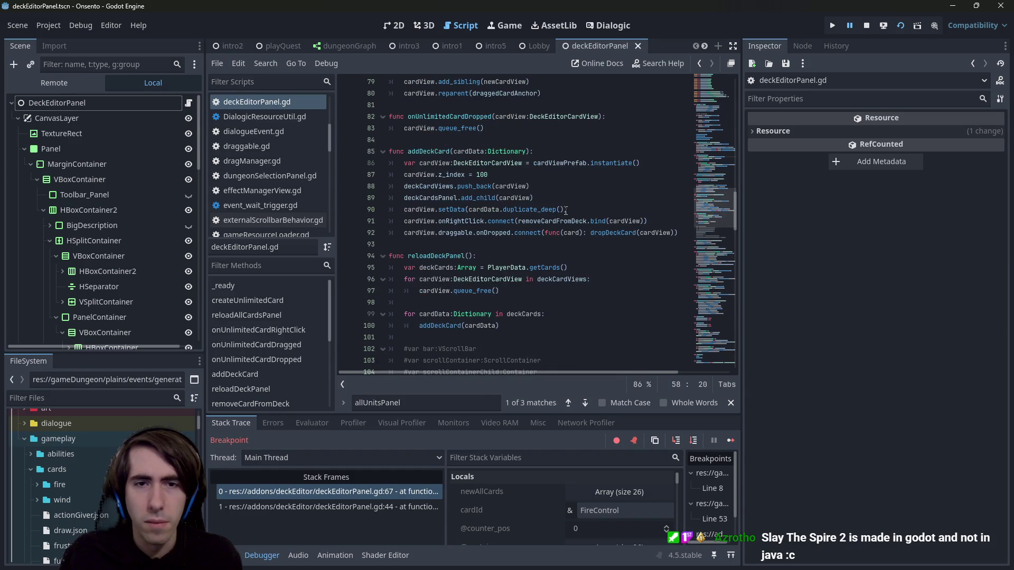
scroll(566, 211, "up", 1)
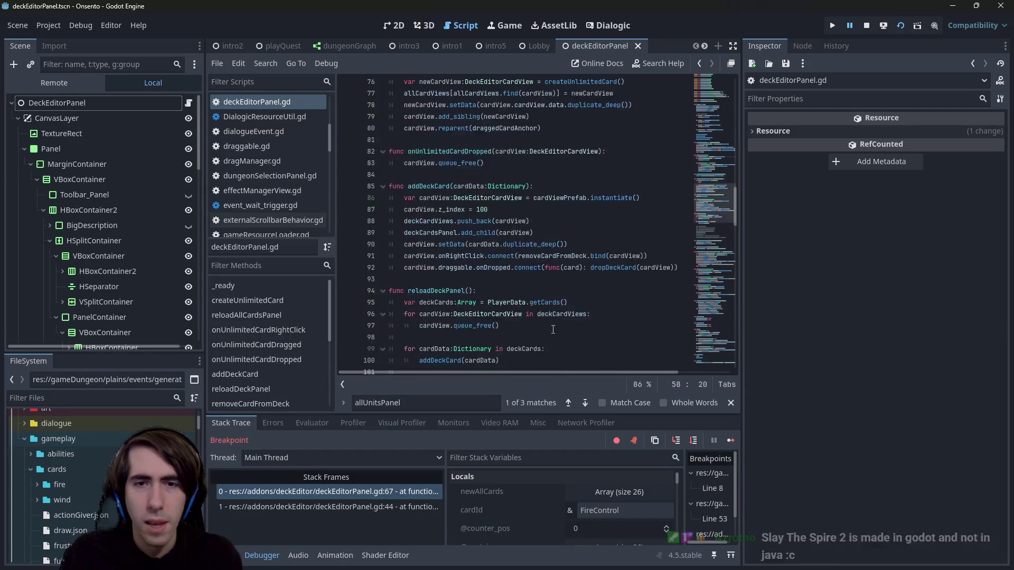
mouse_move(566, 317)
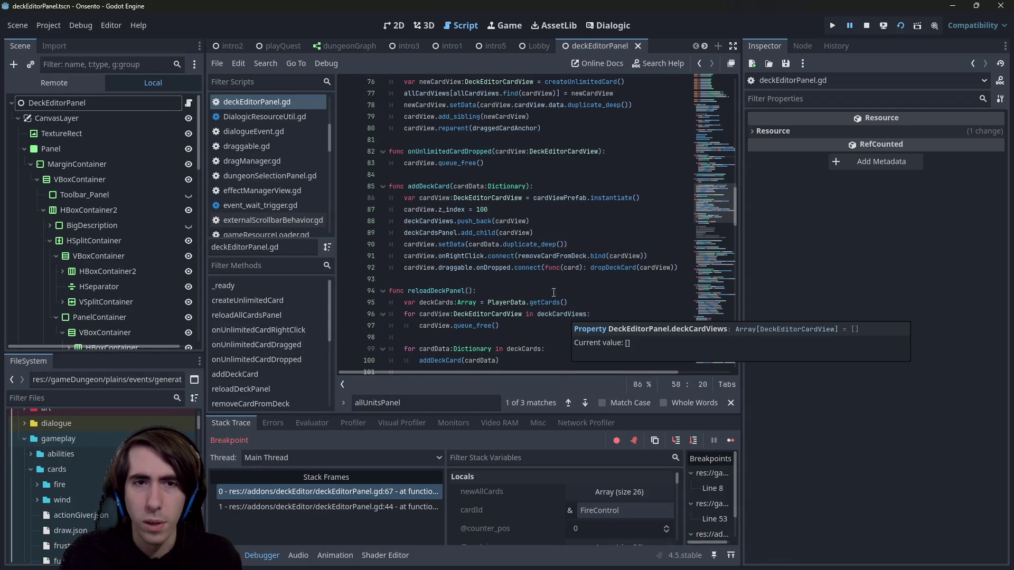
scroll(498, 230, "down", 7)
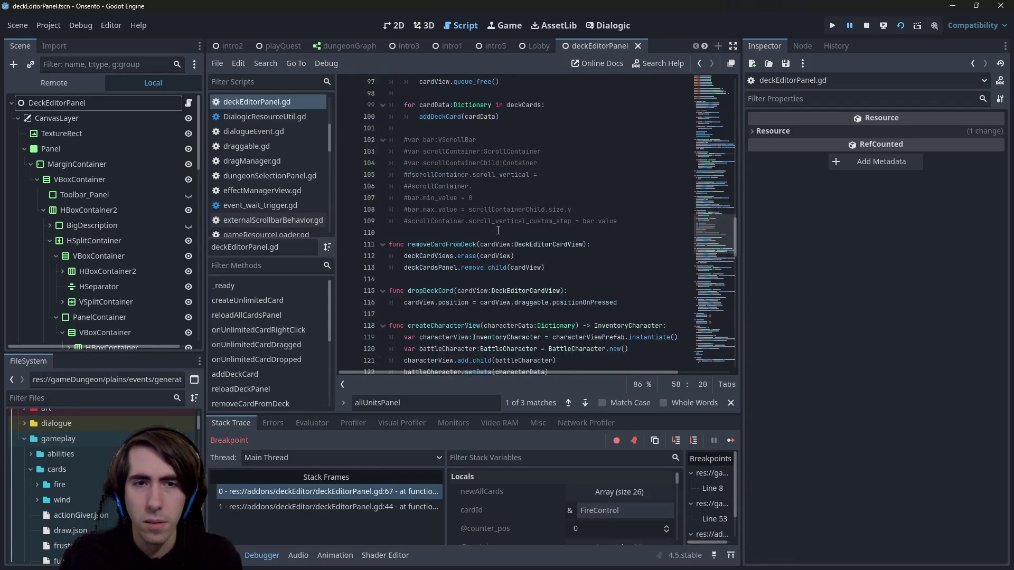
scroll(498, 230, "down", 5)
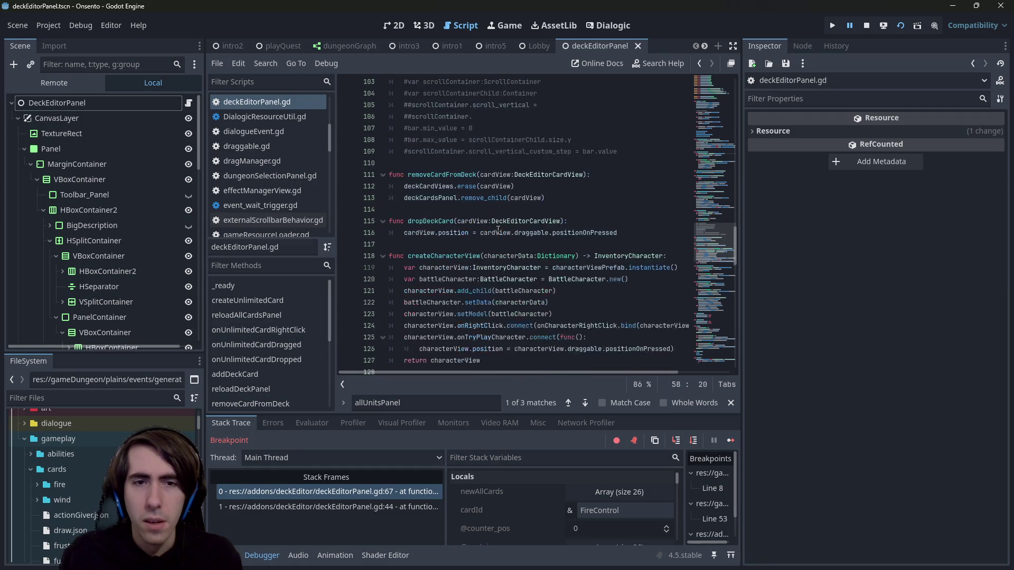
scroll(471, 169, "down", 2)
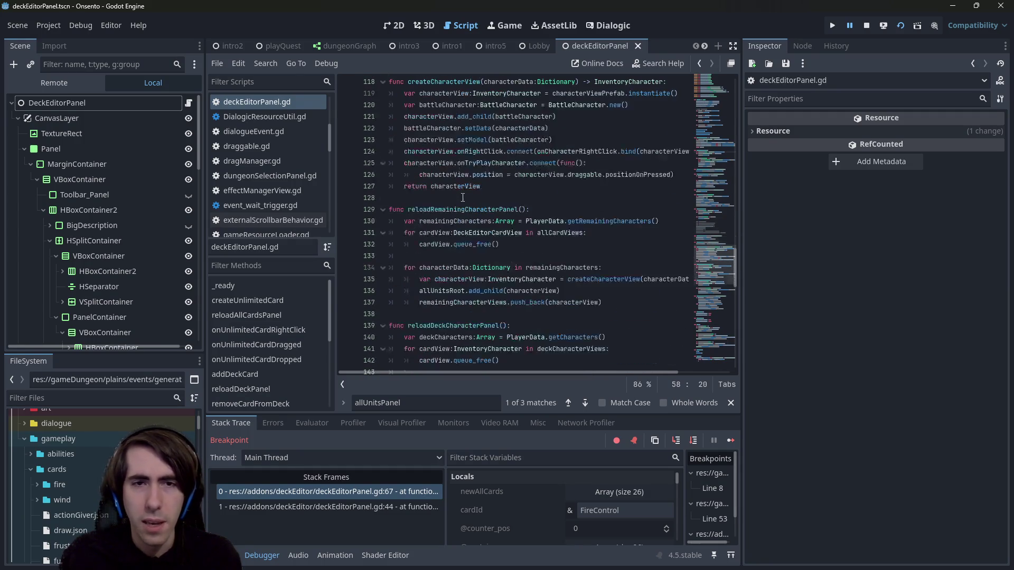
left_click(469, 198)
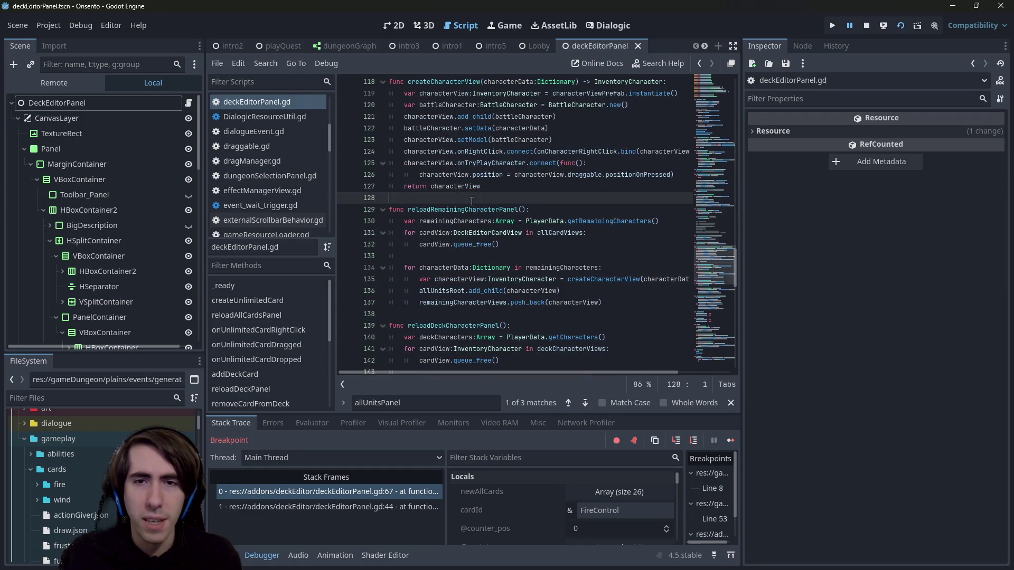
double_click(559, 233)
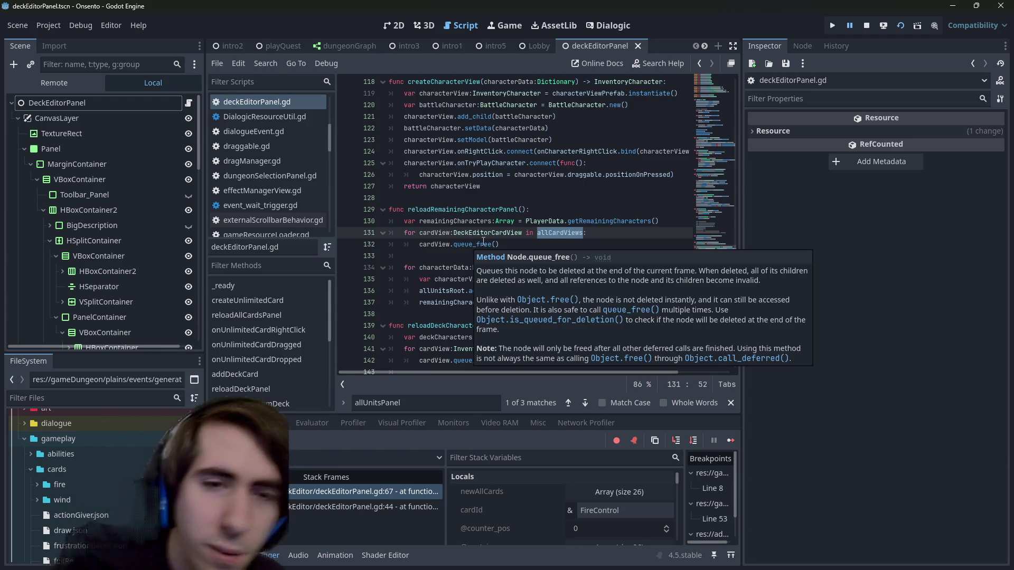
double_click(447, 293)
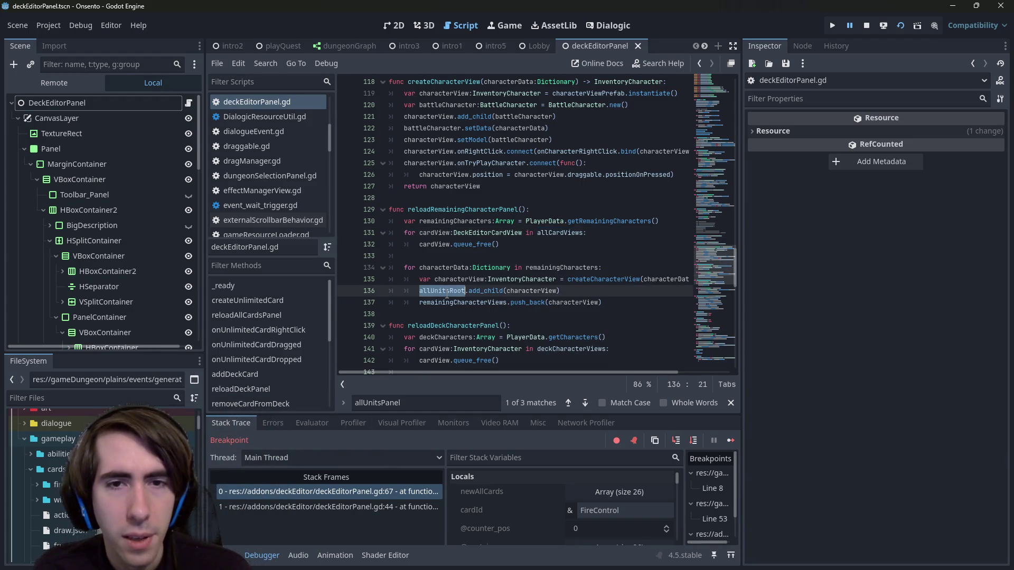
Step: Add remainingCharacterViews.clear() after the freeing loop in reloadRemainingCharacterPanel
double_click(469, 302)
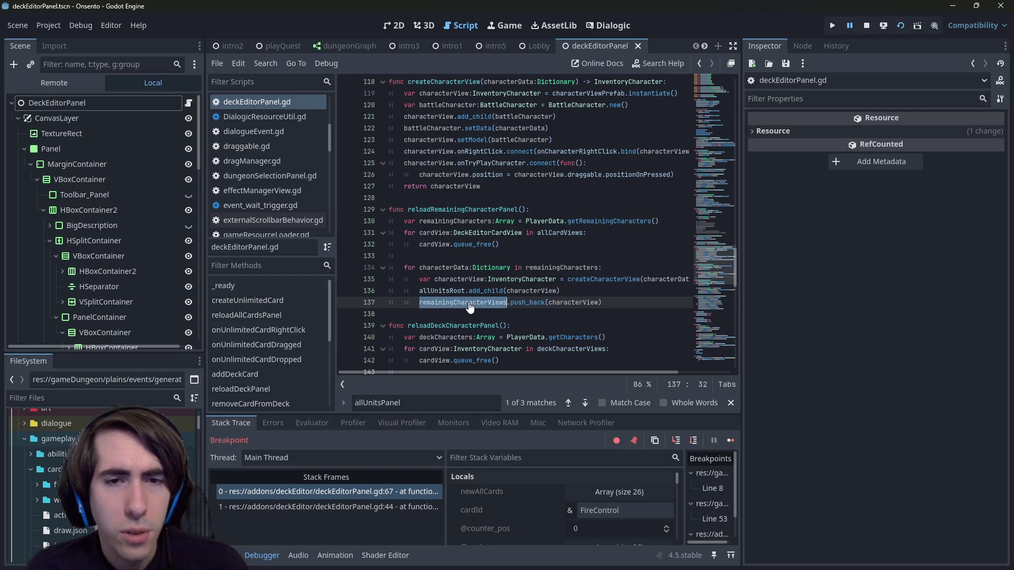
left_click(495, 256)
key("Return")
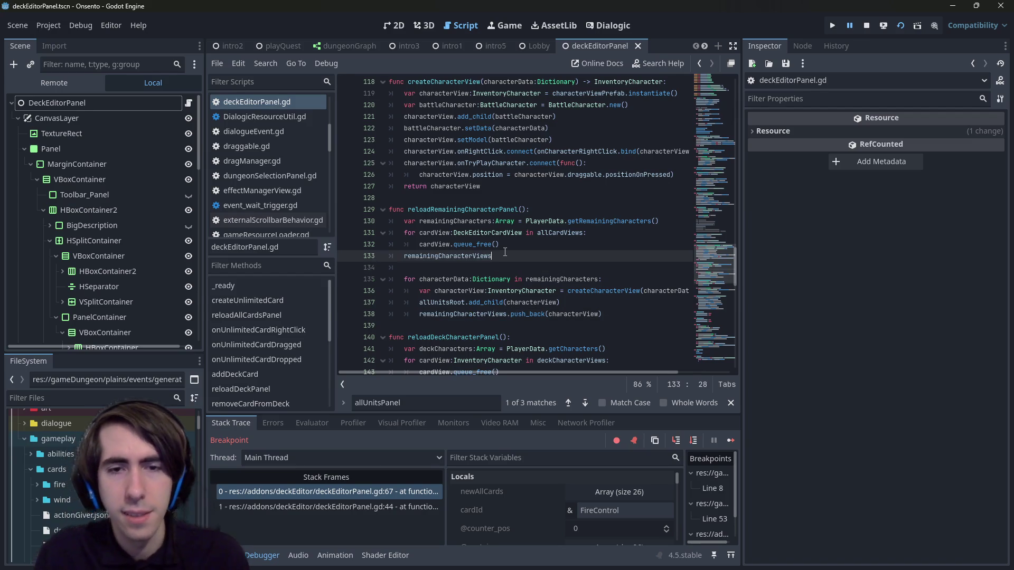
type("remainingCharacterViews.clear")
key("Return")
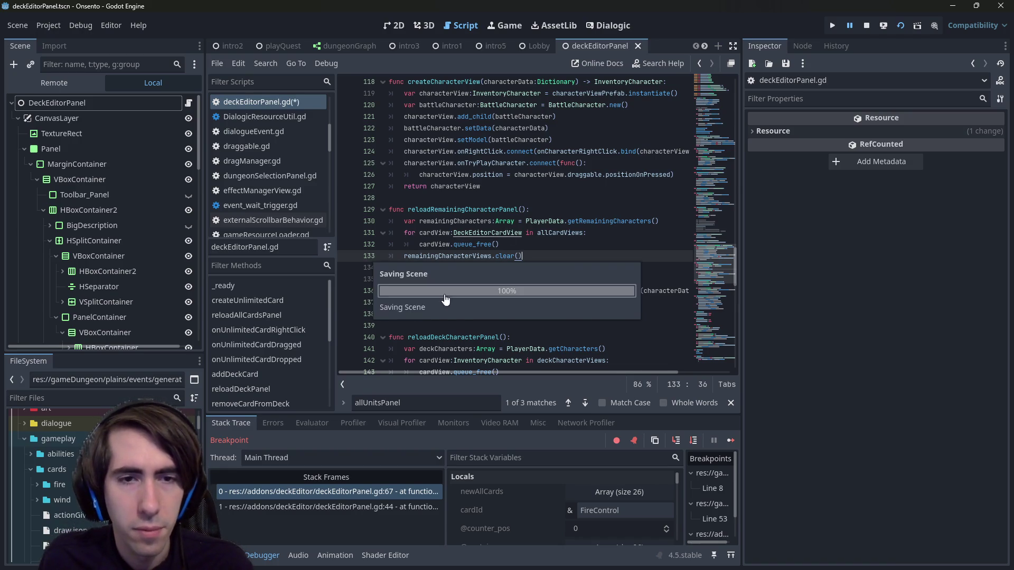
Step: Make the loop iterate remainingCharacterViews with loop variable charactrView, and save
left_click(446, 315)
double_click(446, 314)
key("ctrl+c")
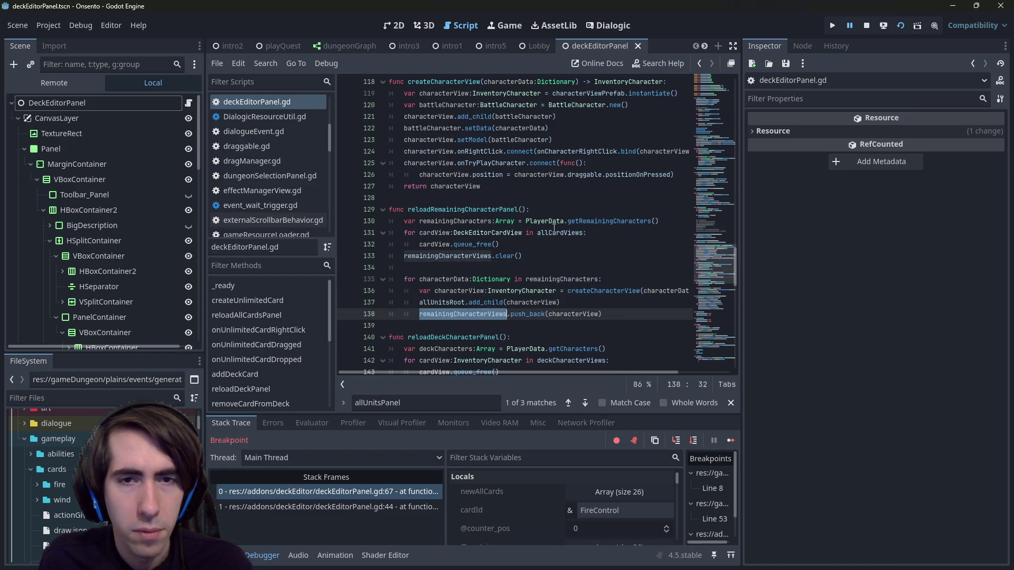
double_click(556, 233)
key("ctrl+v")
double_click(434, 233)
key("ctrl+d")
type("c")
type("haractrView")
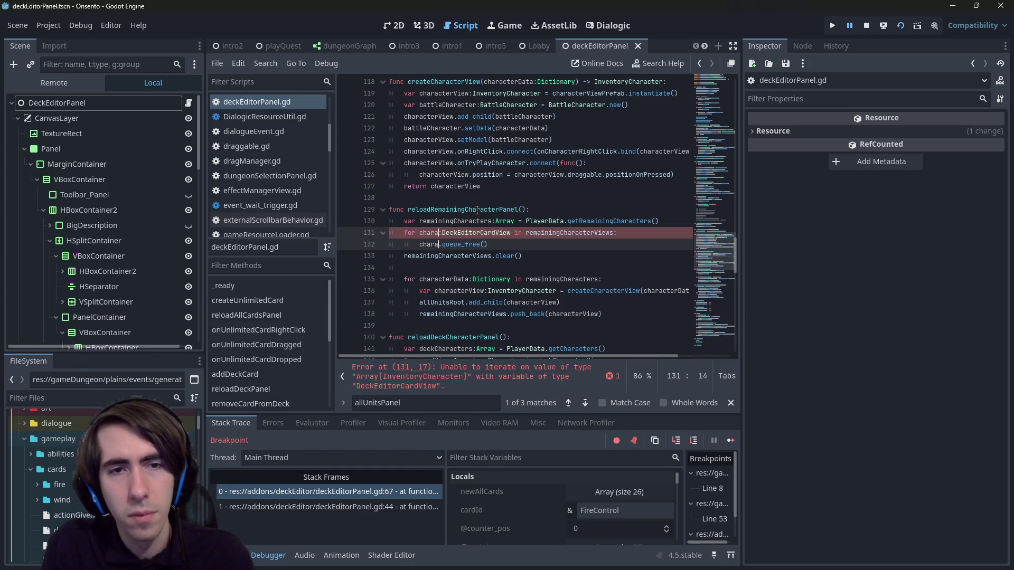
key("ctrl+s")
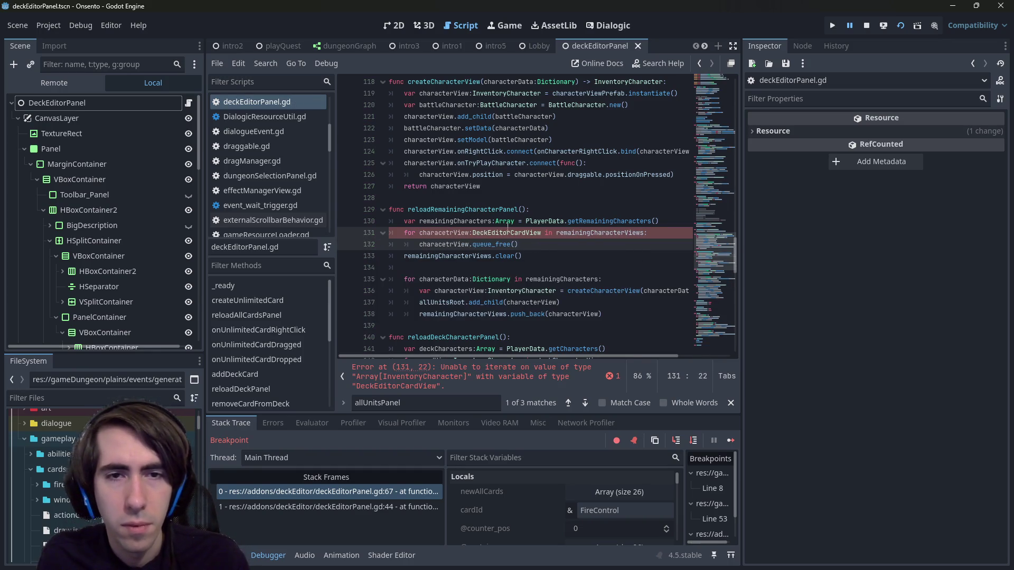
Step: Change the loop variable's type from DeckEditorCardView to InventoryCharacter and save the script
triple_click(515, 290)
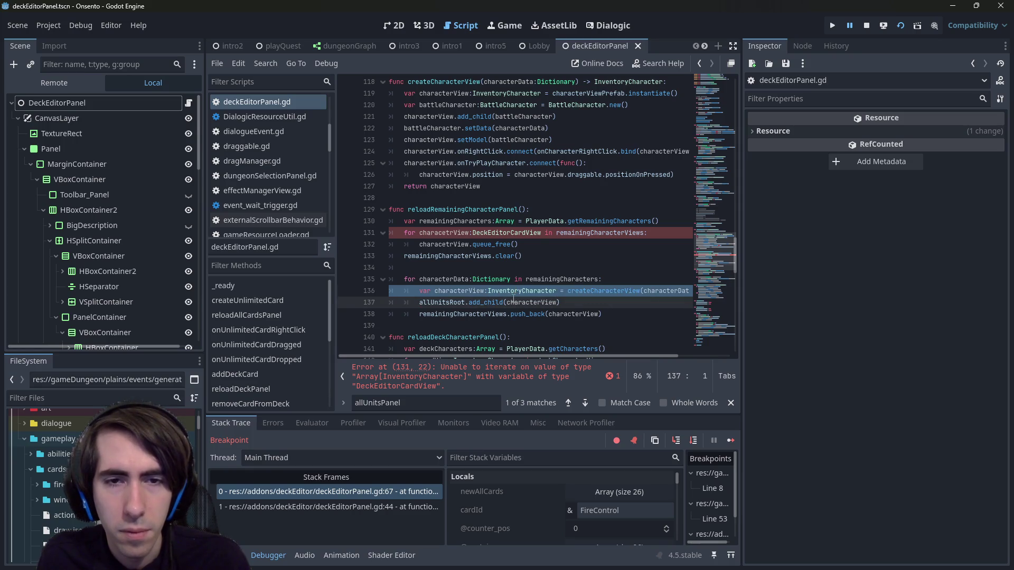
double_click(514, 290)
key("ctrl+c")
double_click(516, 233)
key("ctrl+v")
key("ctrl+s")
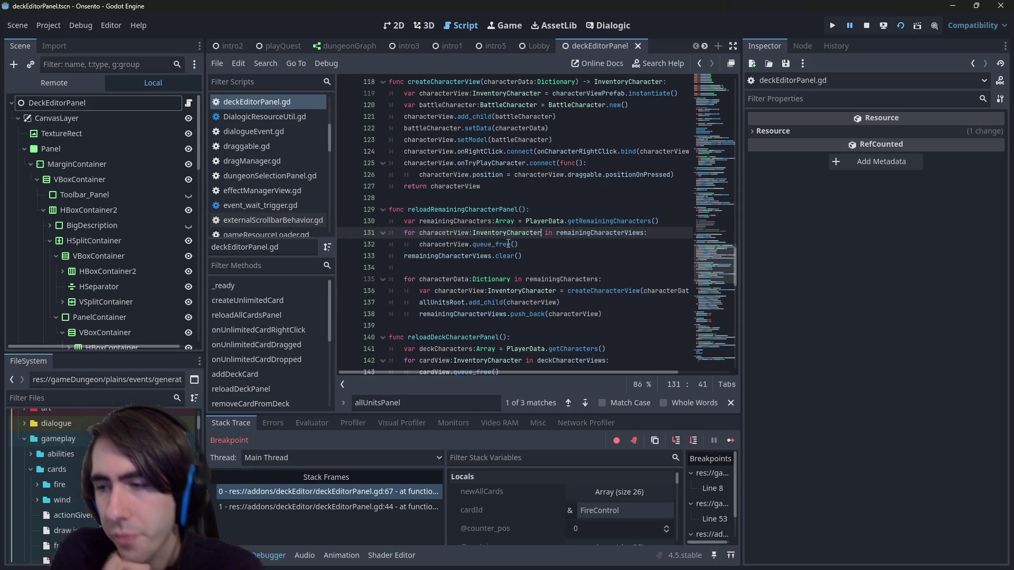
Step: Inspect the allUnitsRoot reference and characterData in the paused debug session
mouse_move(508, 239)
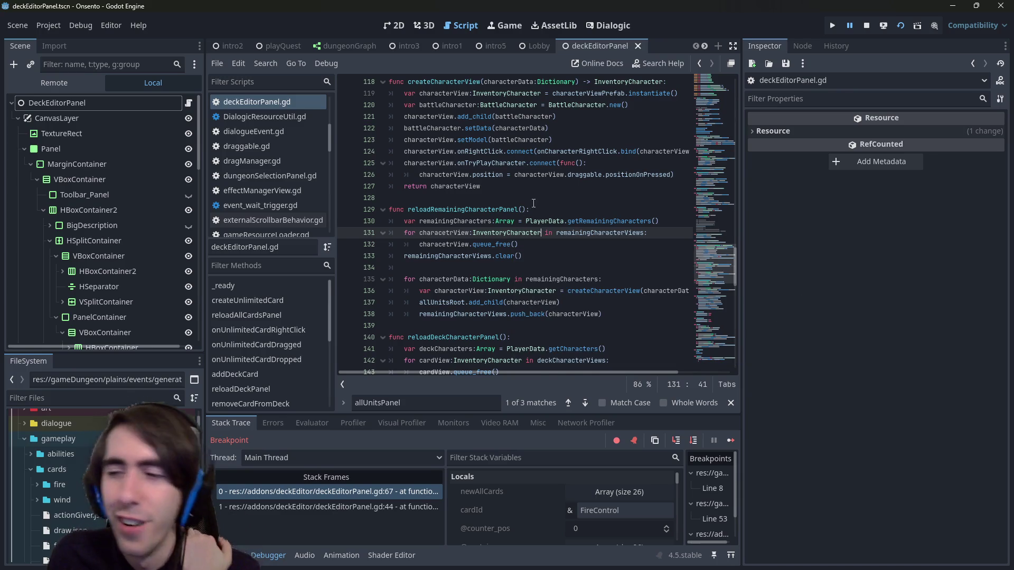
double_click(445, 301)
mouse_move(445, 299)
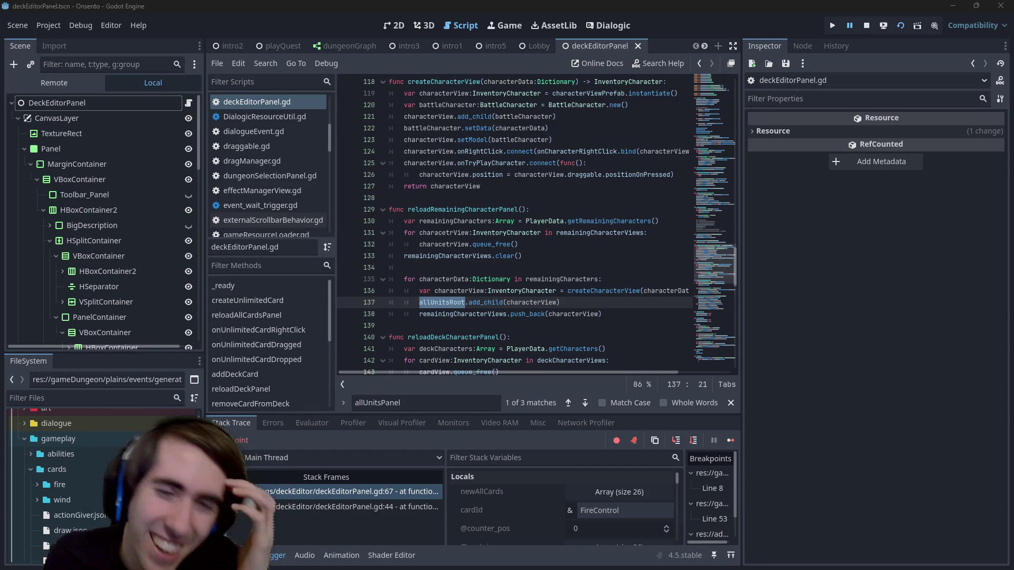
double_click(441, 281)
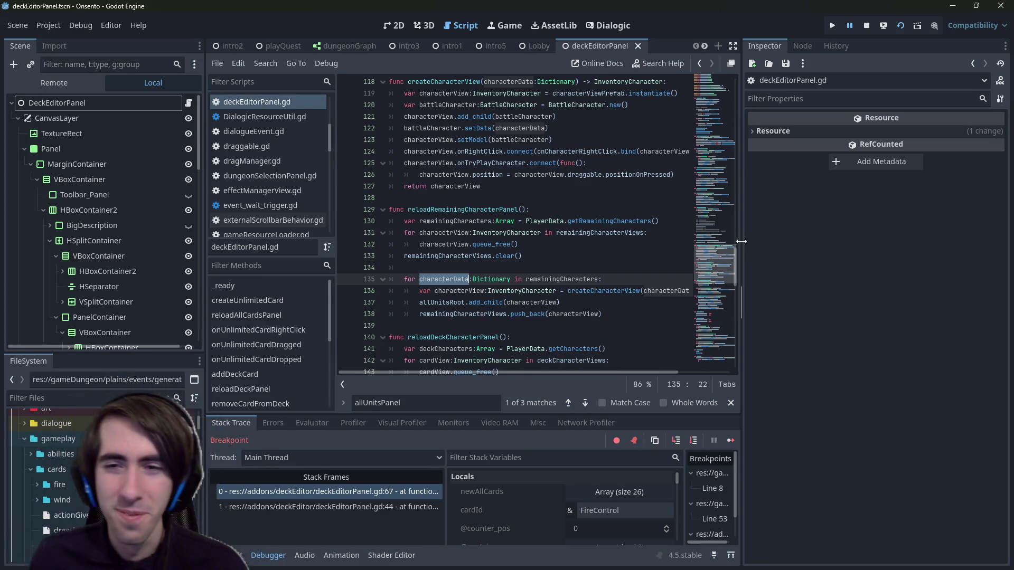
left_click_drag(743, 246, 799, 246)
Step: Add allCardViews.clear() after the queue_free loop in reloadAllCardsPanel
scroll(484, 235, "up", 5)
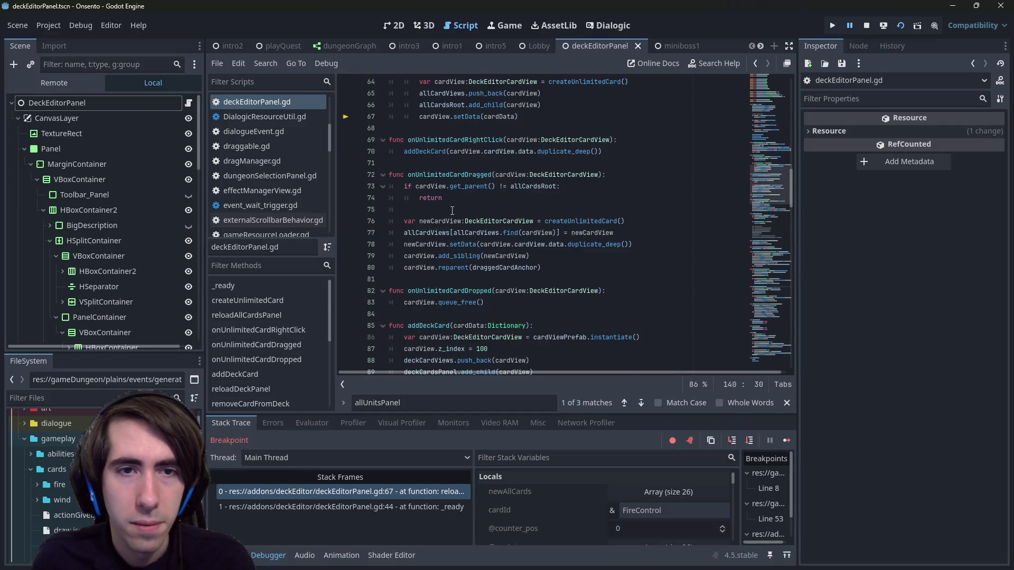
scroll(452, 211, "up", 5)
left_click(466, 186)
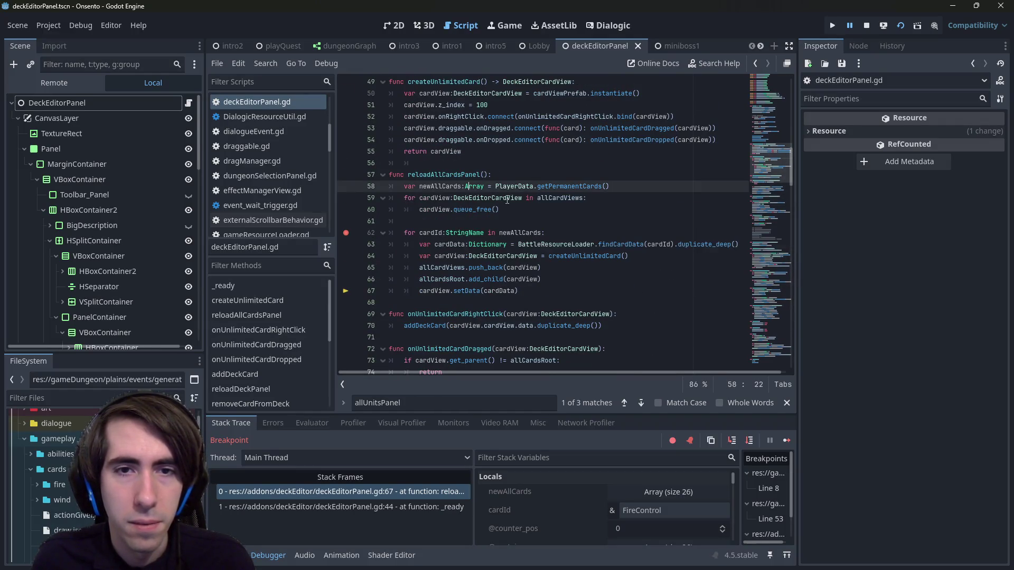
left_click(531, 197)
key("Down")
key("End")
key("Return")
type("allCardViews.clear()")
Step: Search the script for deckCards references to find where deck card views are freed
scroll(589, 212, "up", 1)
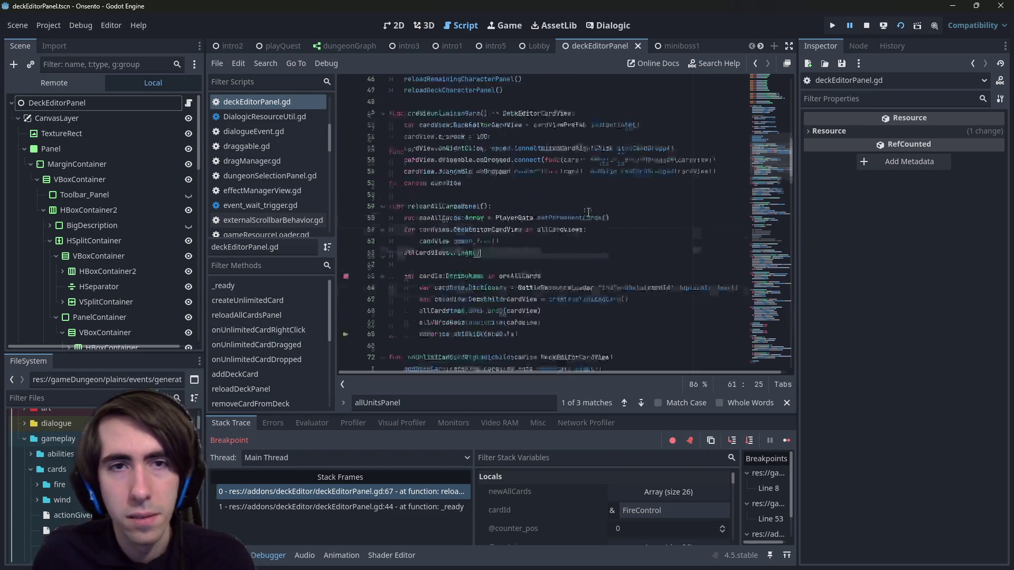
scroll(589, 212, "up", 6)
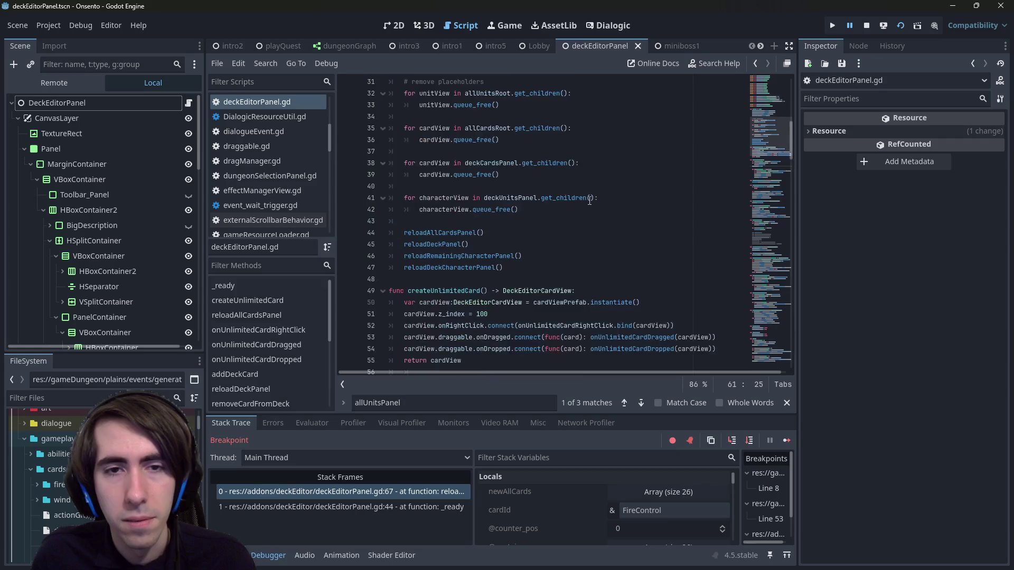
scroll(590, 201, "down", 4)
double_click(446, 244)
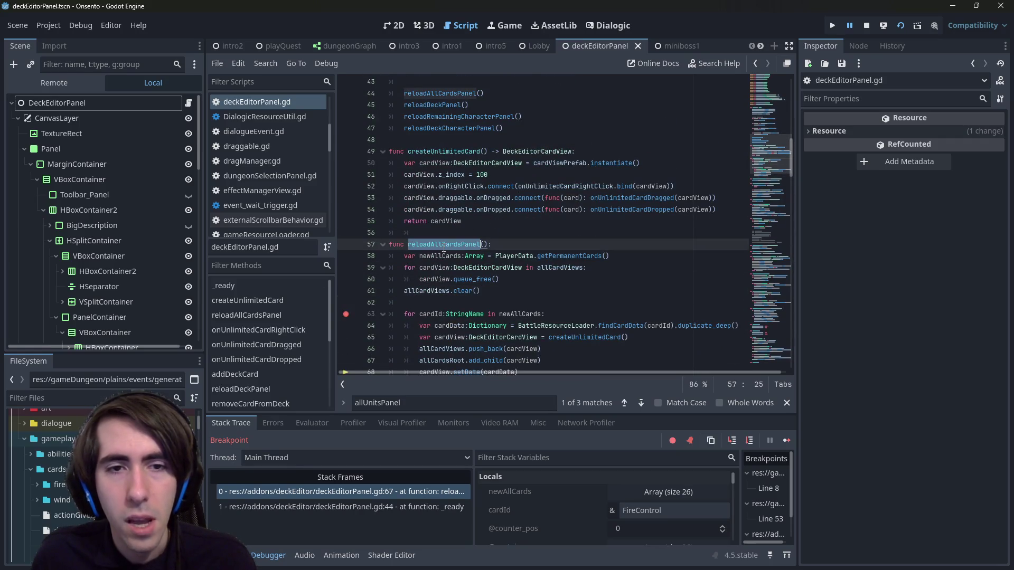
key("ctrl+f")
type("reloadRemaini")
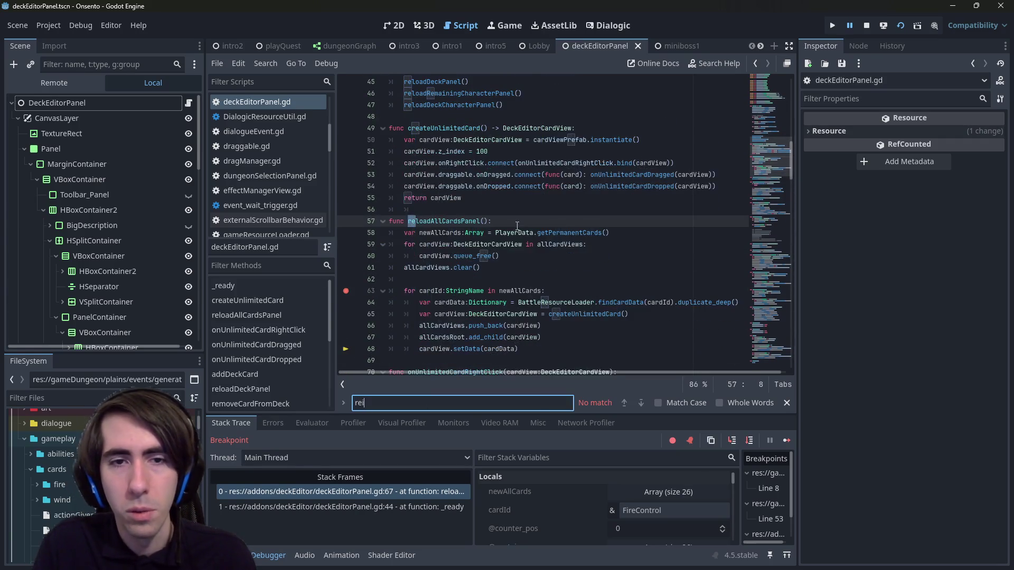
type("ng")
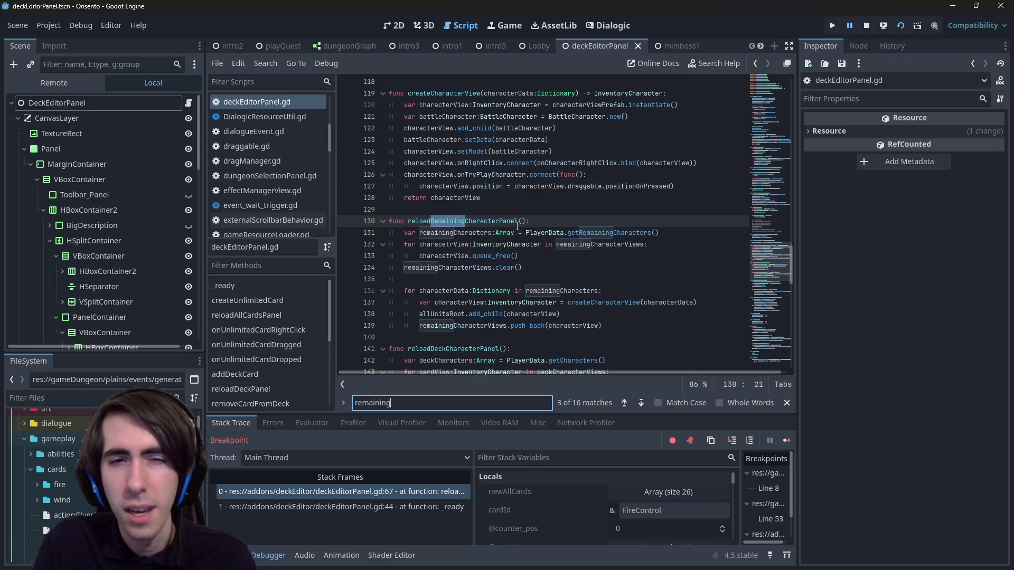
key("ctrl+BackSpace")
type("deckCards")
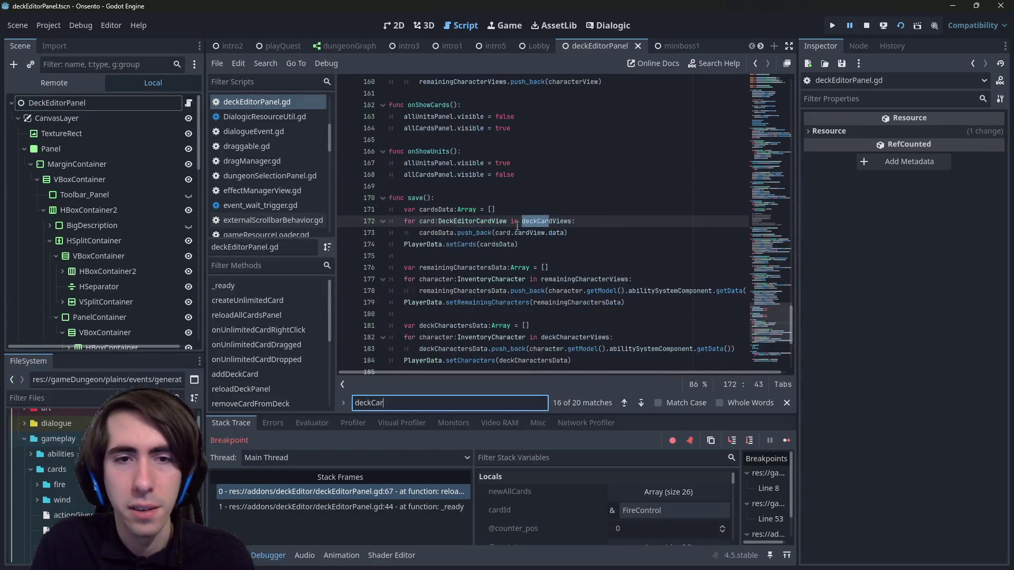
key("Return")
key("Return")
key("Return")
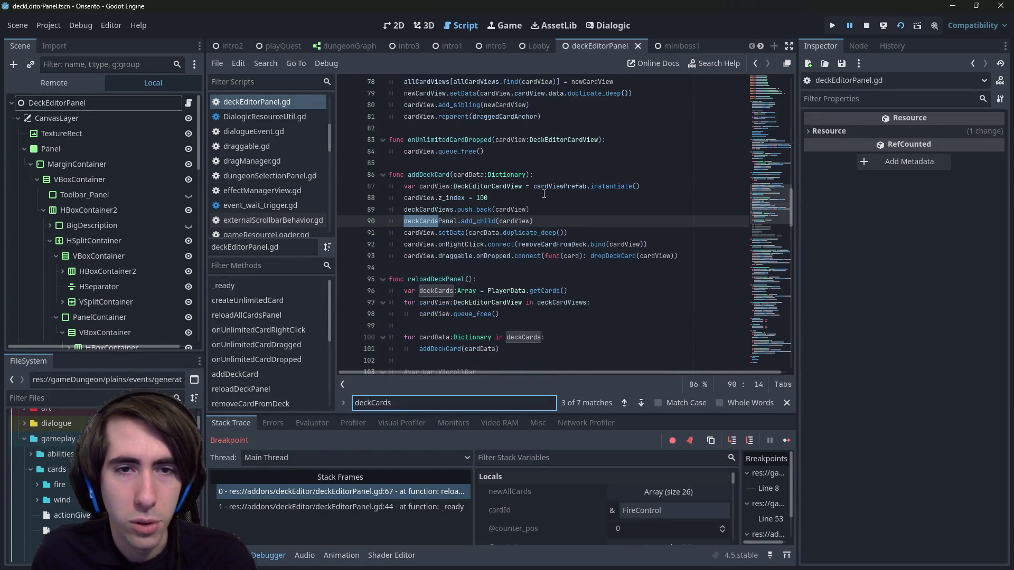
Step: Inspect how deckCardViews is used in addDeckCard and reloadDeckPanel
scroll(478, 242, "up", 2)
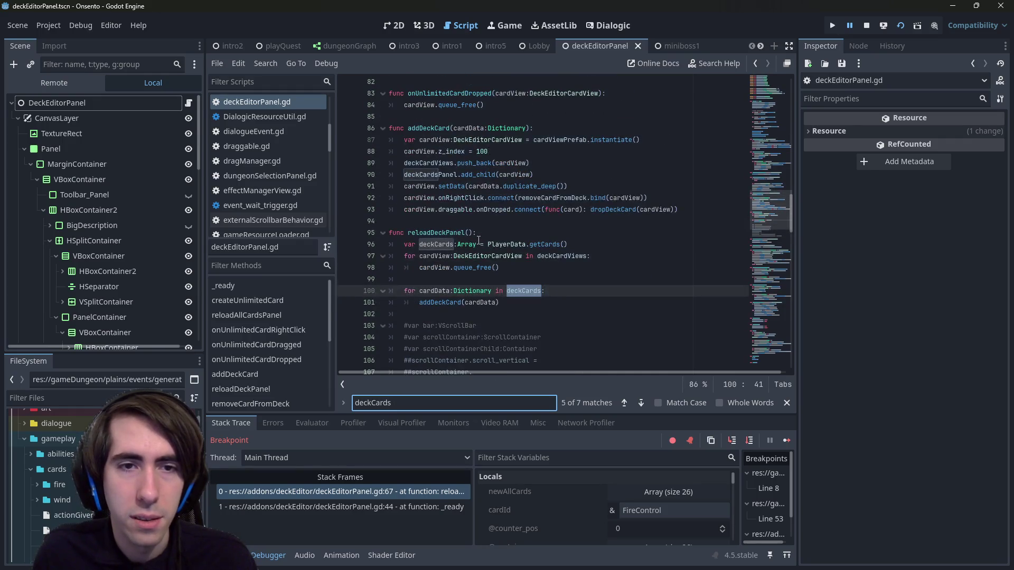
left_click(458, 164)
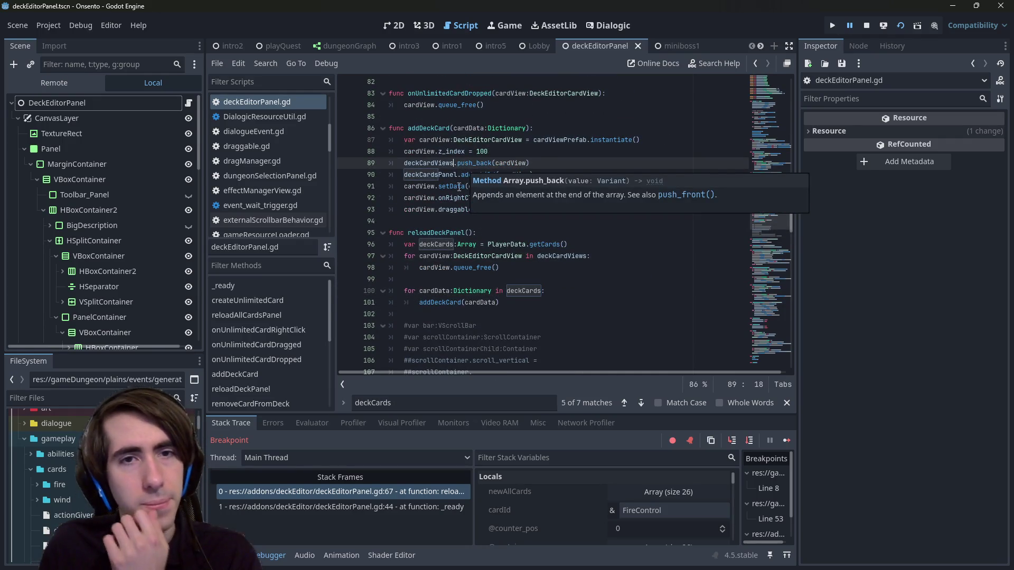
scroll(464, 188, "down", 2)
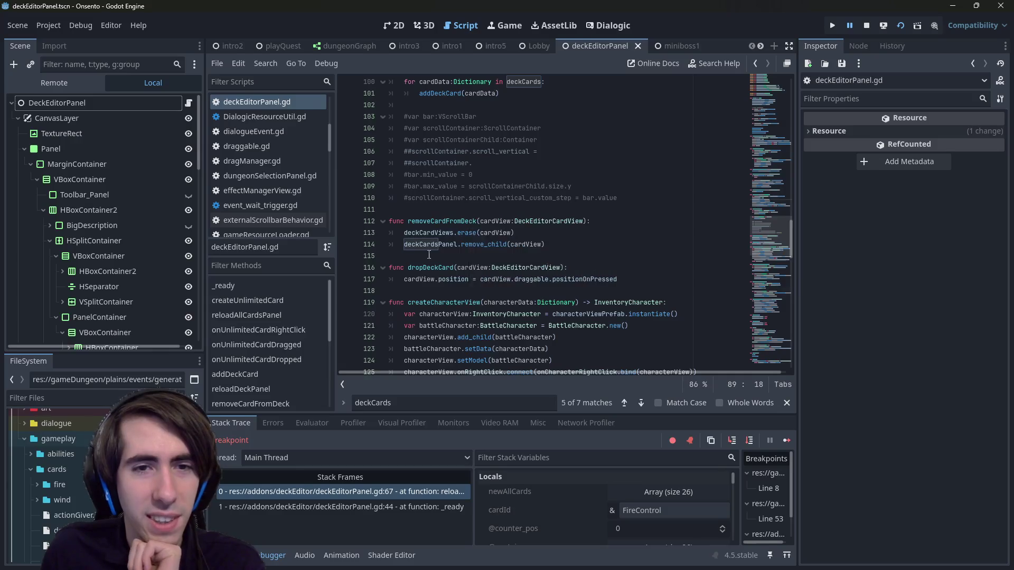
scroll(420, 274, "down", 2)
scroll(421, 274, "down", 1)
scroll(425, 277, "up", 1)
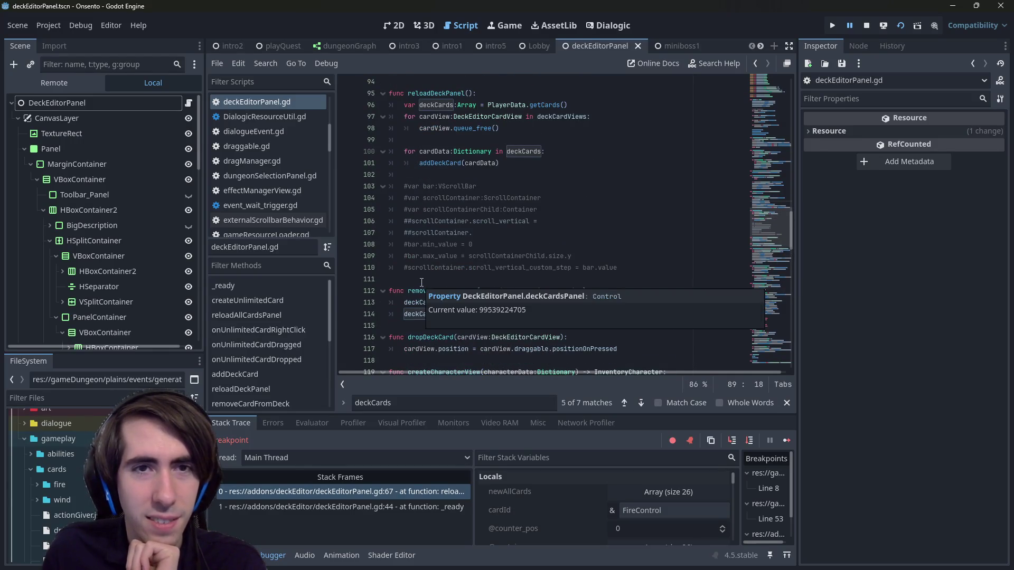
scroll(510, 206, "up", 1)
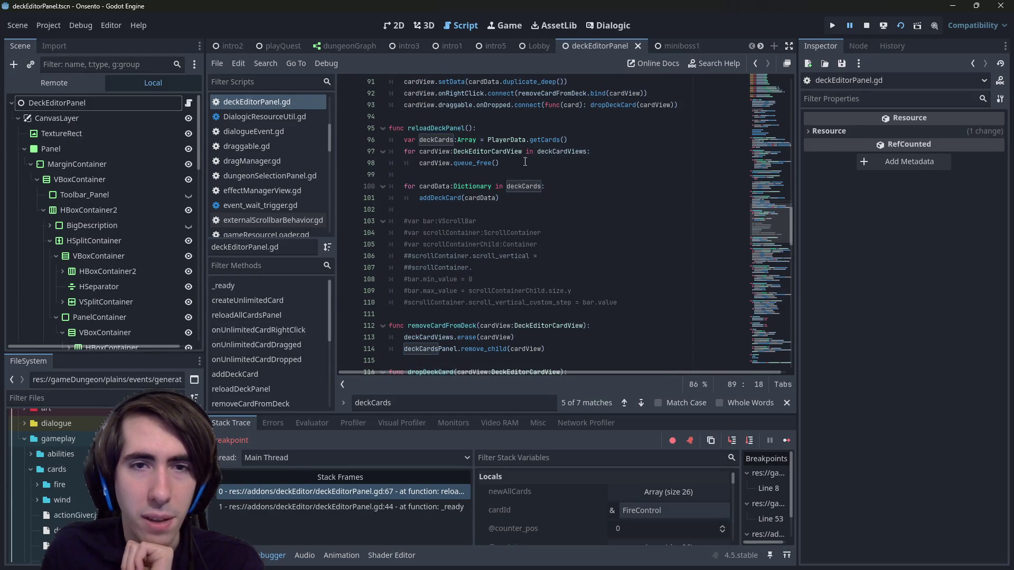
Step: Add deckCardViews.clear() after the queue_free loop in reloadDeckPanel
left_click(560, 152)
left_click(552, 163)
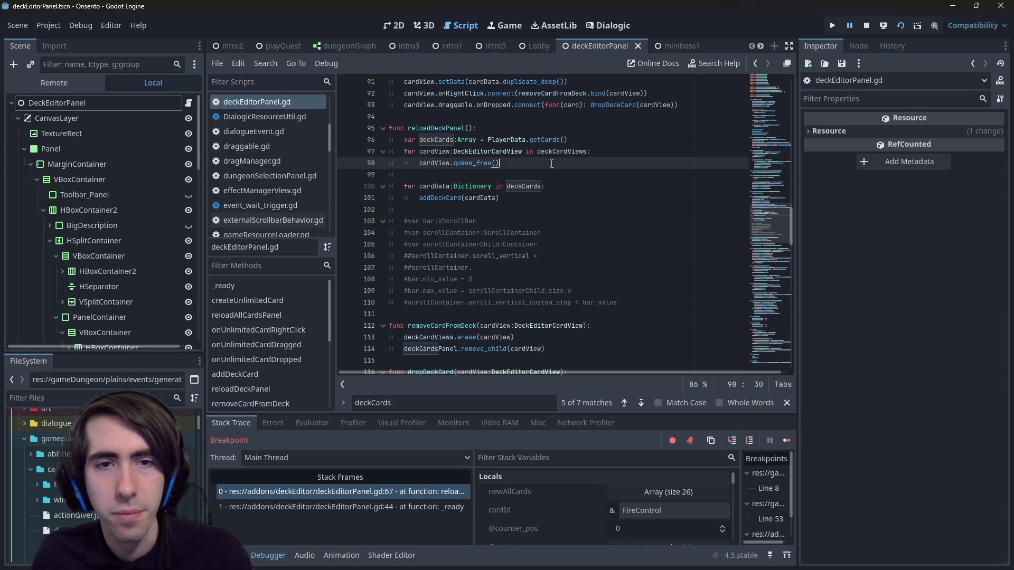
key("Return")
key("BackSpace")
type("deckCardViews.clea")
key("Return")
Step: Save the script, stop the running game, and relaunch it with F5
key("ctrl+s")
left_click(866, 24)
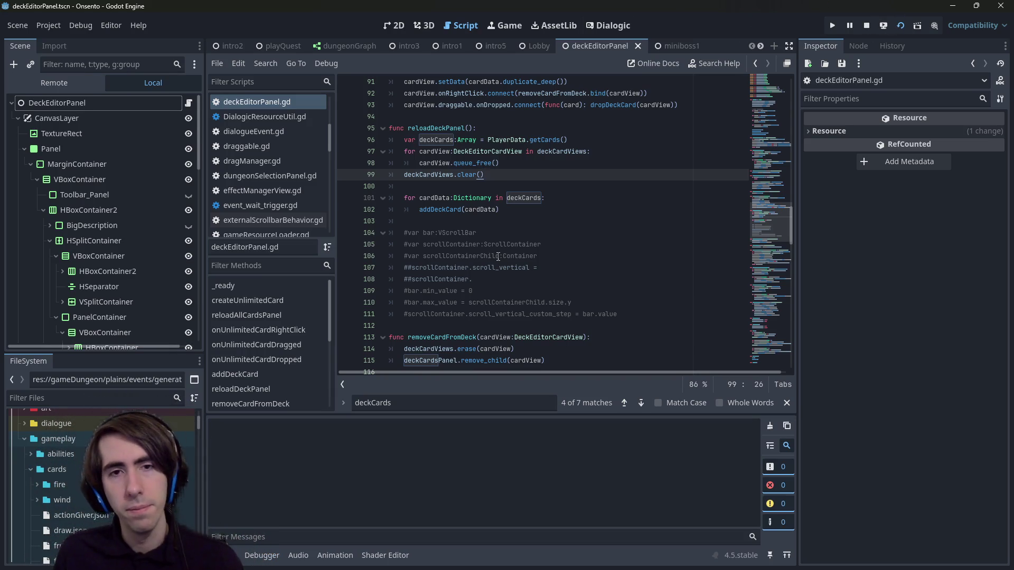
key("F5")
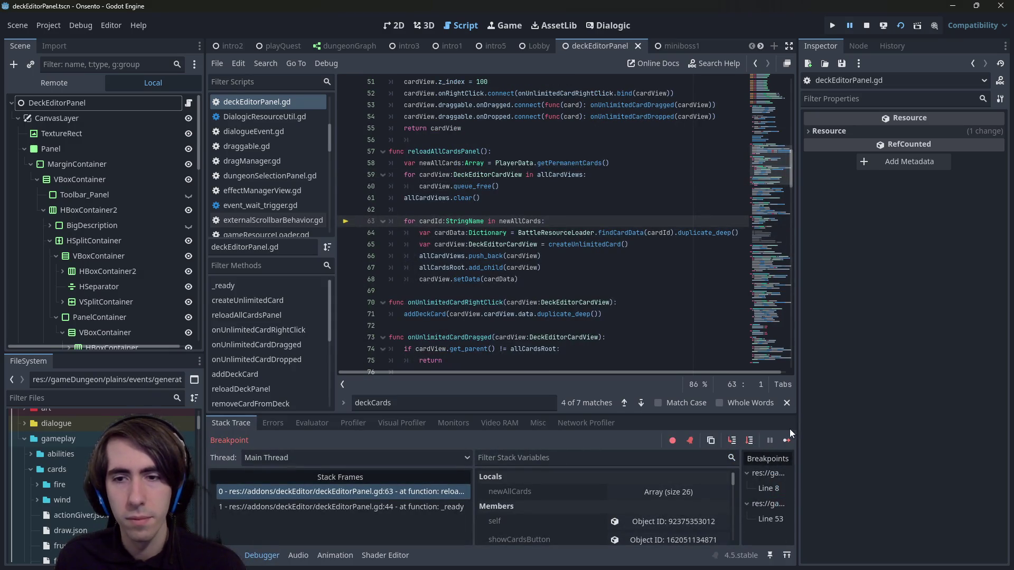
Step: Resume past the breakpoint, check the unit roster and cards, then Save & Confirm and close the game
left_click(787, 440)
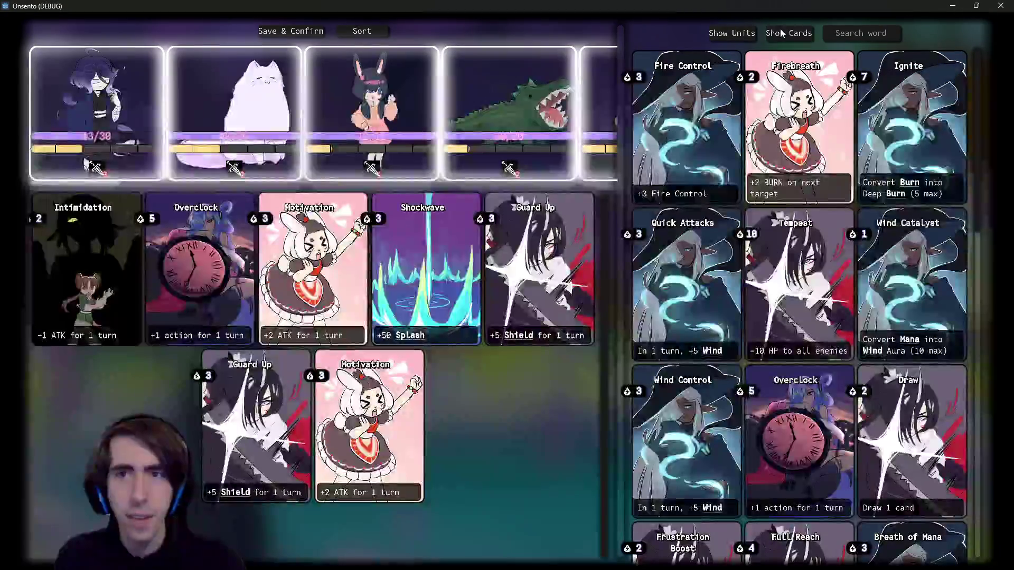
left_click(732, 32)
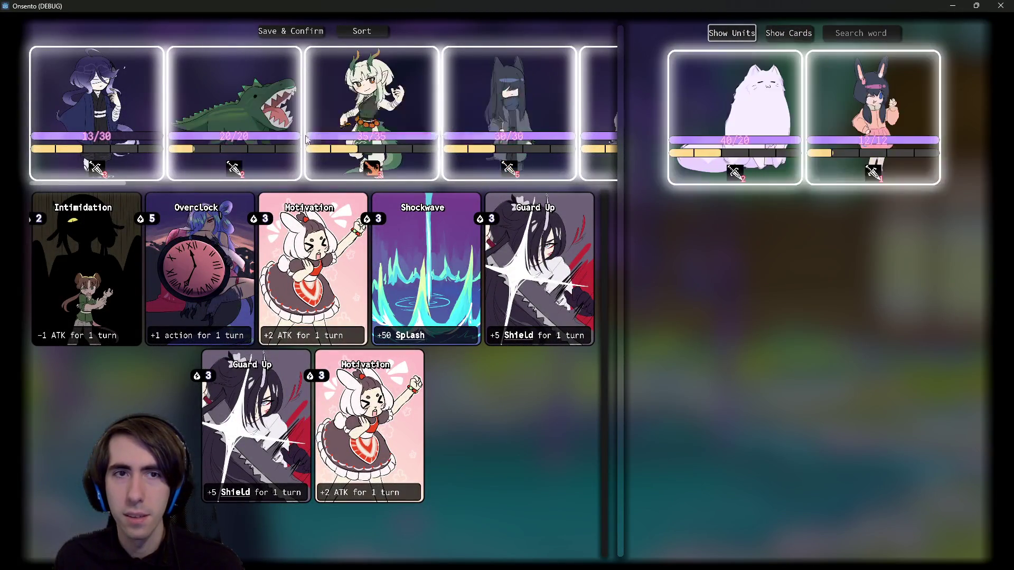
left_click(789, 32)
left_click(732, 33)
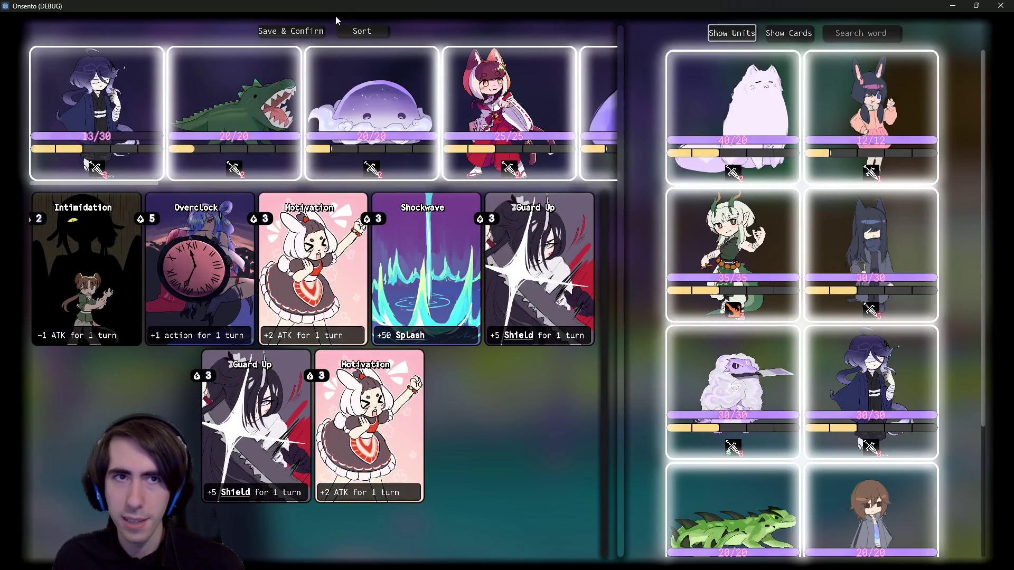
left_click(298, 31)
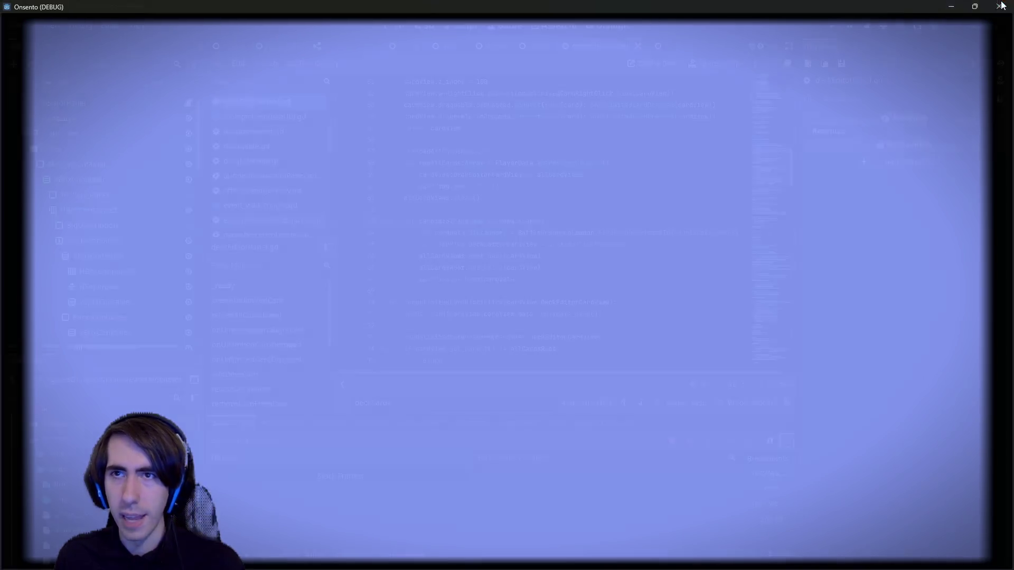
left_click(1005, 4)
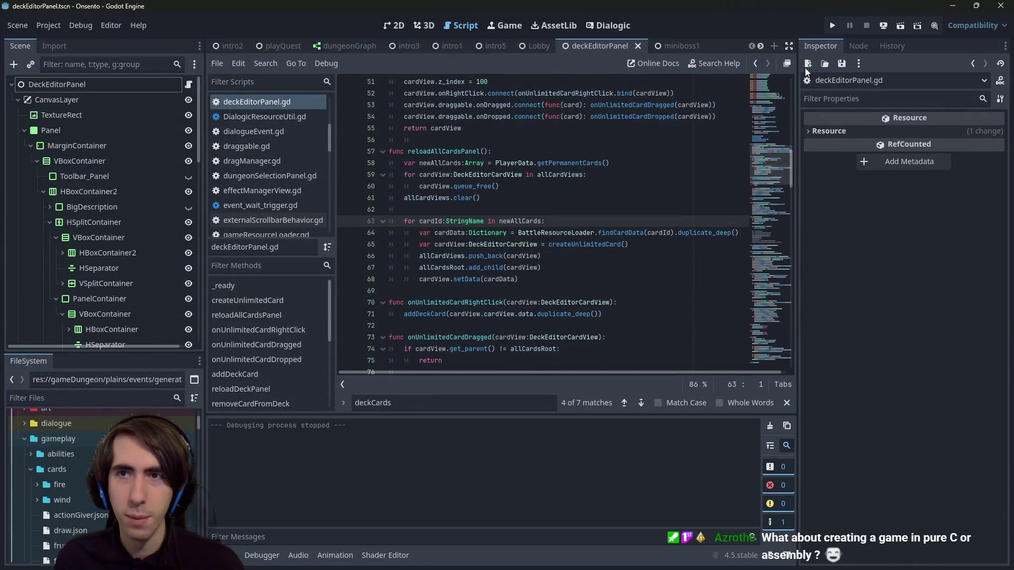
Step: Review save()'s deck characters, cards and remaining characters blocks by selecting each in turn
scroll(660, 221, "down", 20)
scroll(660, 221, "down", 8)
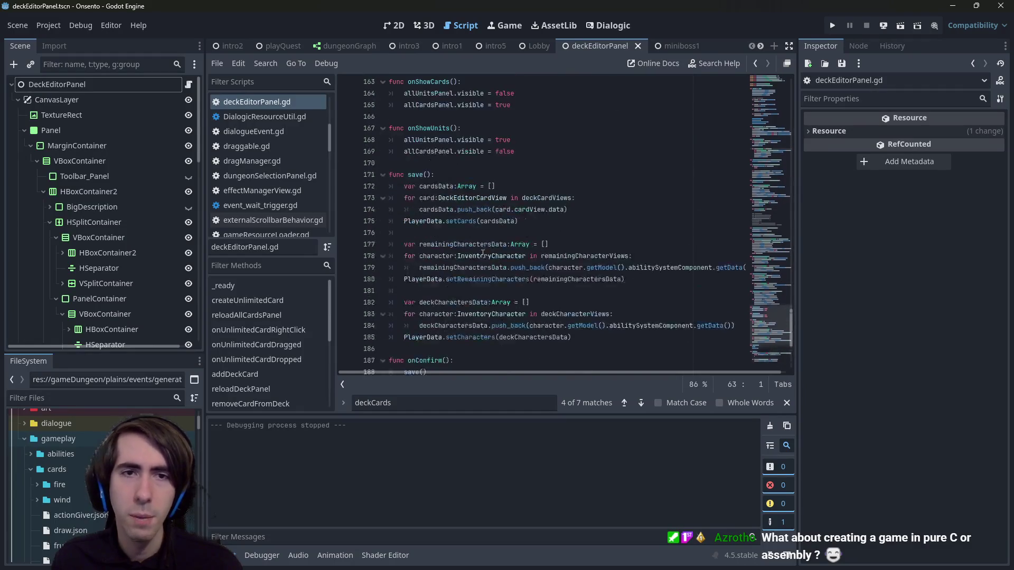
scroll(483, 254, "up", 6)
scroll(483, 253, "down", 6)
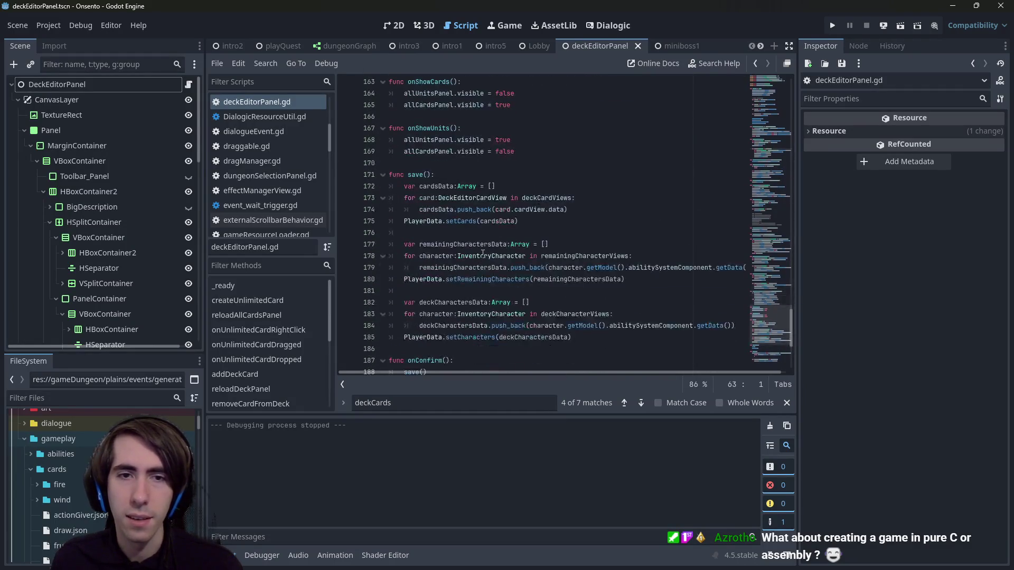
scroll(482, 254, "down", 1)
mouse_move(574, 302)
left_mouse_down()
mouse_move(402, 256)
mouse_move(302, 273)
left_mouse_up()
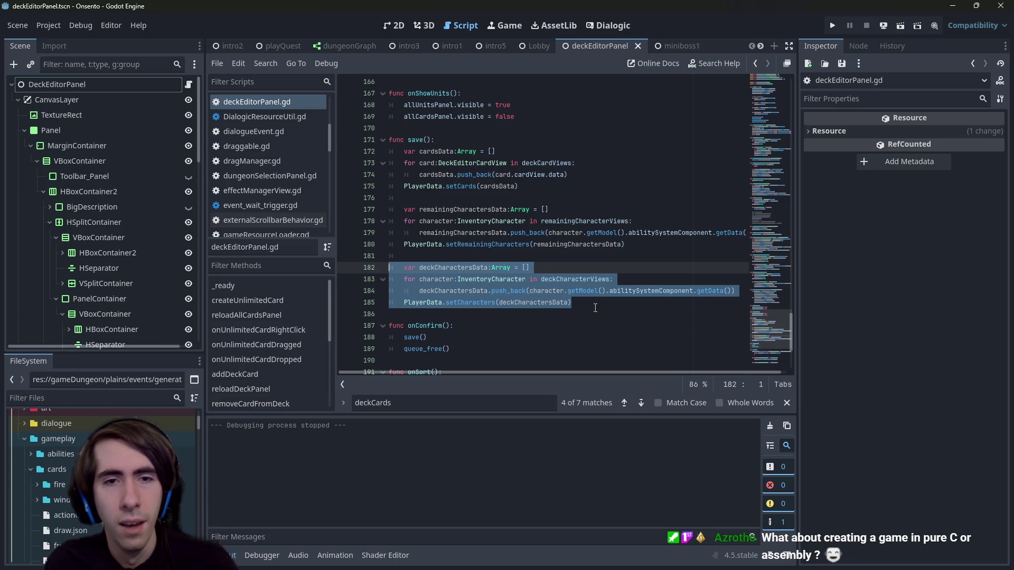
left_click(599, 291)
left_click(514, 234)
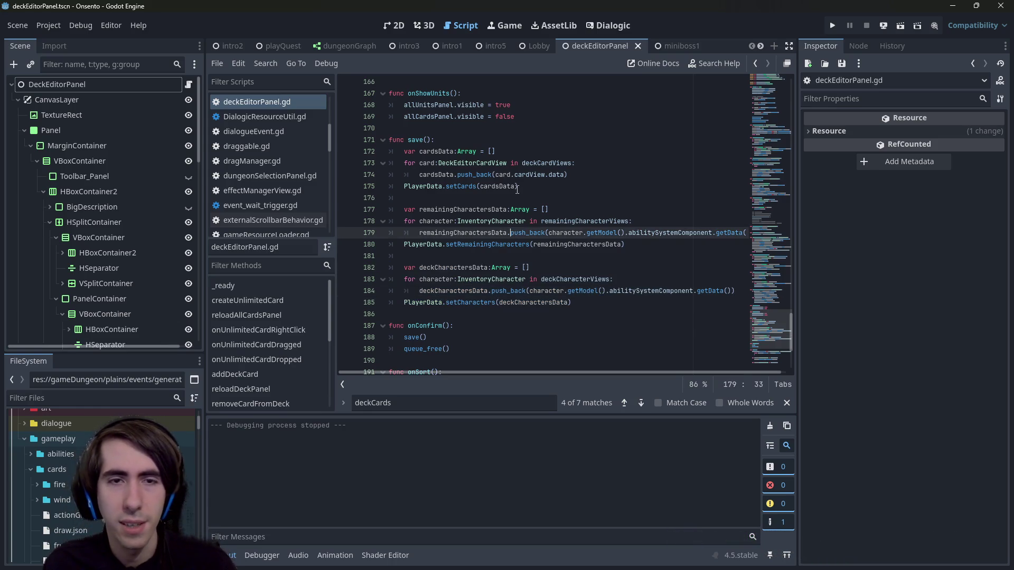
left_click_drag(544, 186, 350, 153)
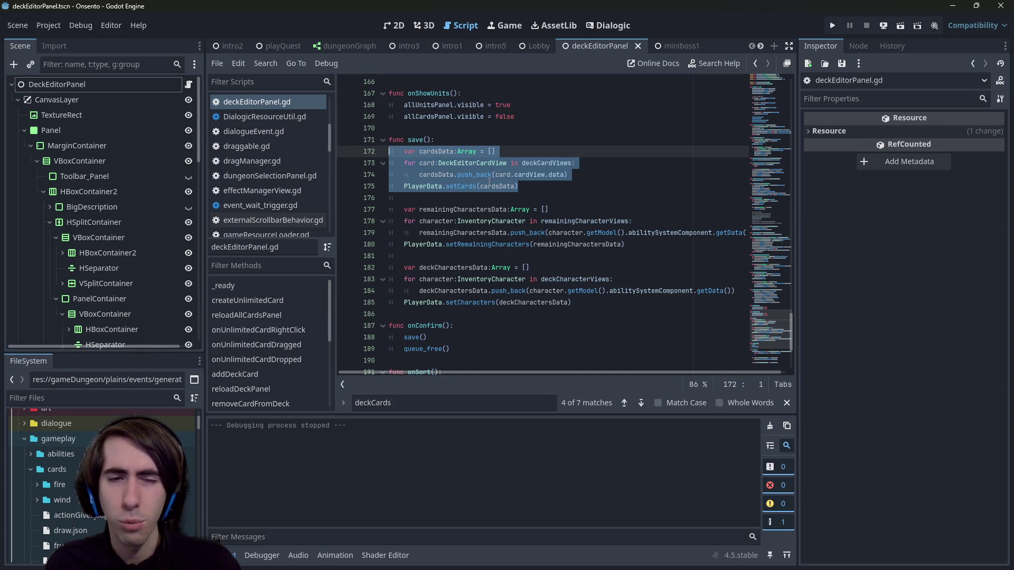
left_click_drag(660, 249, 309, 211)
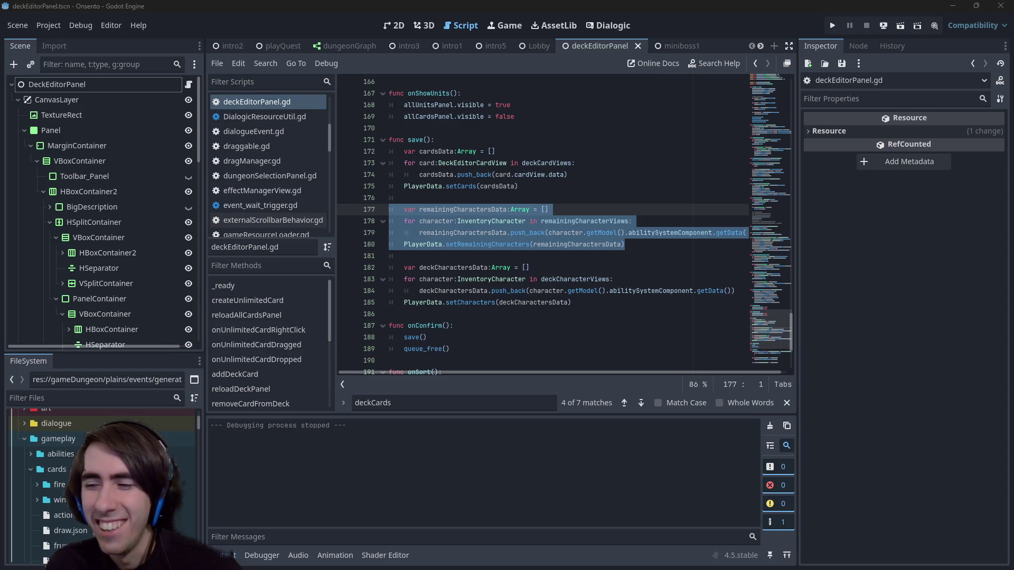
Step: Widen the code area and inspect the PlayerData setCards, setRemainingCharacters and setCharacters definitions
left_click(645, 239)
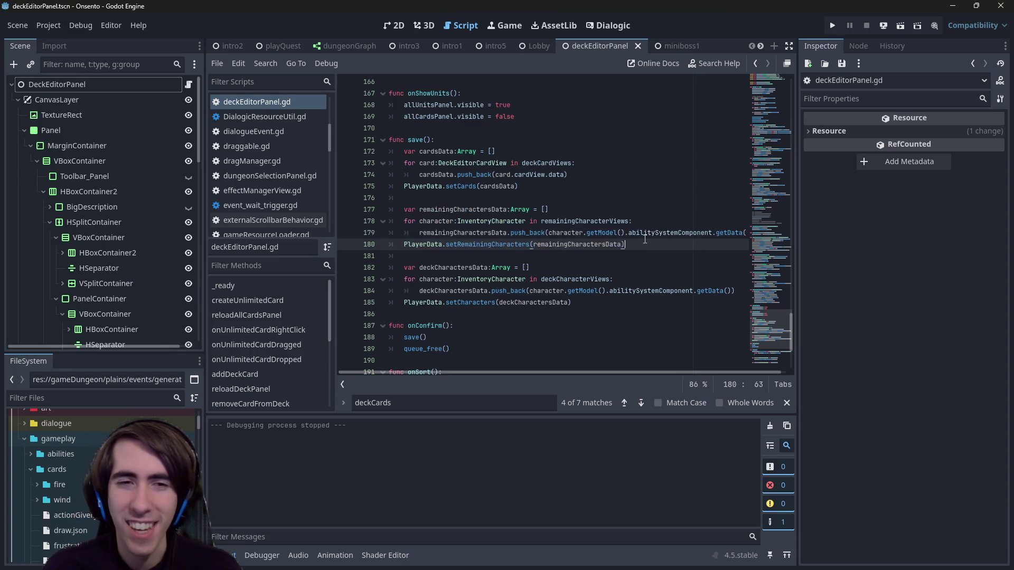
mouse_move(645, 237)
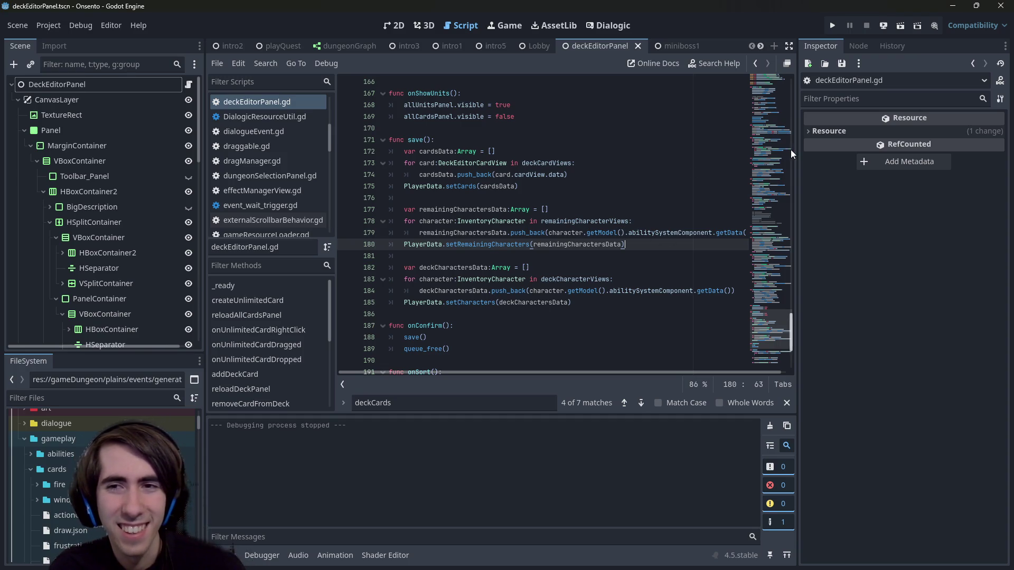
left_click_drag(798, 153, 825, 185)
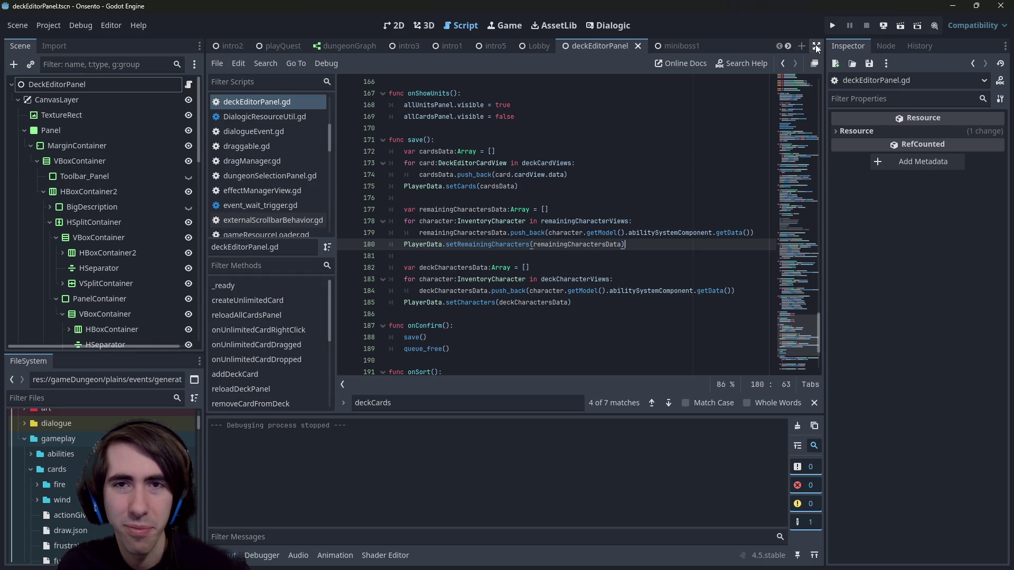
left_click(459, 191)
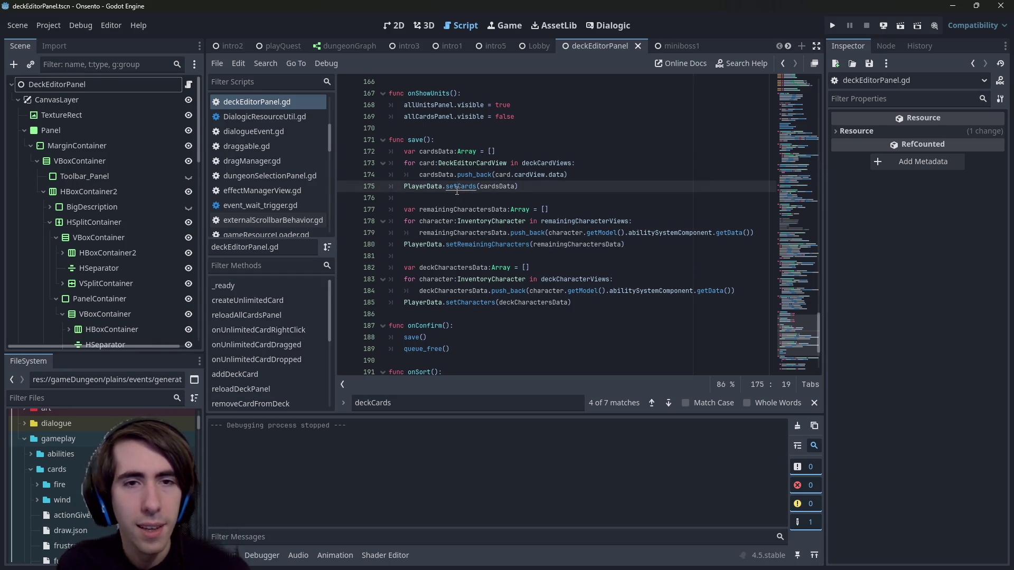
left_click(459, 192, "ctrl")
scroll(515, 262, "up", 4)
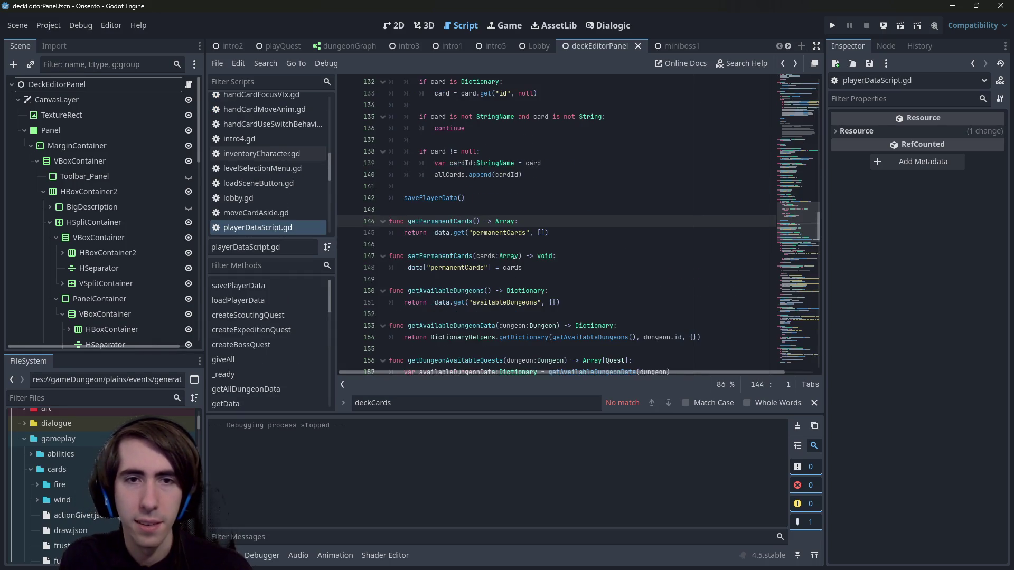
key("alt+Left")
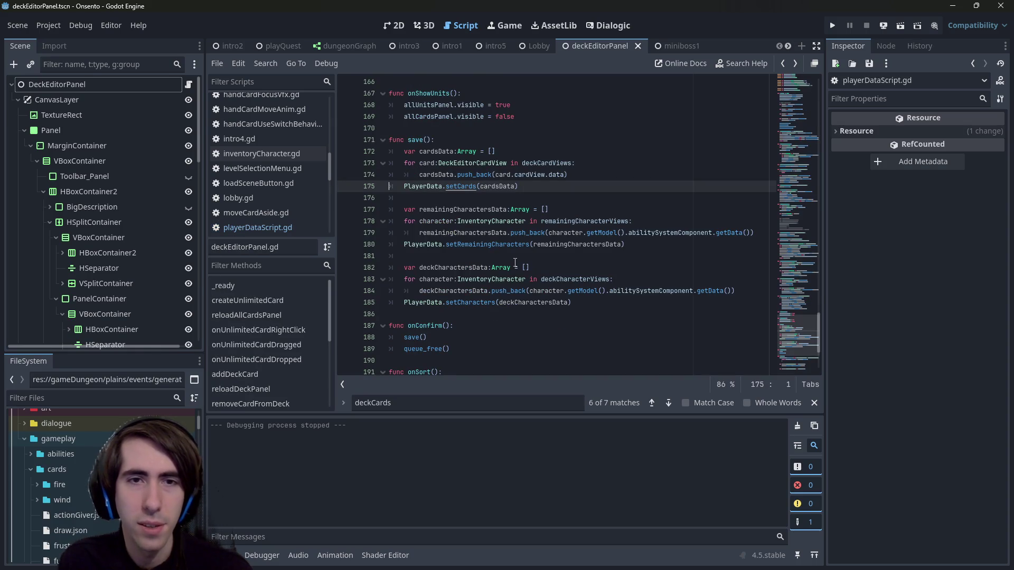
left_click(494, 245, "ctrl")
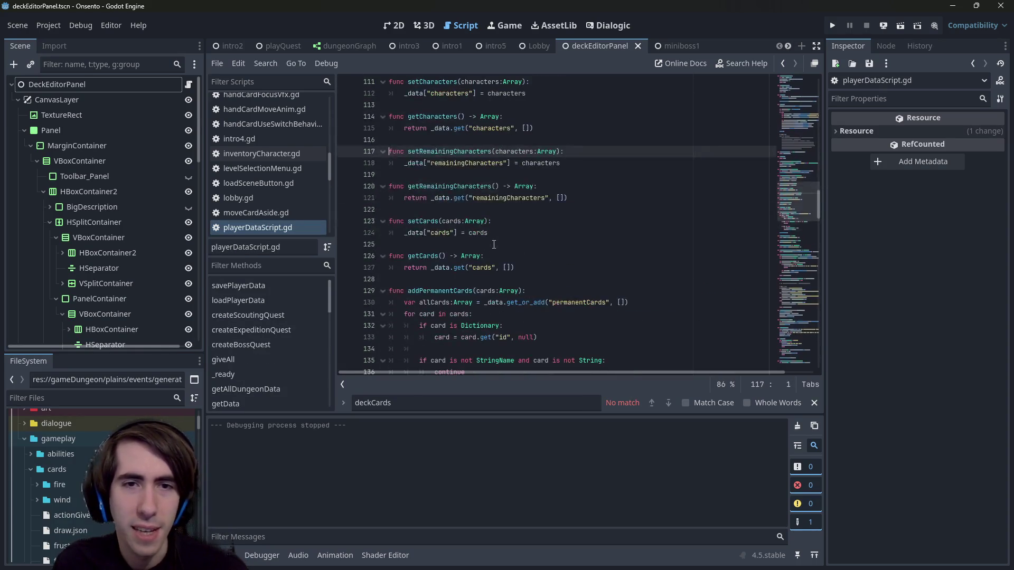
key("alt+Left")
left_click(471, 302, "ctrl")
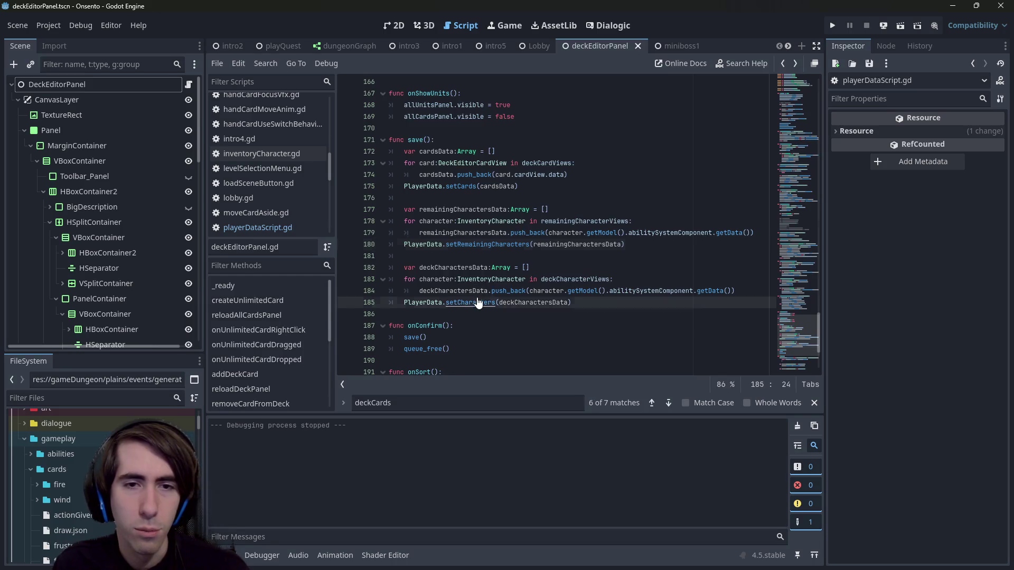
key("alt+Left")
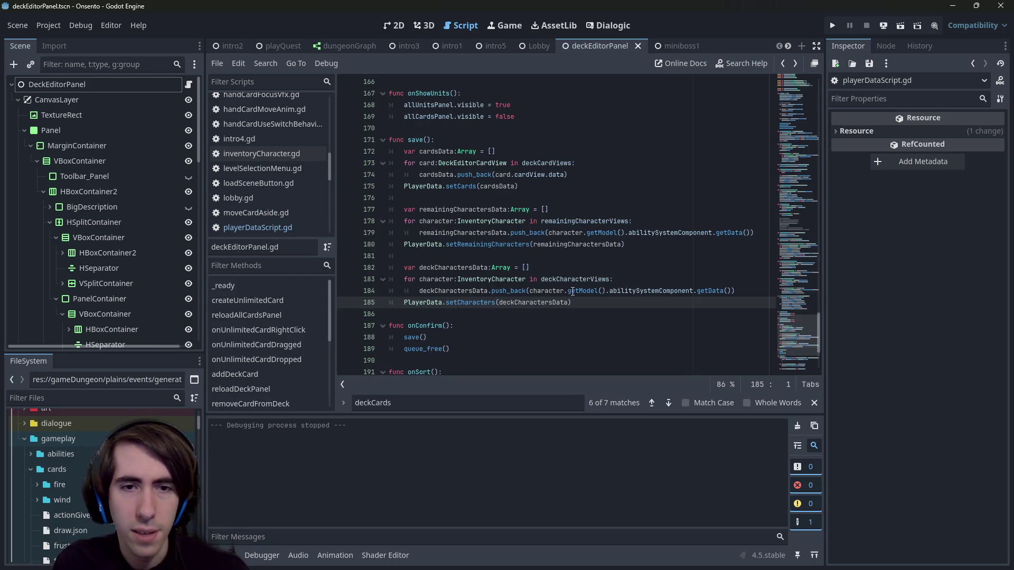
Step: Append PlayerData.savePlayerData() to the end of save(), save, and run the current scene
left_click(614, 301)
key("Return")
key("Return")
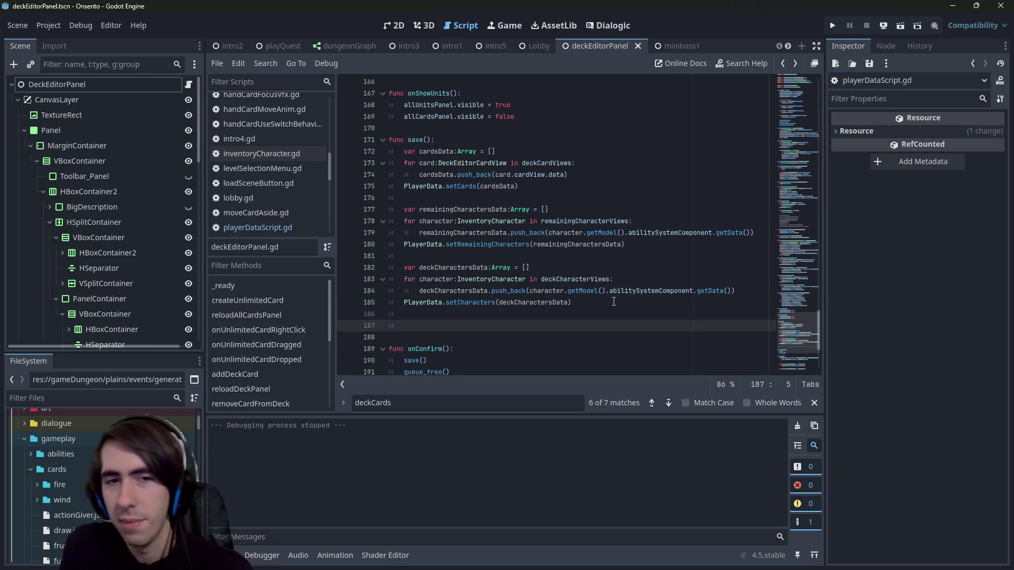
type("PlayerData.")
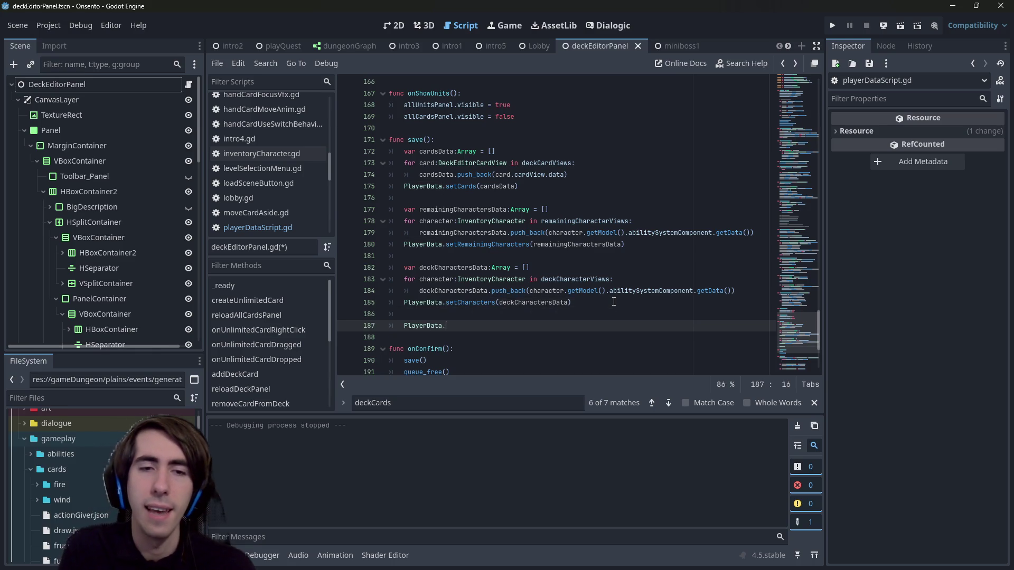
type("save")
key("Return")
key("ctrl+s")
left_click(900, 24)
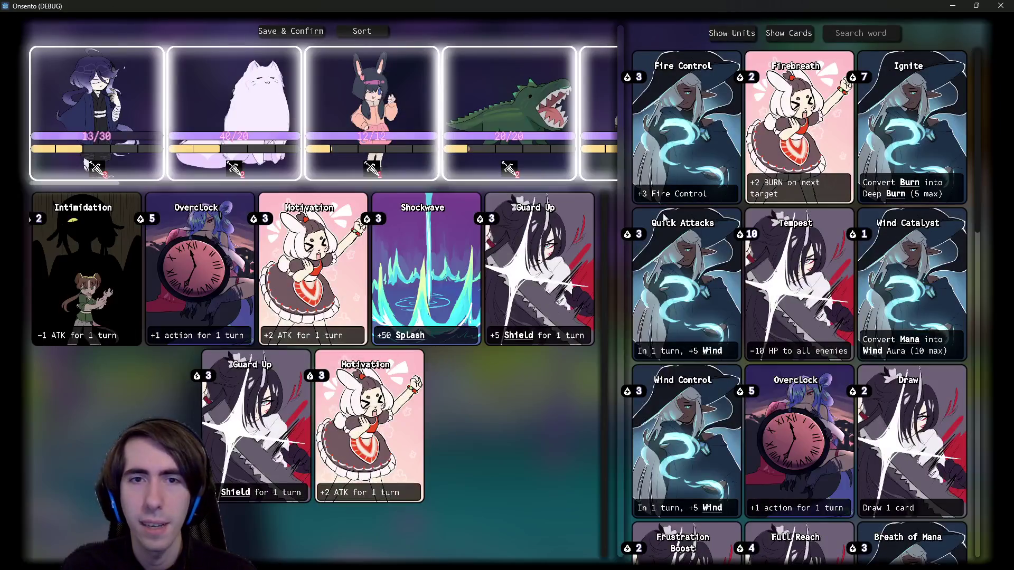
Step: Try adding Fire Control, move the bunny girl unit, and remove Shockwave from the deck
mouse_move(709, 139)
left_mouse_down()
mouse_move(732, 55)
mouse_move(719, 156)
mouse_move(750, 48)
left_mouse_up()
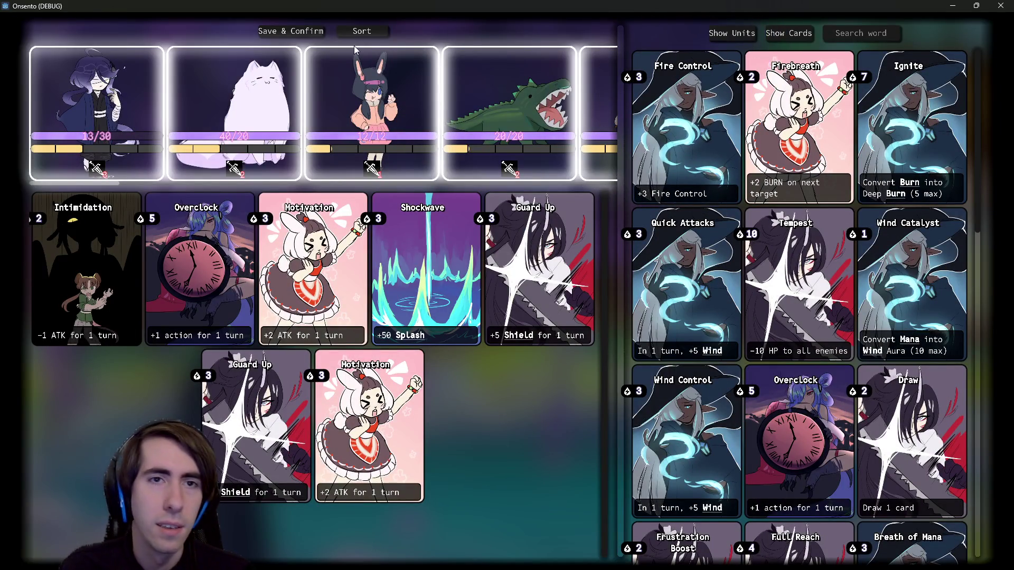
mouse_move(325, 86)
left_mouse_down()
mouse_move(349, 63)
mouse_move(328, 93)
mouse_move(332, 109)
mouse_move(313, 35)
left_mouse_up()
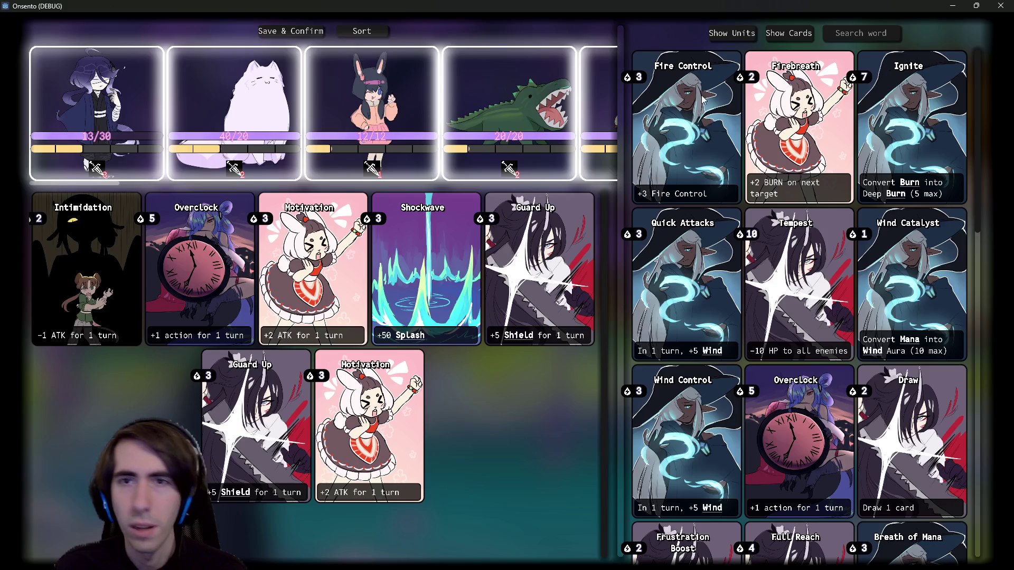
left_click(732, 34)
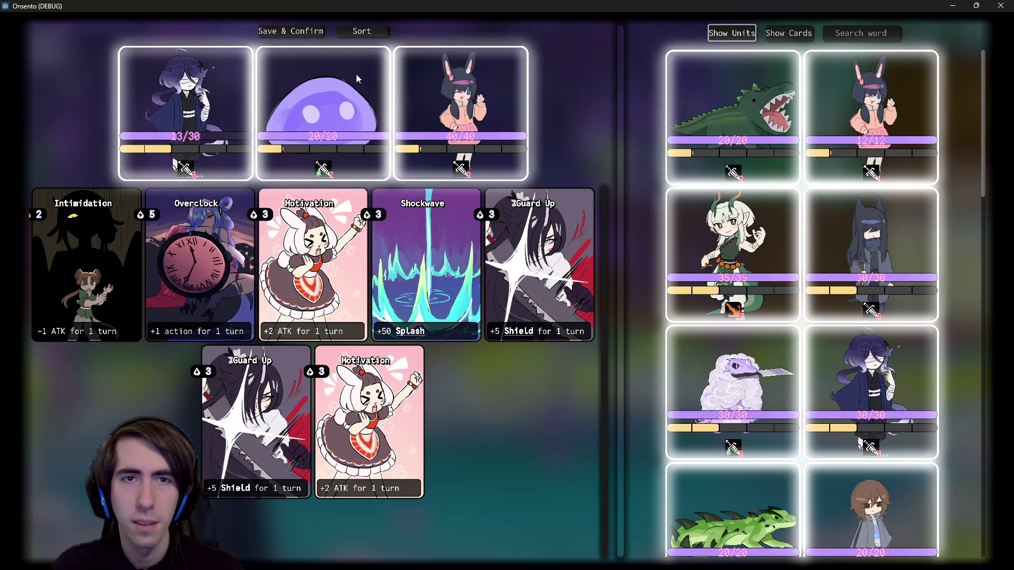
left_click(789, 32)
left_click(386, 280)
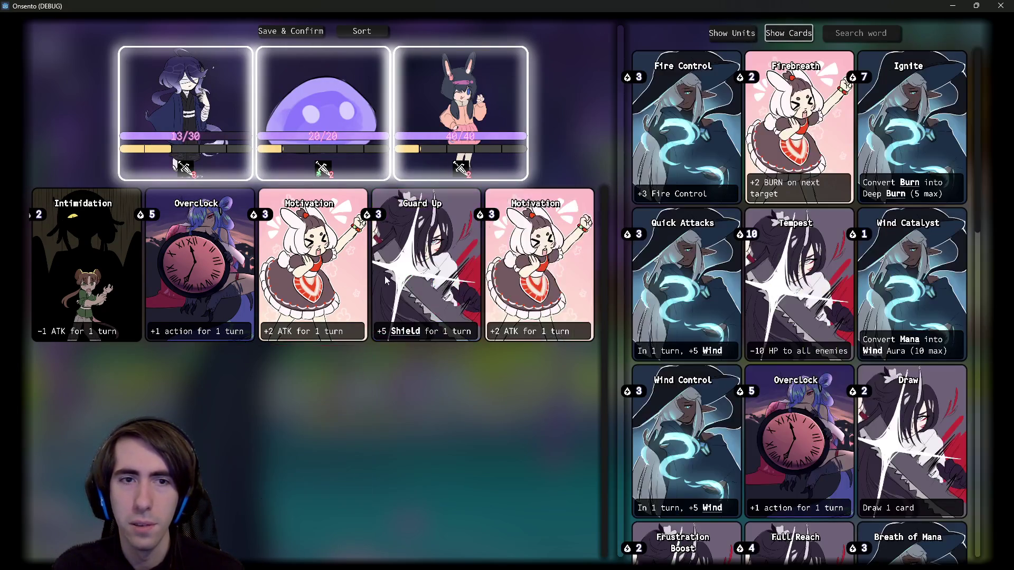
Step: Add Overclock cards from the top of the card list, Save & Confirm, and close the game
scroll(723, 343, "down", 10)
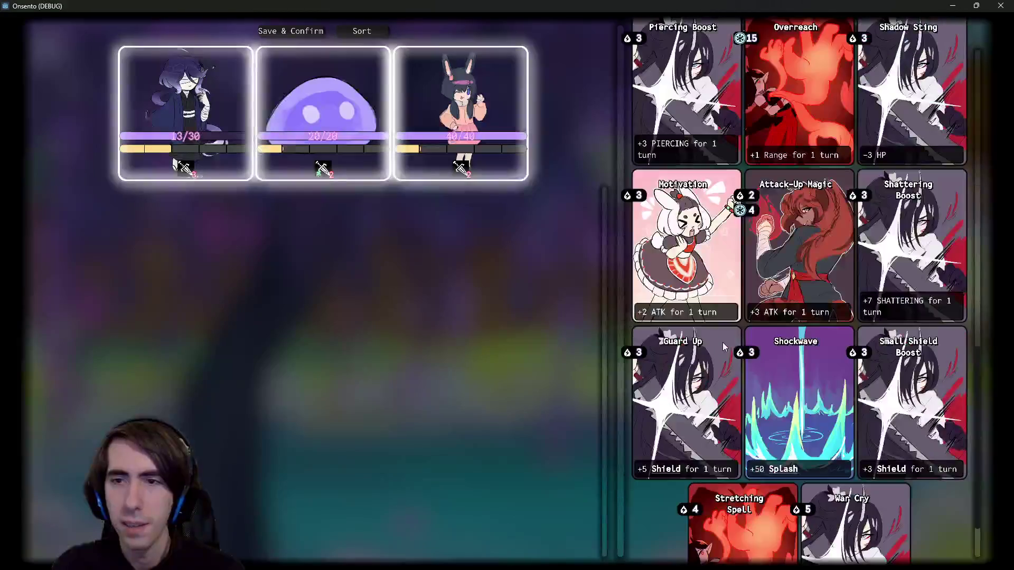
scroll(773, 406, "down", 1)
scroll(773, 405, "up", 3)
scroll(774, 376, "up", 5)
scroll(775, 376, "down", 2)
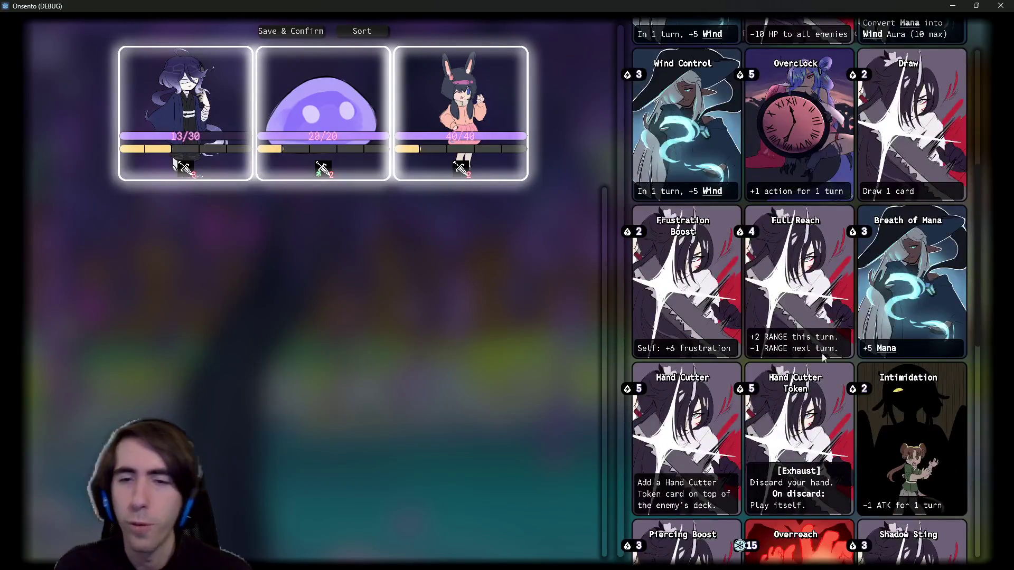
scroll(824, 359, "down", 3)
scroll(787, 376, "down", 1)
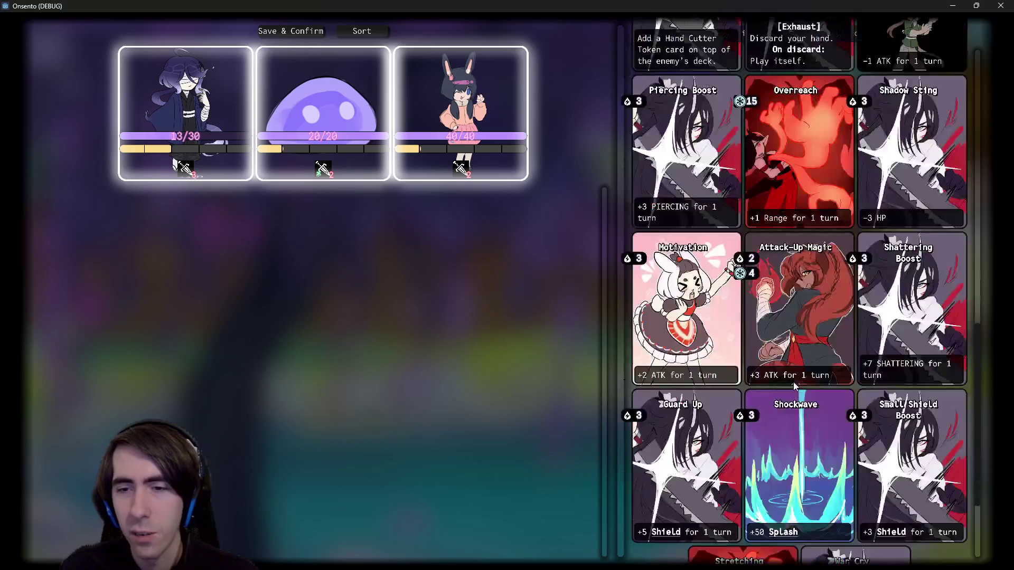
scroll(793, 382, "down", 1)
scroll(790, 370, "down", 2)
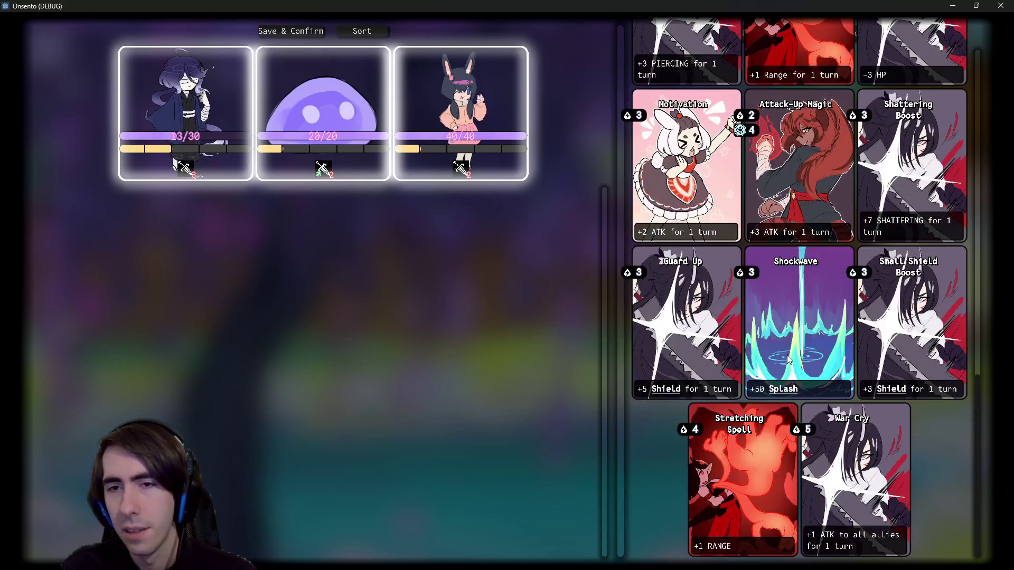
scroll(782, 348, "up", 3)
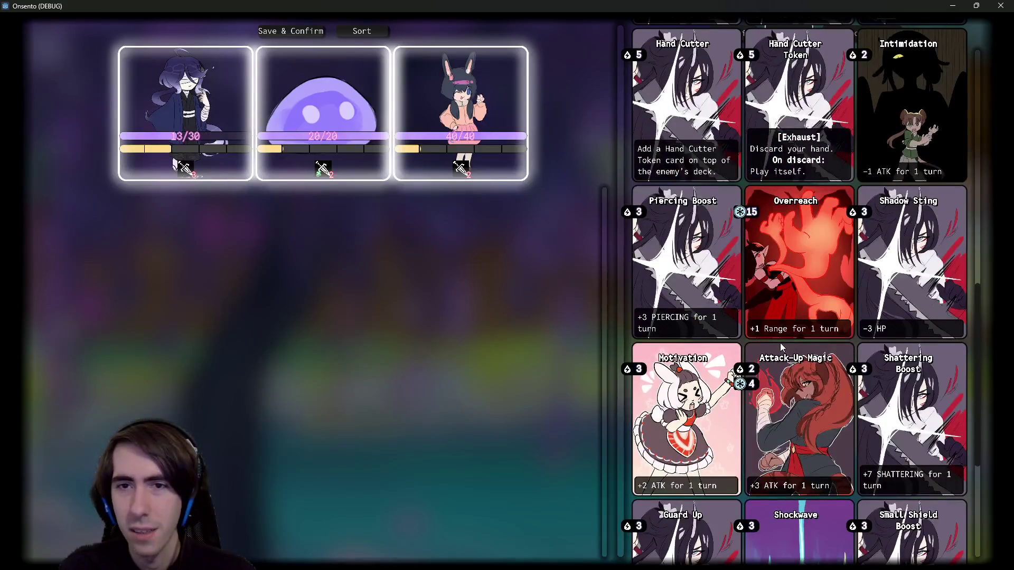
scroll(782, 347, "down", 3)
scroll(780, 346, "up", 4)
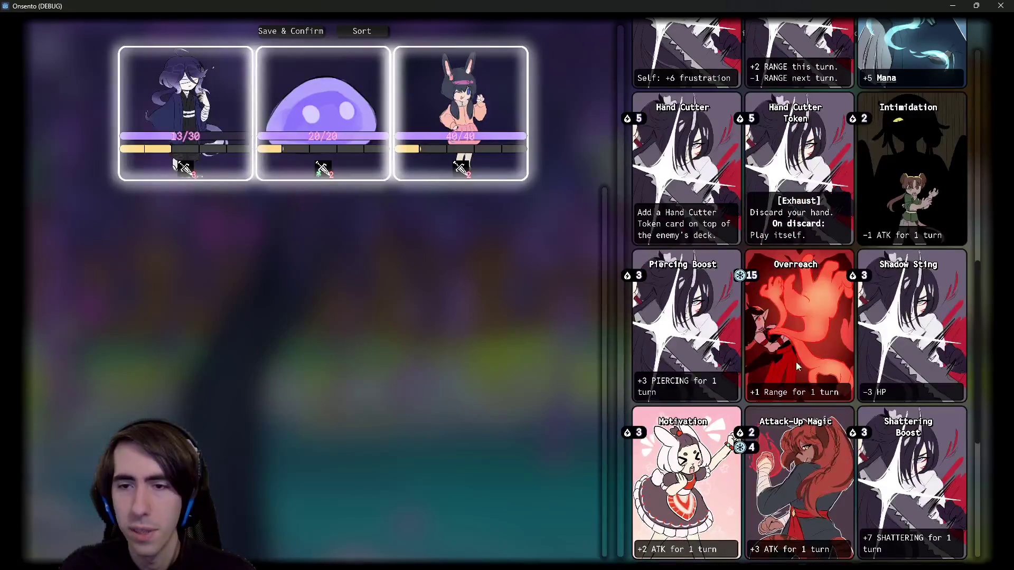
scroll(800, 352, "down", 4)
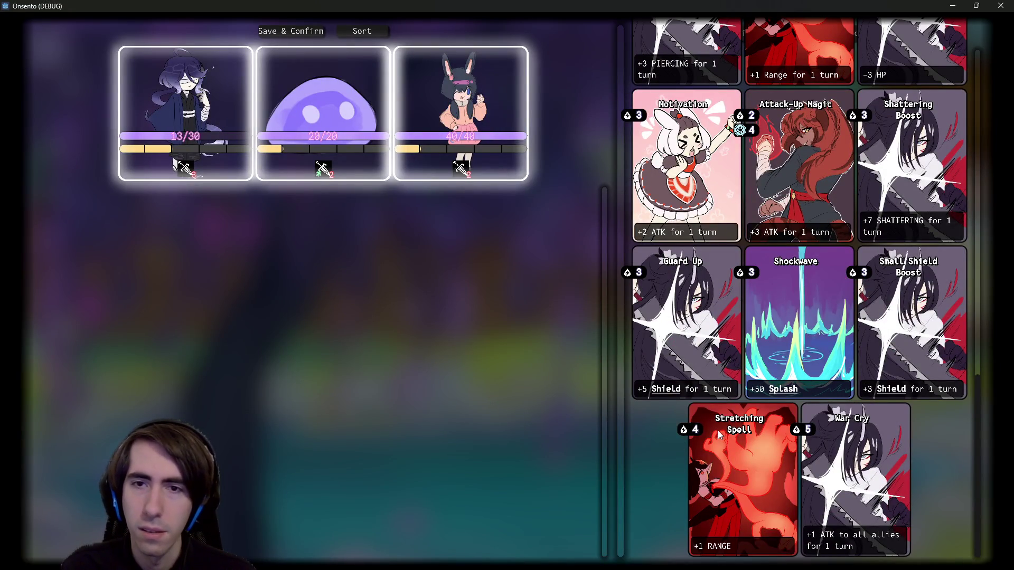
scroll(721, 428, "up", 2)
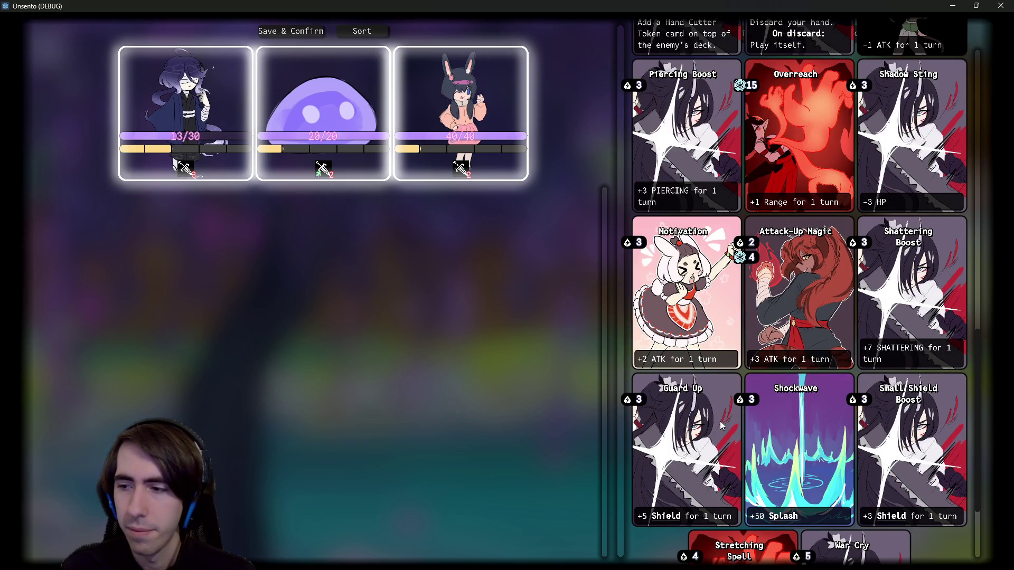
scroll(723, 370, "up", 4)
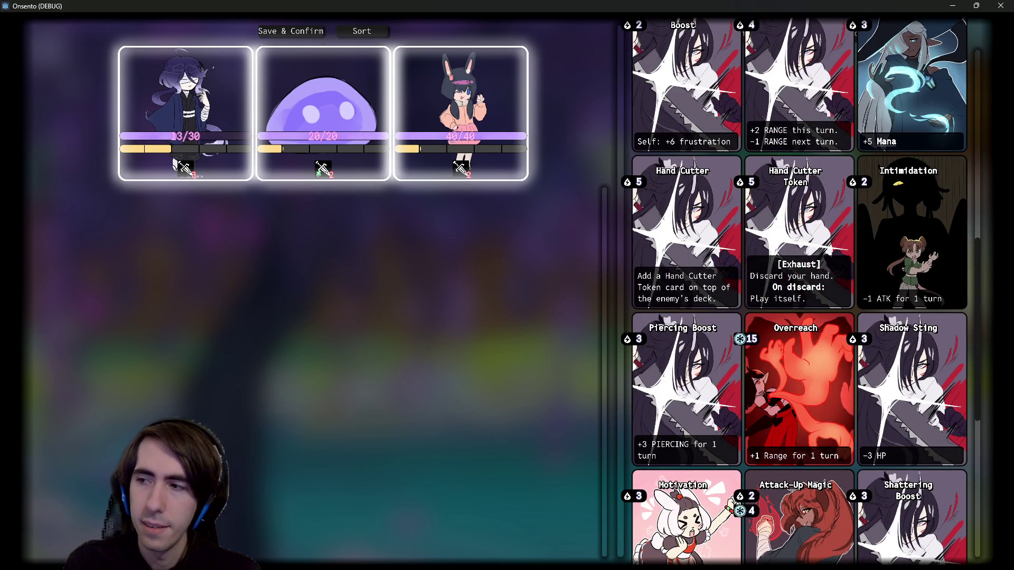
scroll(745, 183, "up", 2)
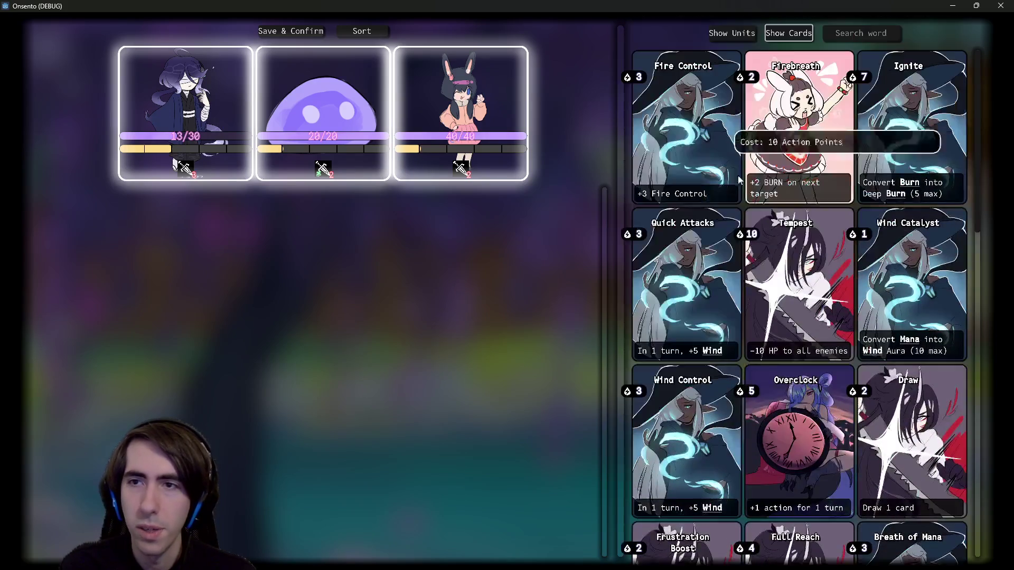
left_click(824, 449)
left_click(824, 449)
left_click(821, 449)
left_click(798, 422)
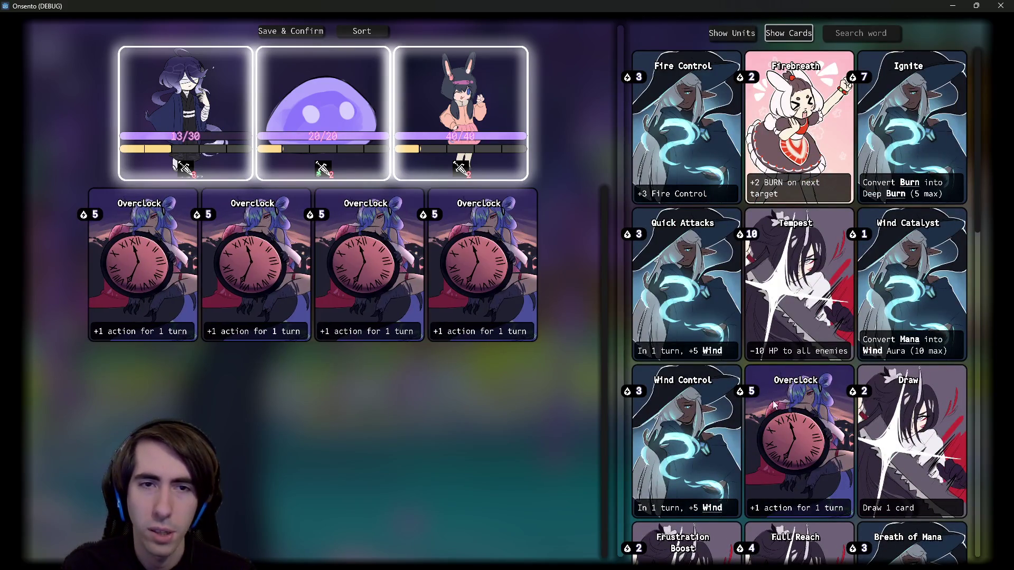
left_click(300, 31)
left_click(1000, 5)
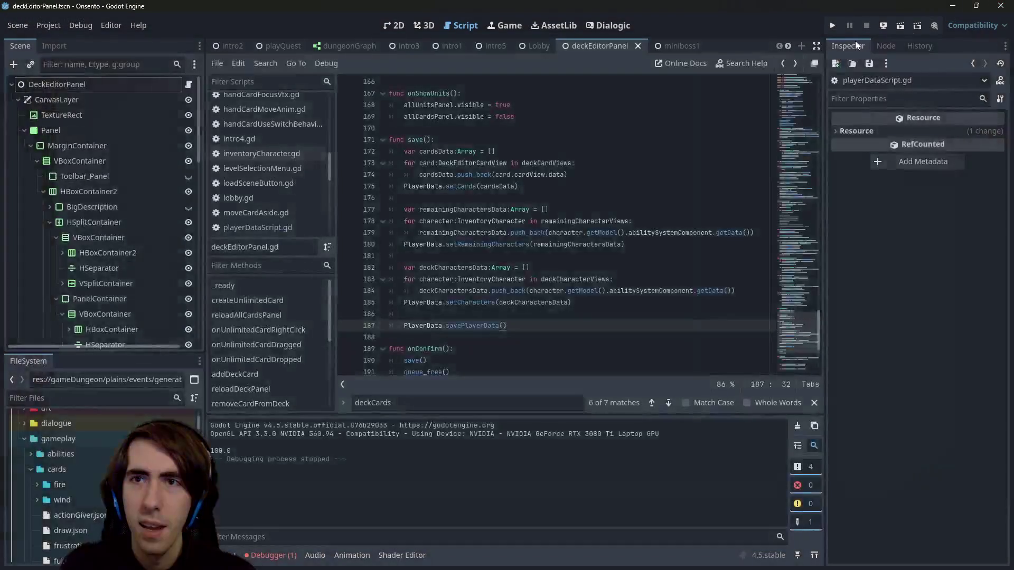
left_click(901, 25)
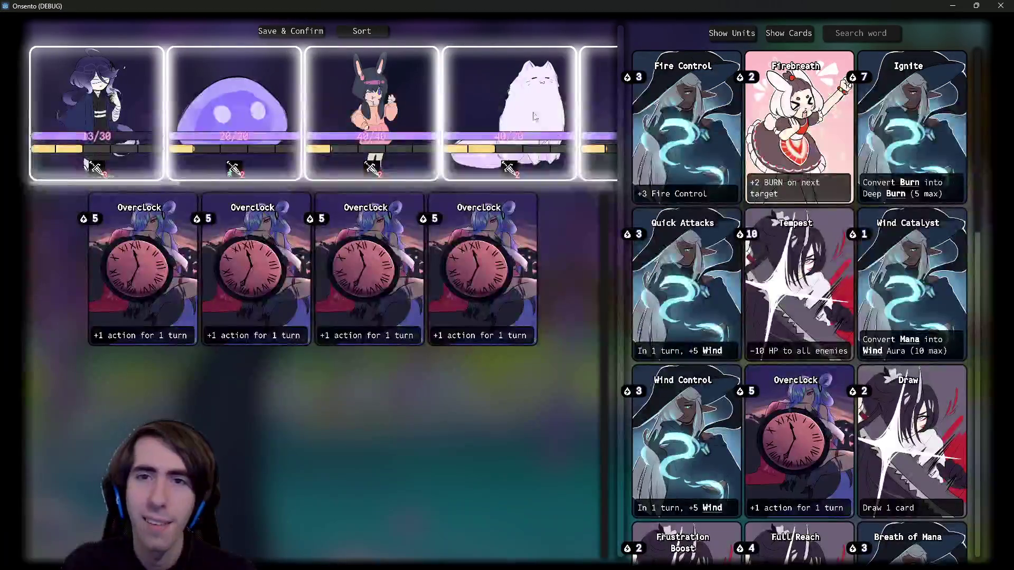
mouse_move(142, 187)
left_mouse_down()
mouse_move(668, 198)
mouse_move(185, 206)
left_mouse_up()
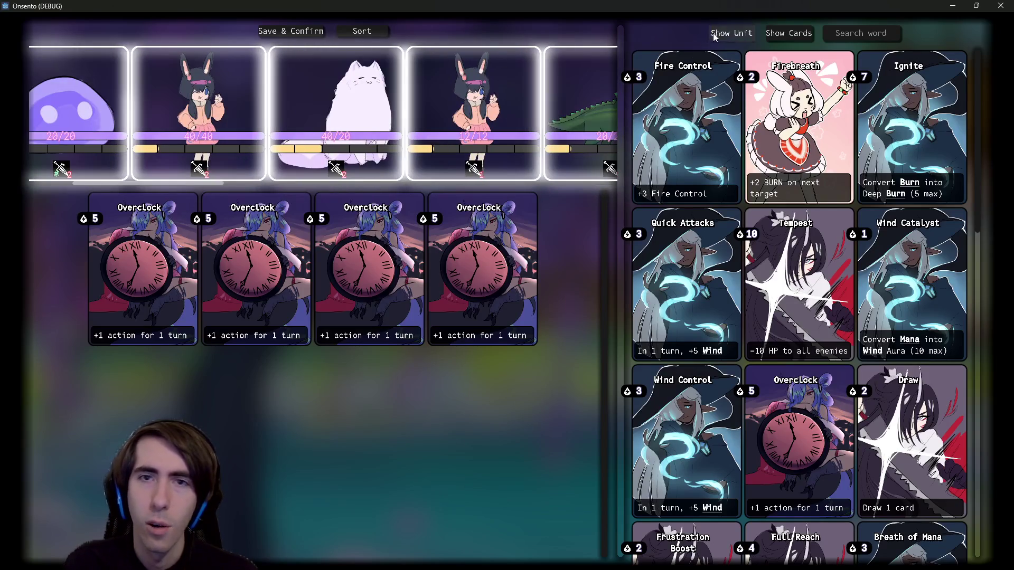
left_click(718, 33)
scroll(849, 227, "down", 5)
scroll(849, 227, "down", 5)
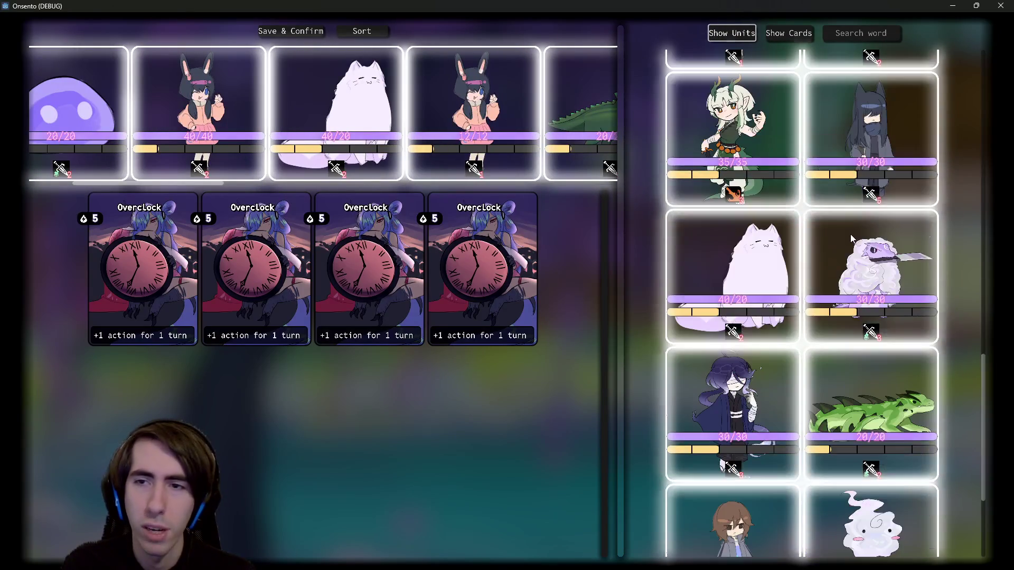
left_click(823, 208)
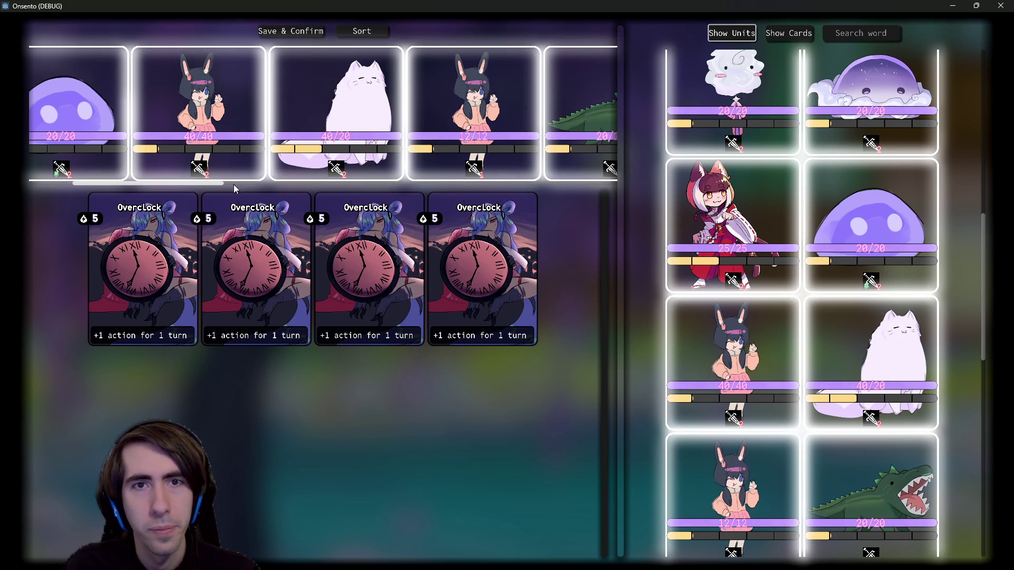
left_click(1011, 6)
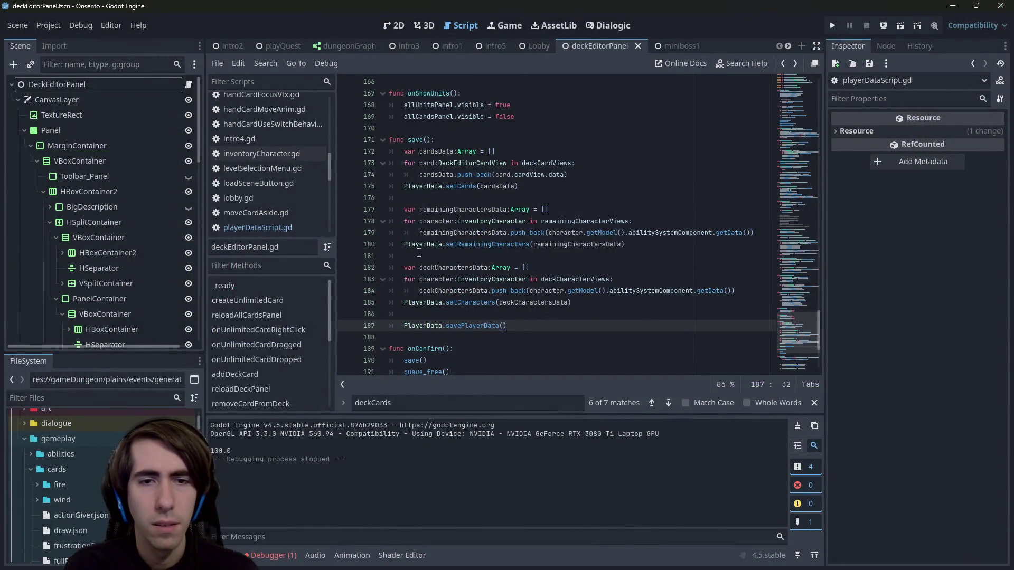
Step: Jump to the savePlayerData definition and review its file-writing lines 21–23
left_click(480, 323, "ctrl")
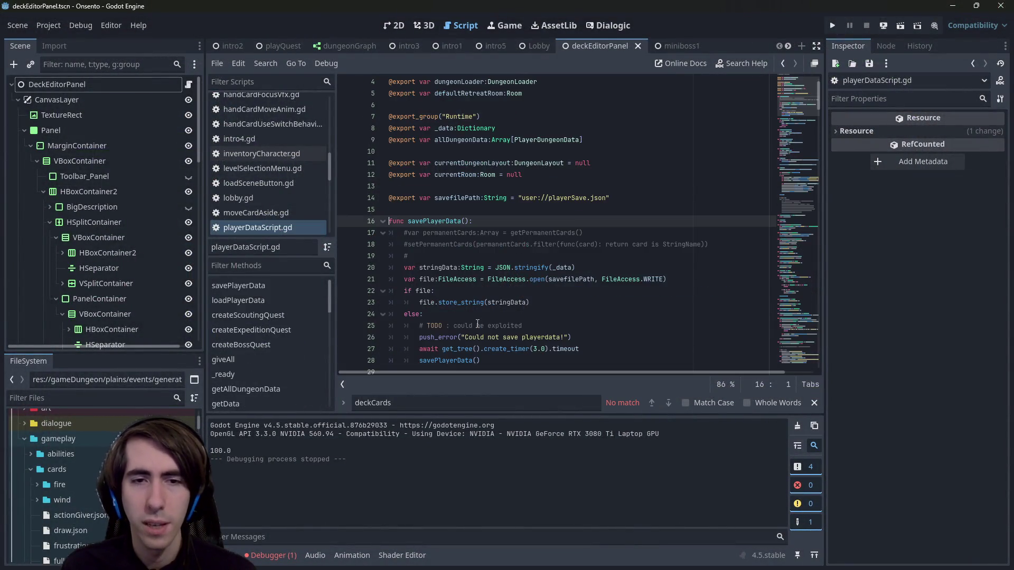
scroll(510, 273, "down", 3)
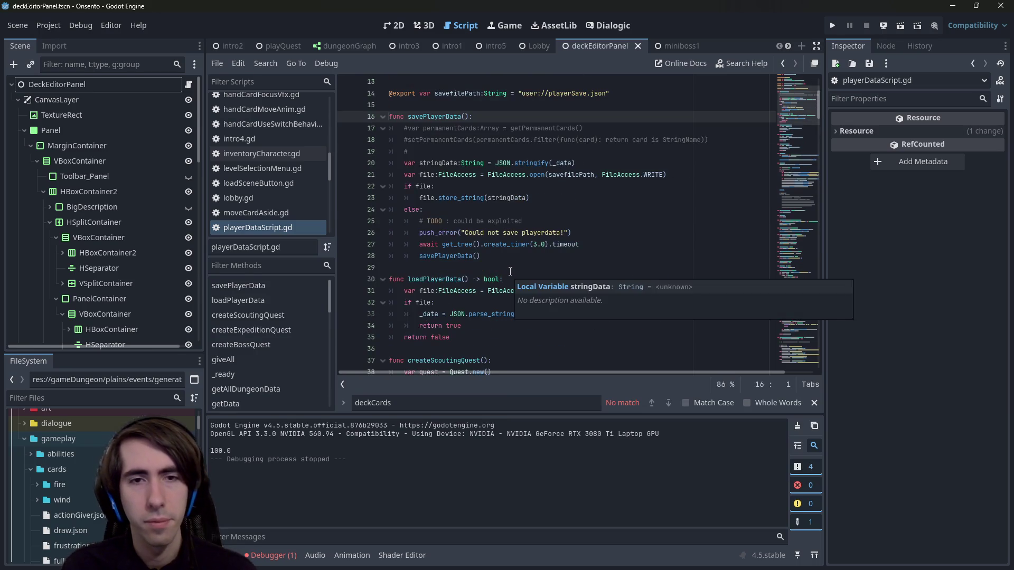
left_click_drag(558, 197, 391, 175)
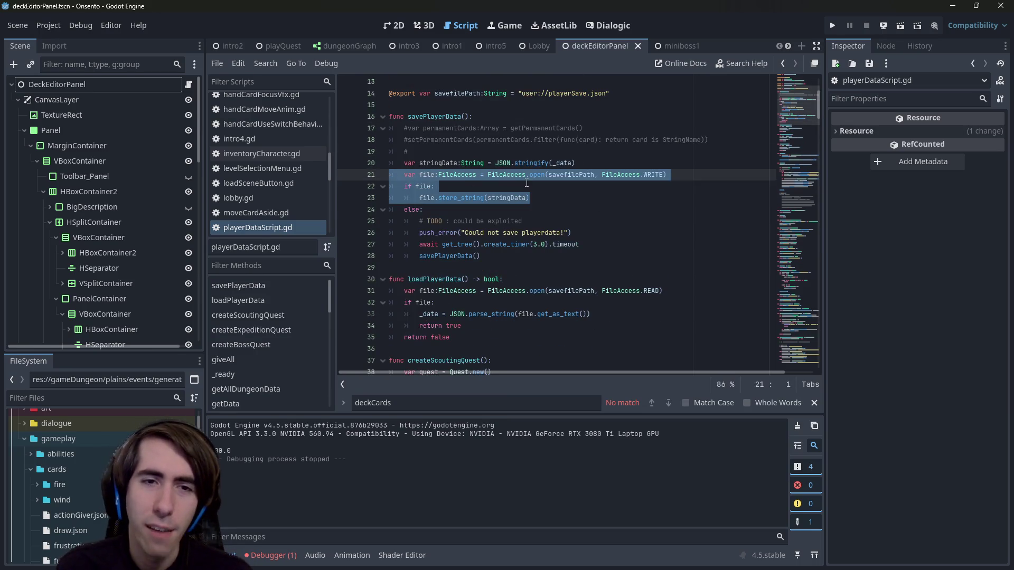
left_click(527, 183)
scroll(545, 303, "down", 2)
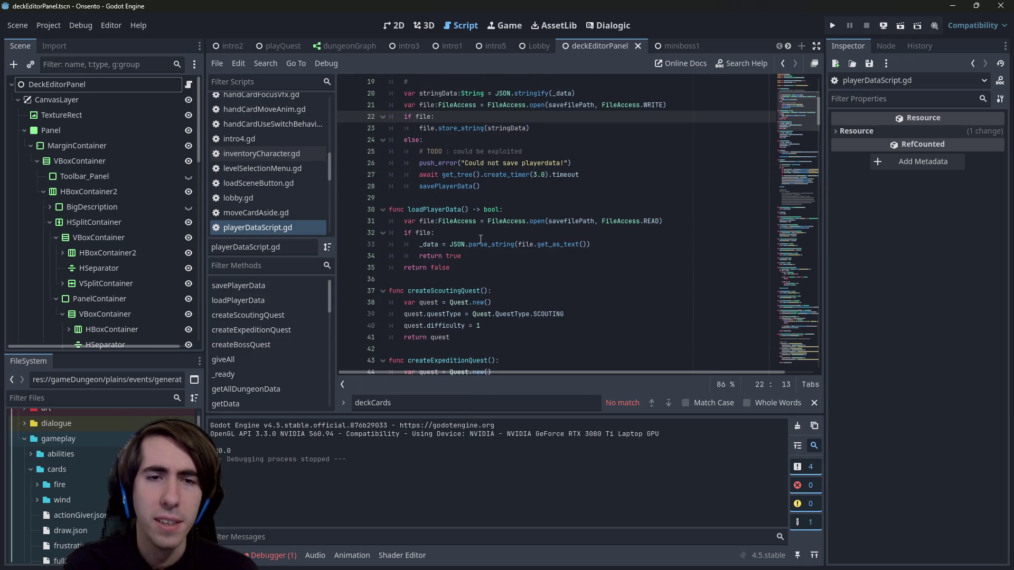
scroll(481, 239, "down", 10)
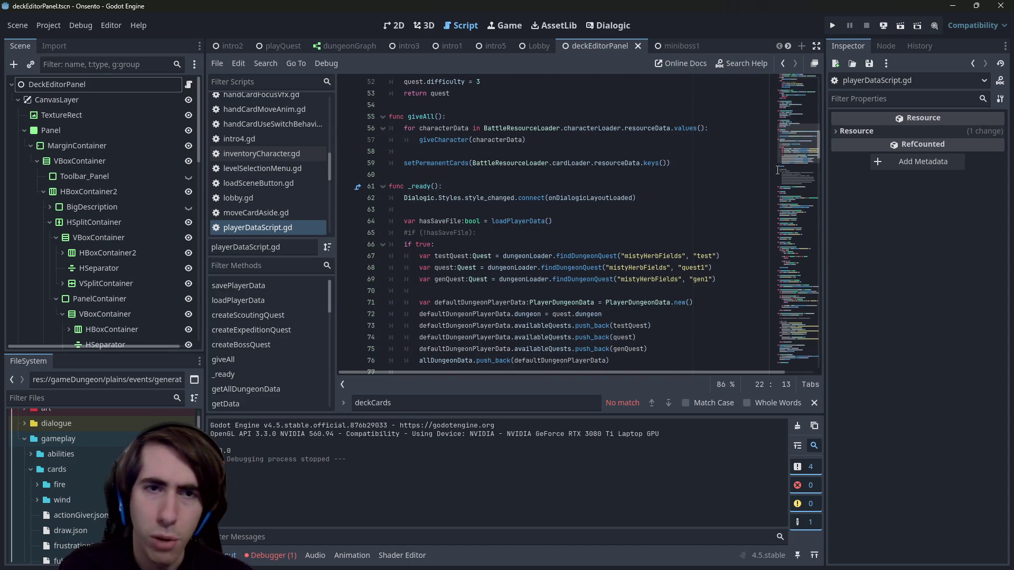
scroll(528, 211, "down", 3)
scroll(528, 211, "up", 2)
Step: Uncomment if (!hasSaveFile) on line 65, comment out if true on line 66, save, and run
left_click(420, 210)
double_click(420, 210)
key("Up")
key("Home")
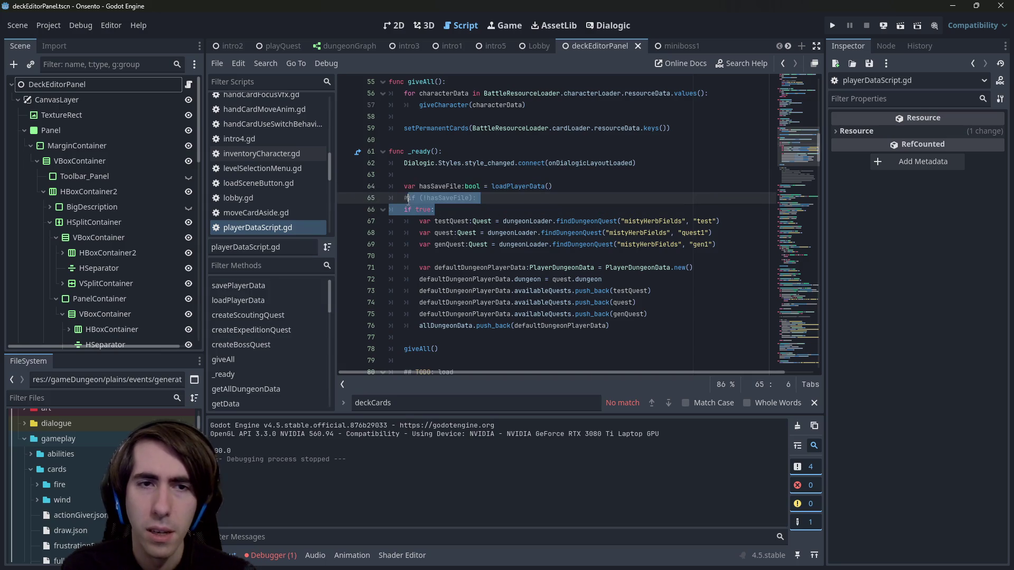
key("Delete")
key("Down")
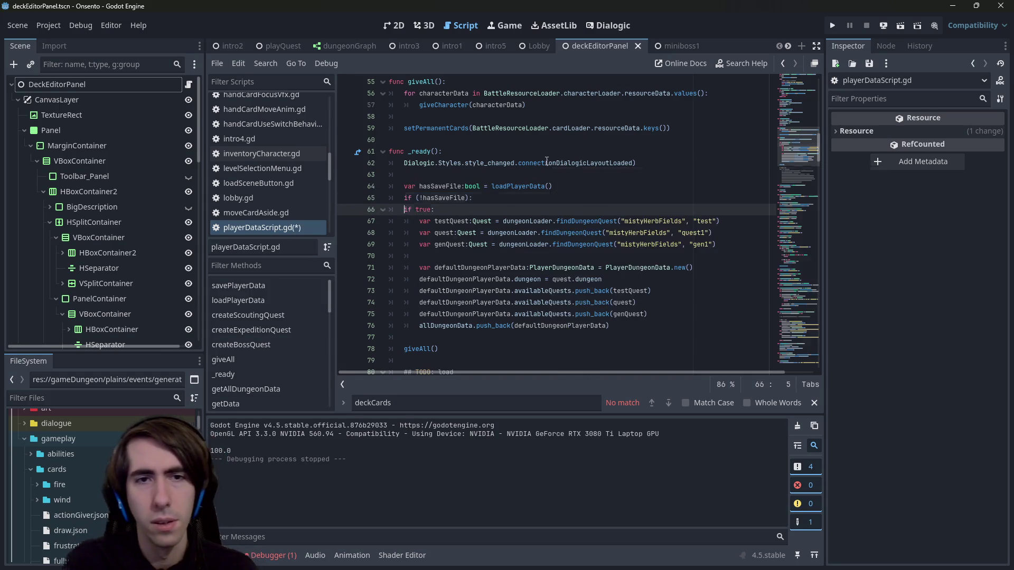
type("#")
key("ctrl+s")
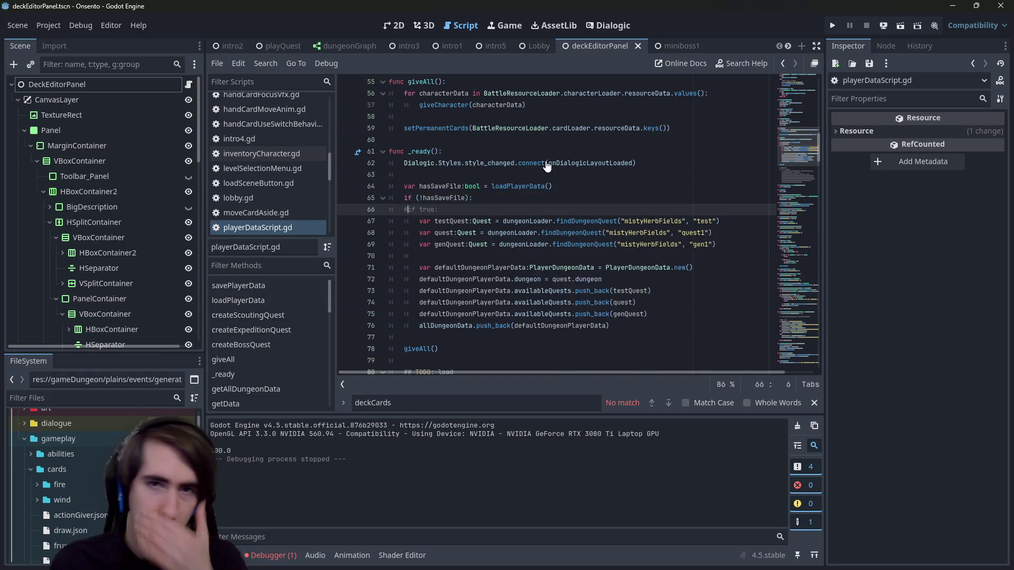
left_click(901, 26)
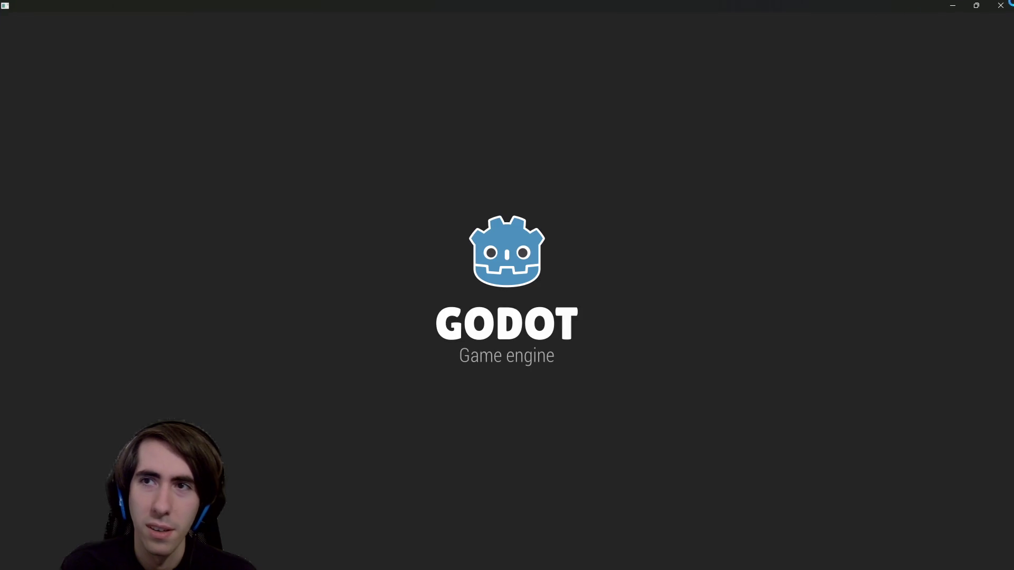
Step: Close the game and restore _ready's condition to if true on lines 65–66
left_click(997, 5)
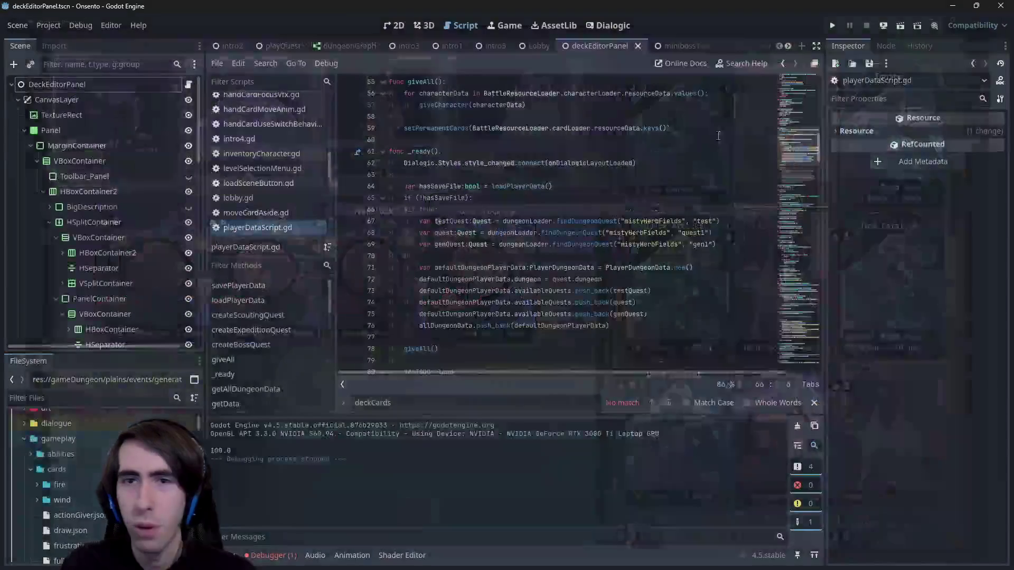
key("Up")
key("Up")
key("ctrl+k")
key("Up")
key("ctrl+k")
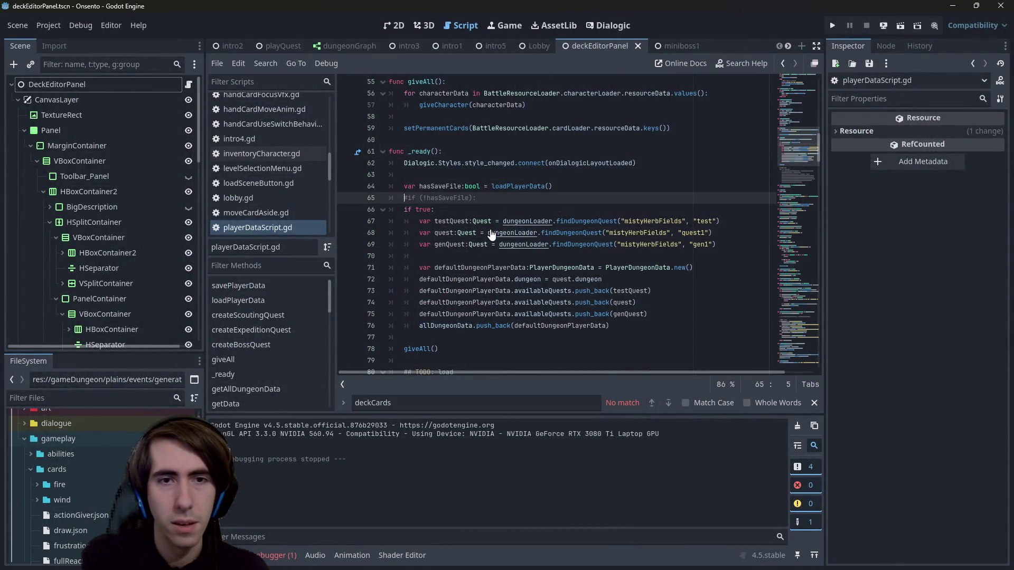
Step: Comment out the giveAll() call on line 78, save, and run the scene again
left_click(472, 353)
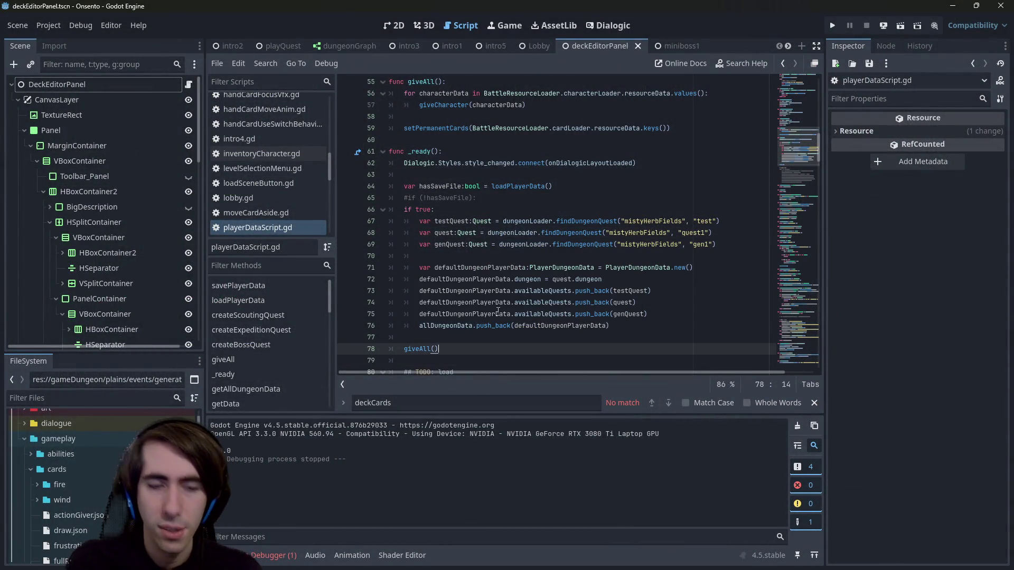
key("ctrl+k")
key("ctrl+s")
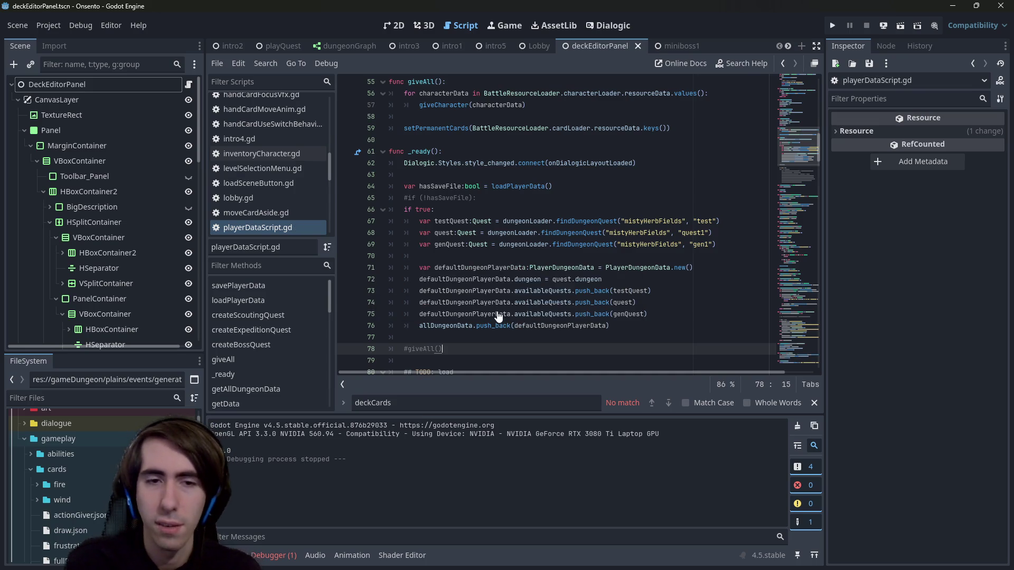
left_click(898, 30)
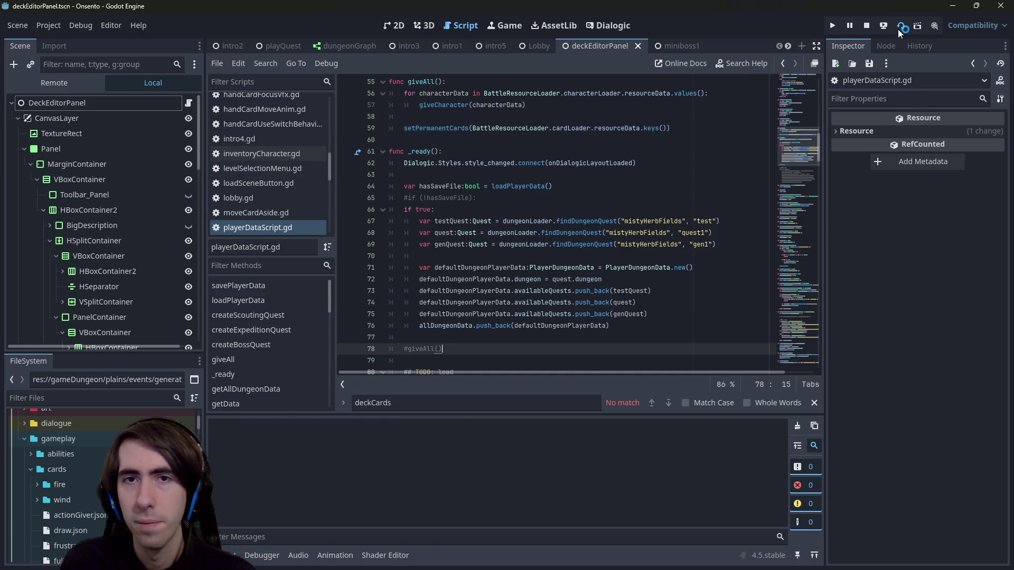
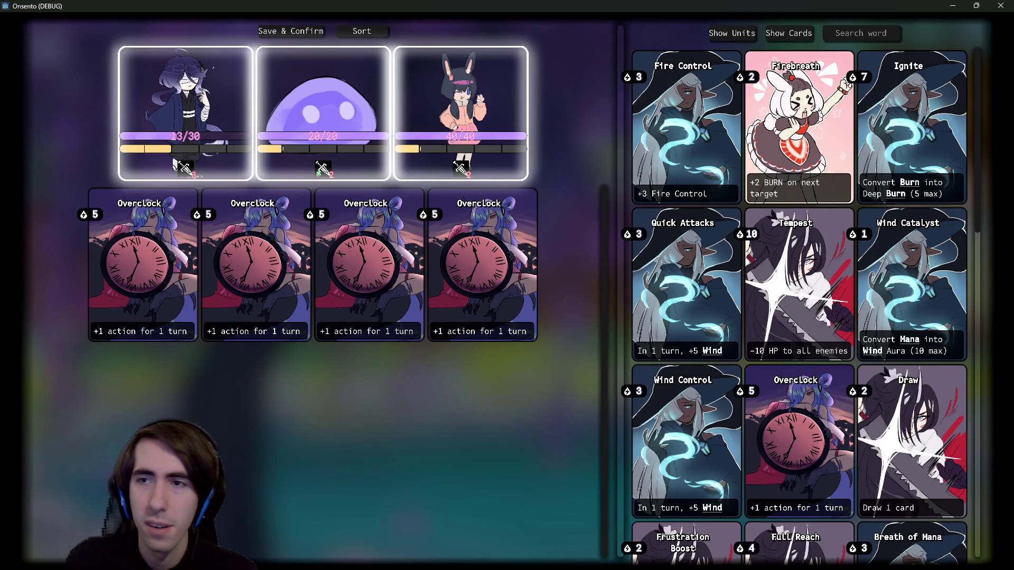
Step: Look over the available units and cards lists in the deck editor
scroll(878, 408, "down", 5)
scroll(878, 407, "up", 5)
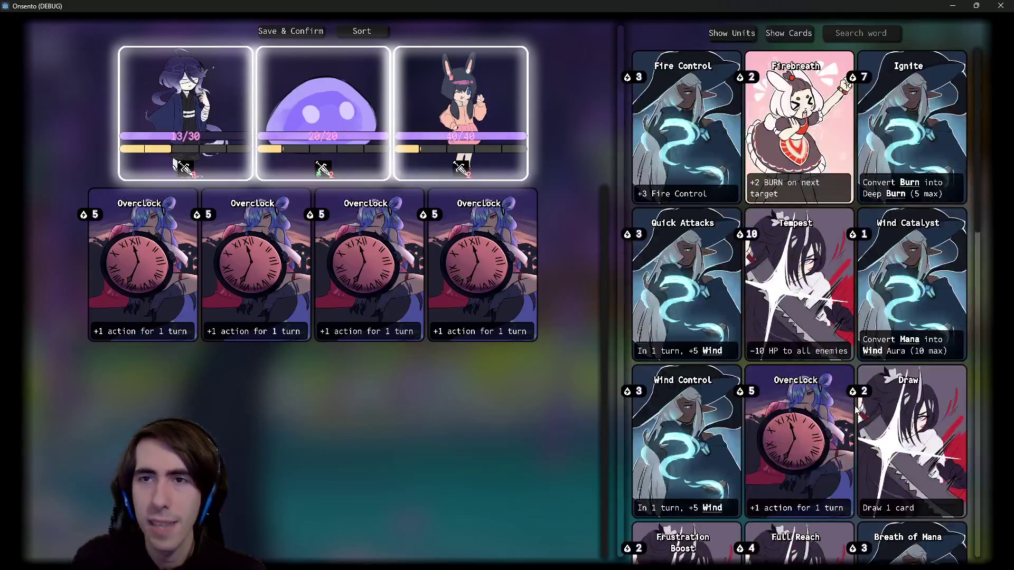
left_click(729, 36)
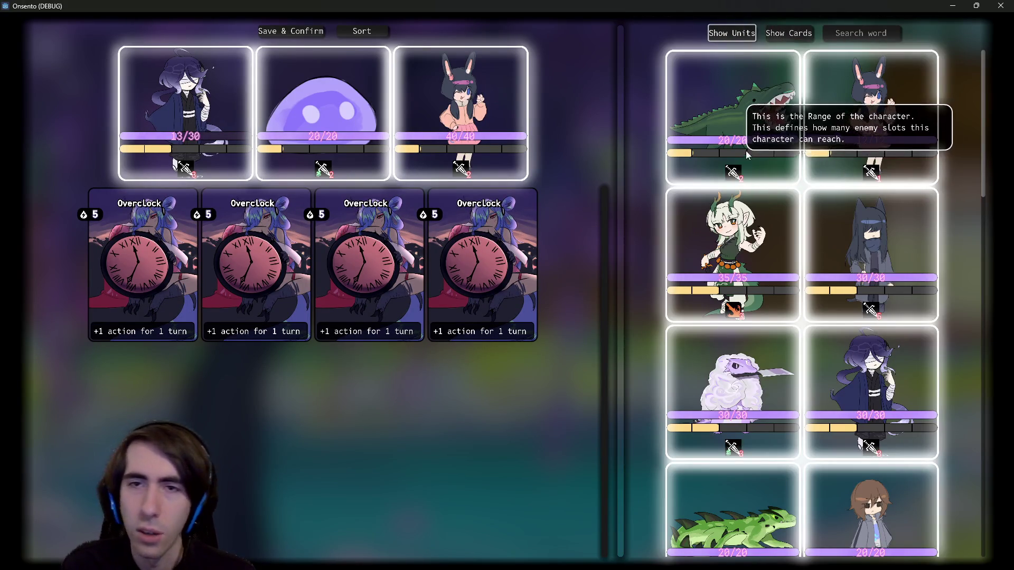
left_click(783, 35)
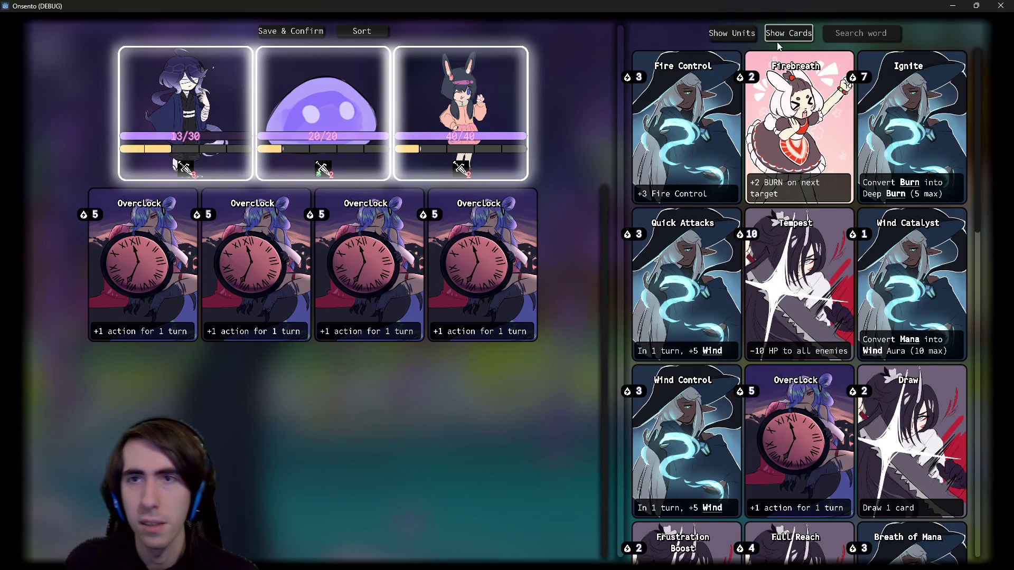
scroll(811, 147, "down", 10)
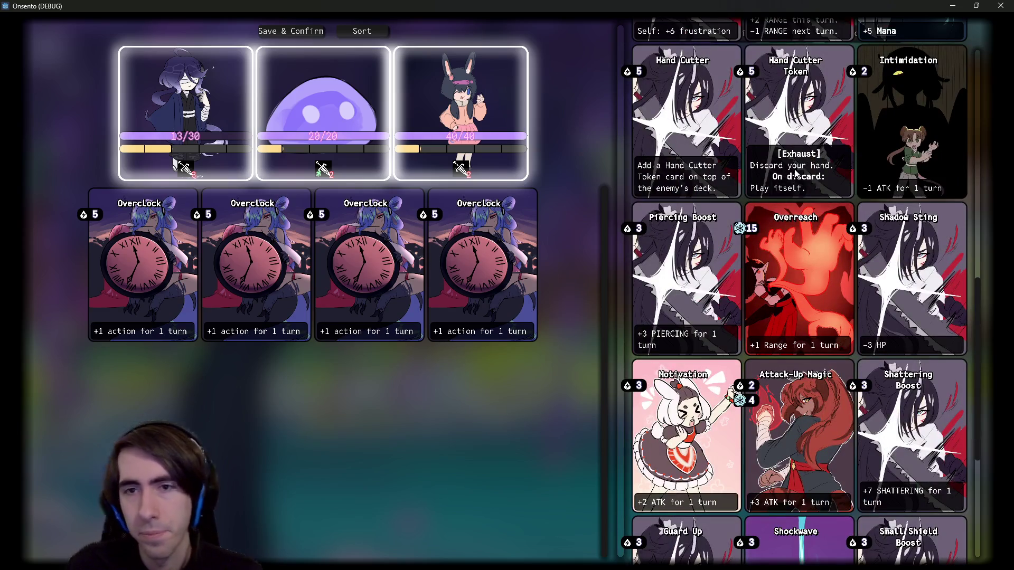
scroll(796, 174, "down", 5)
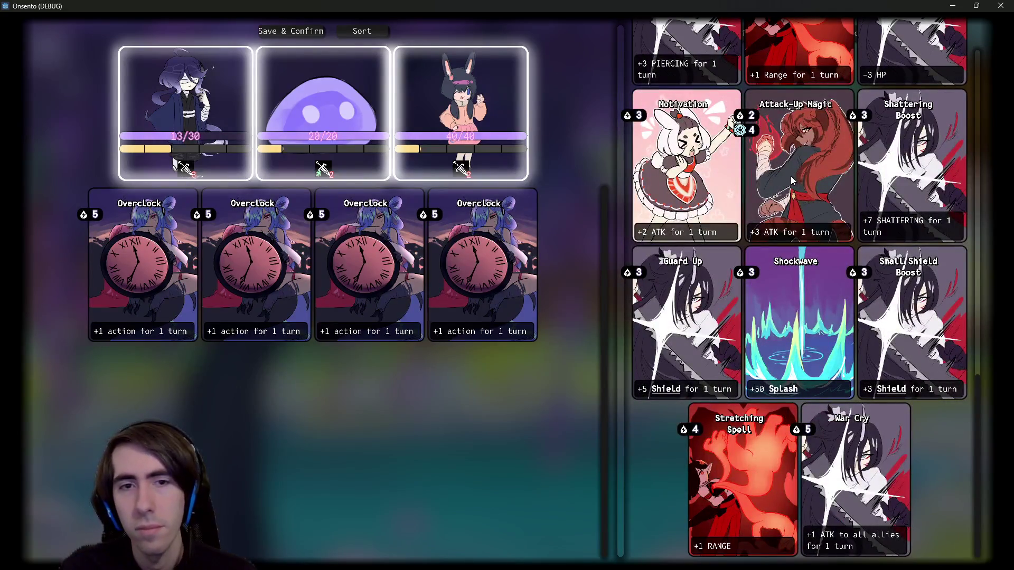
scroll(792, 179, "up", 15)
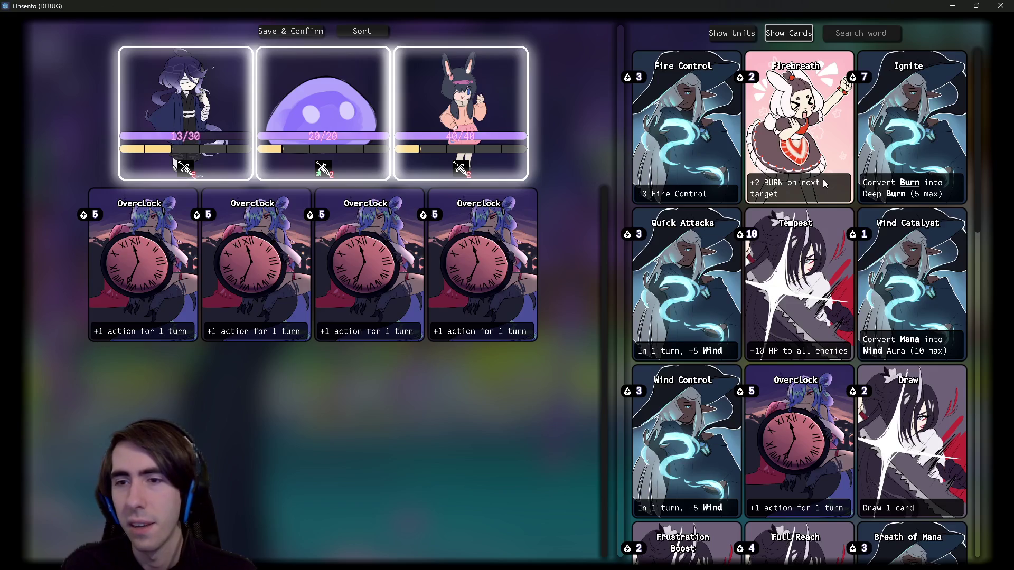
Step: Replace the bunny with the horned girl in the party and remove one Overclock card
left_click(493, 162)
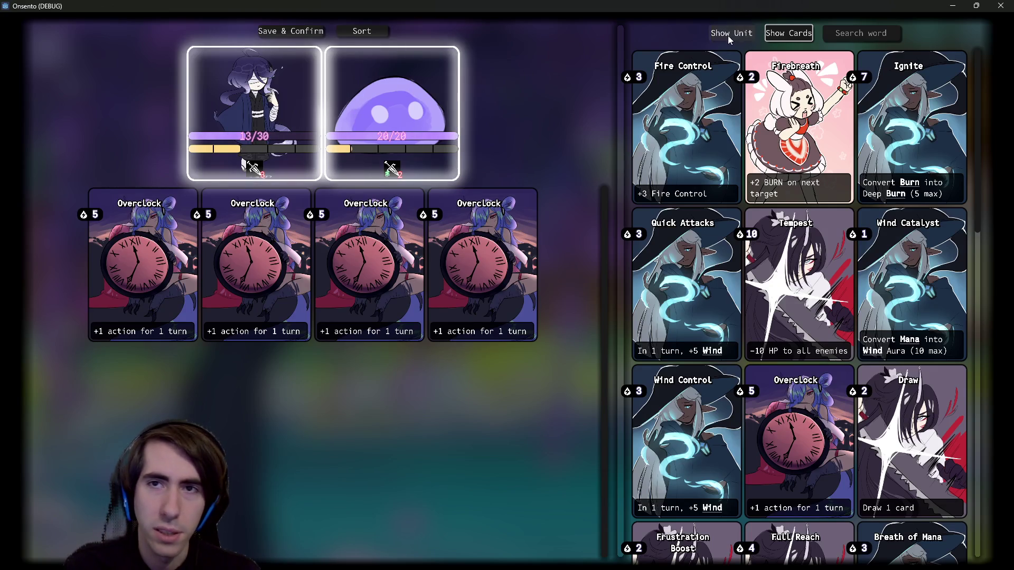
left_click(732, 33)
left_click(782, 187)
left_click(872, 138)
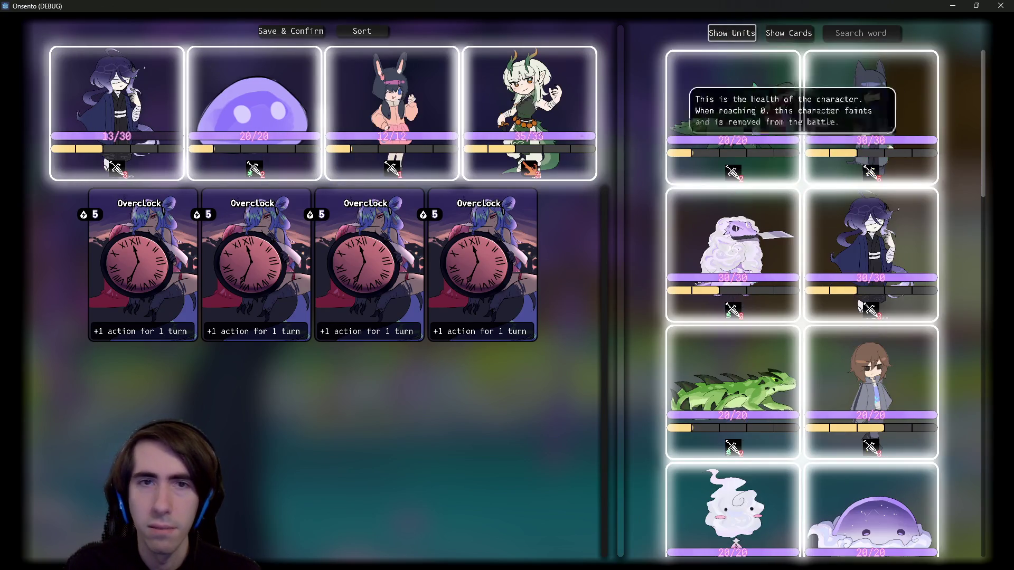
left_click(397, 128)
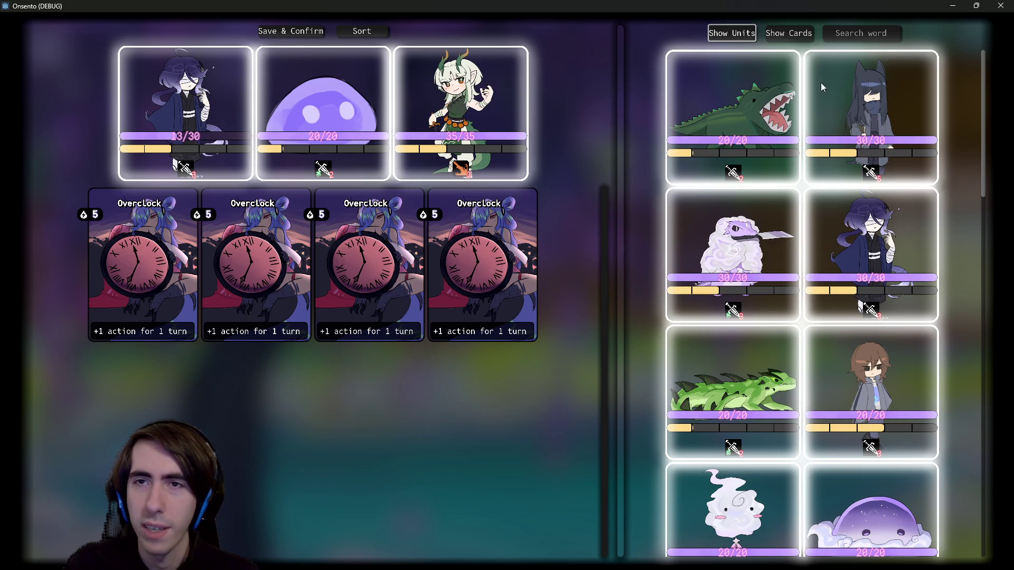
left_click(426, 238)
left_click(426, 238)
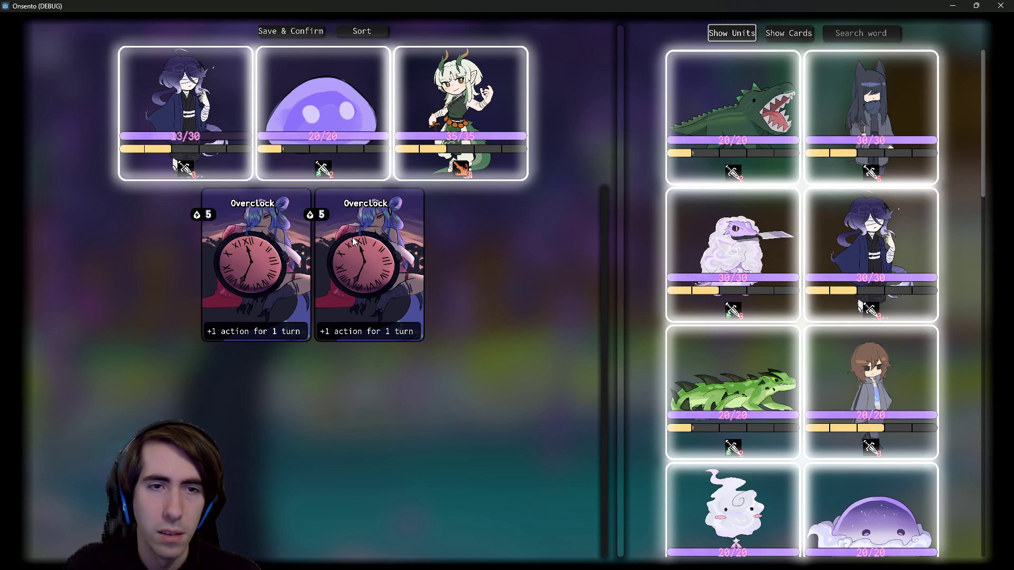
Step: Remove a second Overclock card from the deck
left_click(424, 237)
scroll(822, 417, "down", 4)
scroll(823, 429, "up", 5)
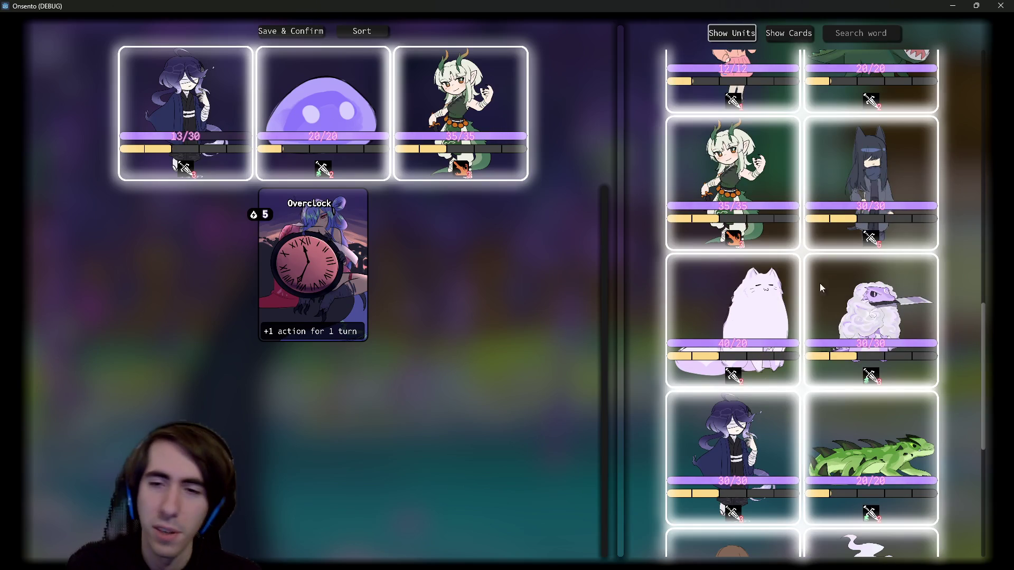
scroll(867, 272, "down", 3)
scroll(867, 280, "up", 10)
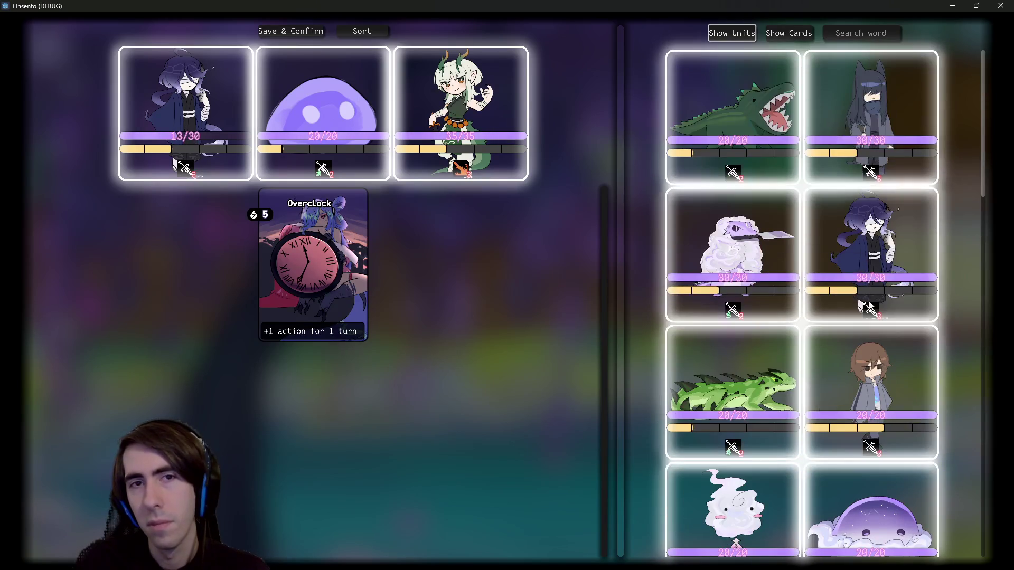
Step: Swap the purple slime for the white sheep in the party and return to the card list
left_click(341, 89)
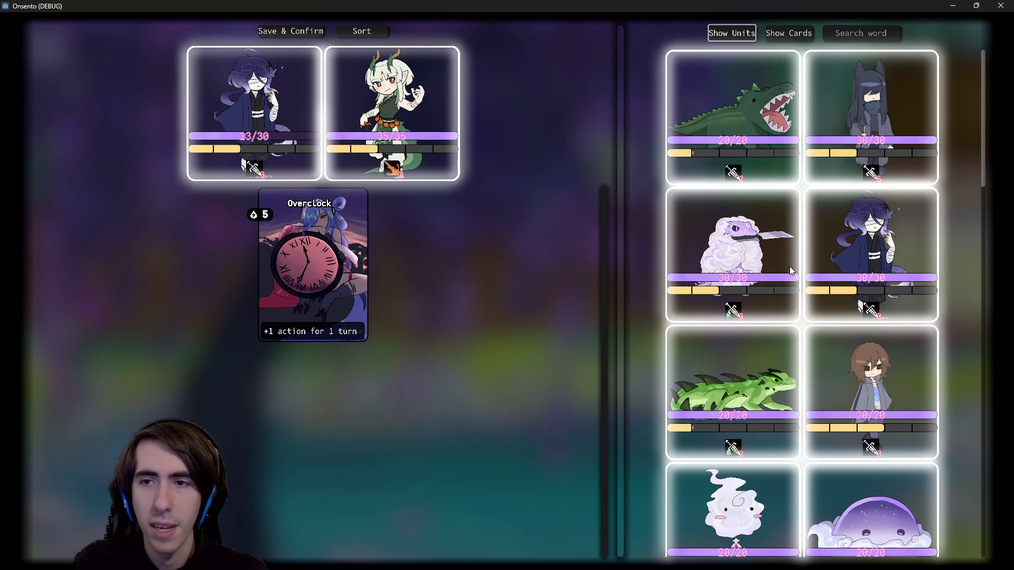
left_click(745, 264)
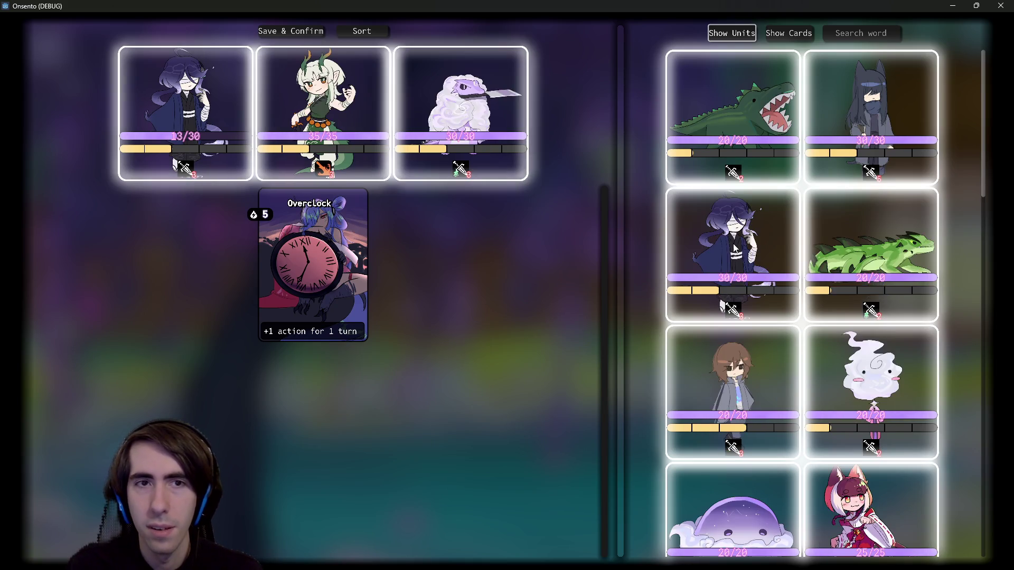
left_click(789, 34)
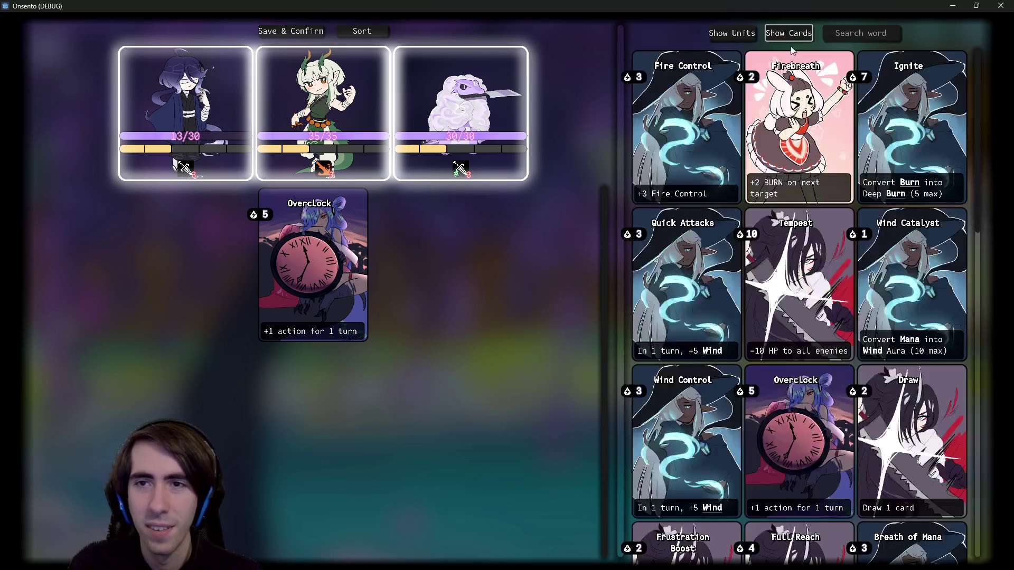
Step: Add Firebreath and Guard Up to the deck
left_click(780, 94)
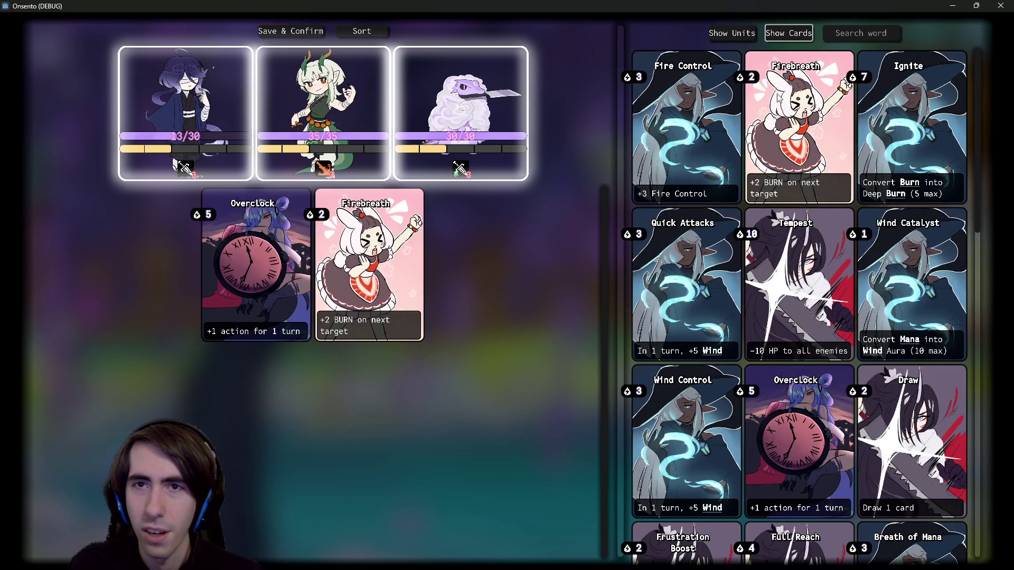
left_click(380, 293)
left_click(834, 153)
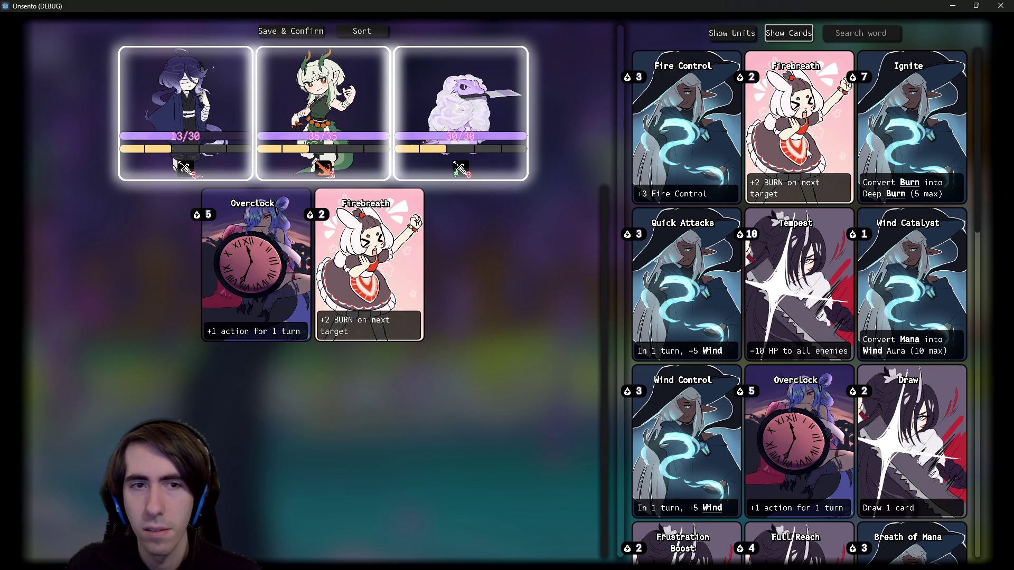
scroll(689, 317, "down", 1)
scroll(689, 327, "down", 3)
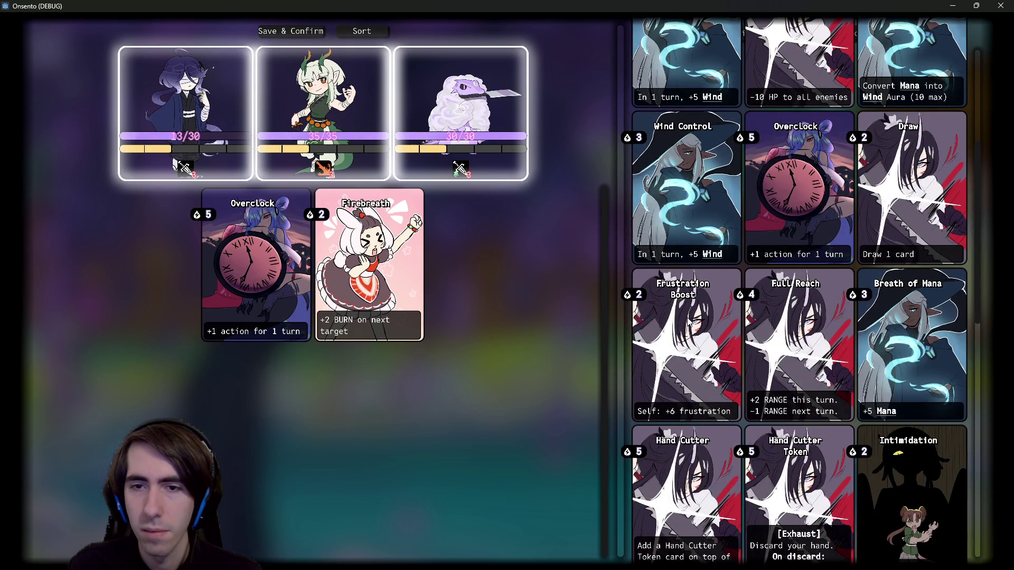
scroll(690, 324, "down", 3)
scroll(689, 321, "down", 3)
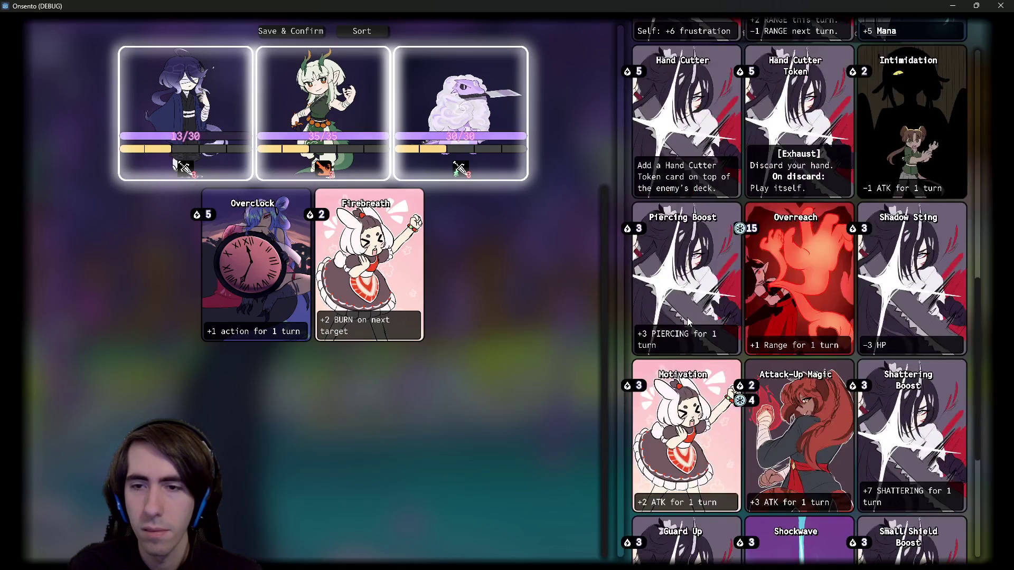
scroll(688, 321, "down", 3)
scroll(688, 320, "down", 3)
left_click(667, 305)
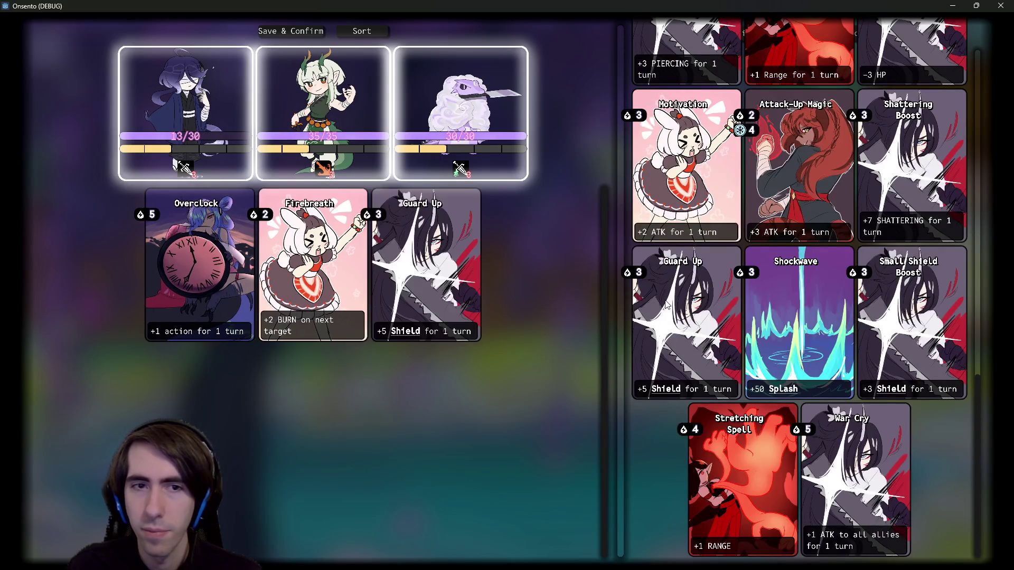
Step: Add Attack-Up Magic and a single Breath of Mana, then confirm the deck
scroll(743, 367, "up", 5)
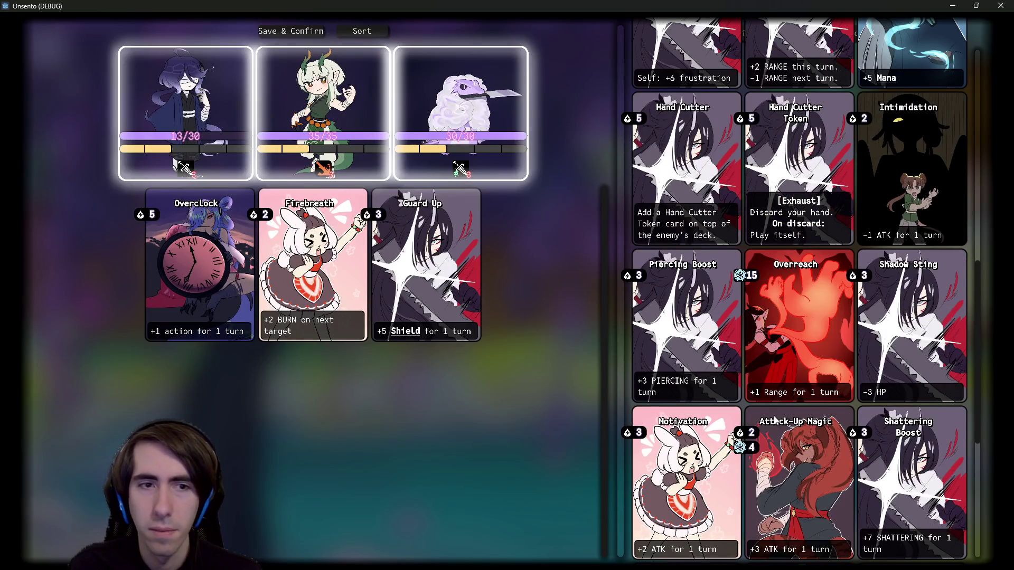
left_click(786, 458)
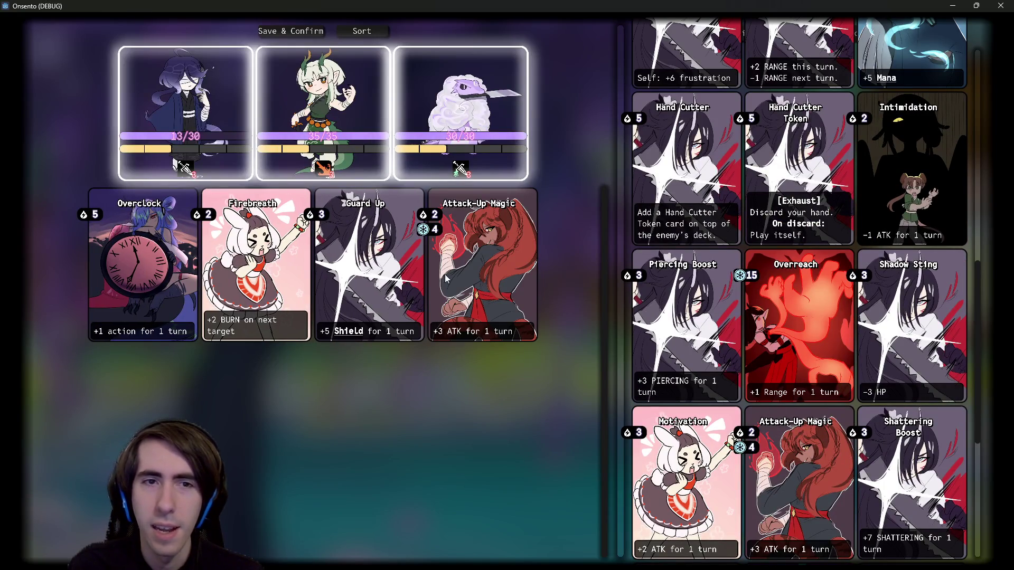
scroll(557, 254, "up", 10)
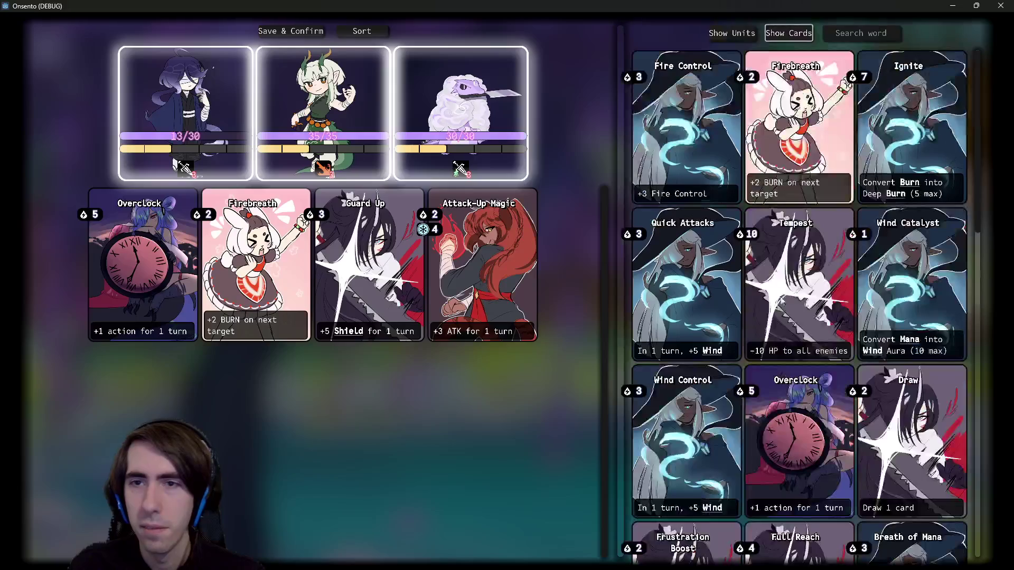
scroll(739, 316, "down", 3)
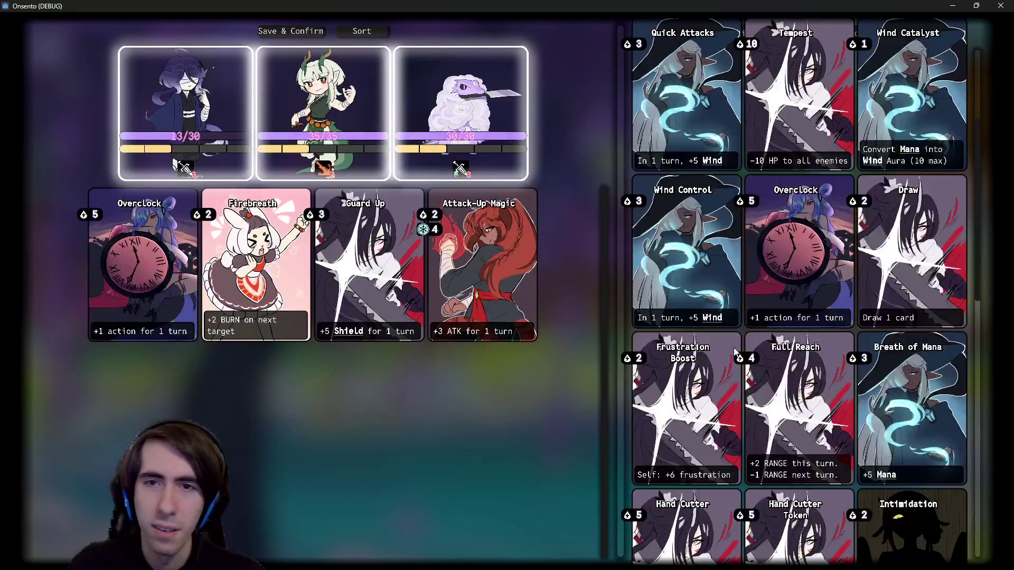
scroll(734, 352, "down", 4)
left_click(886, 175)
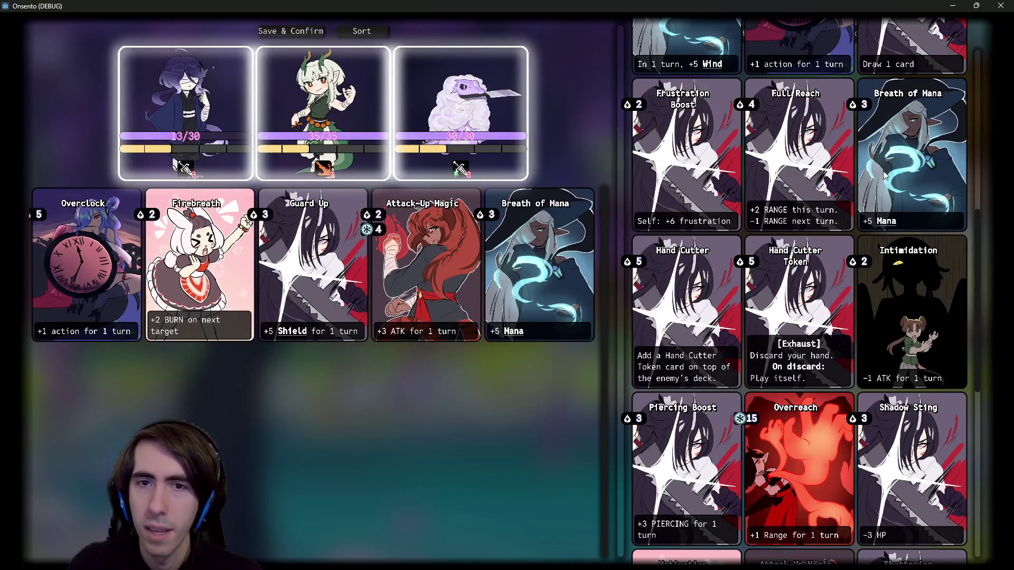
left_click(886, 175)
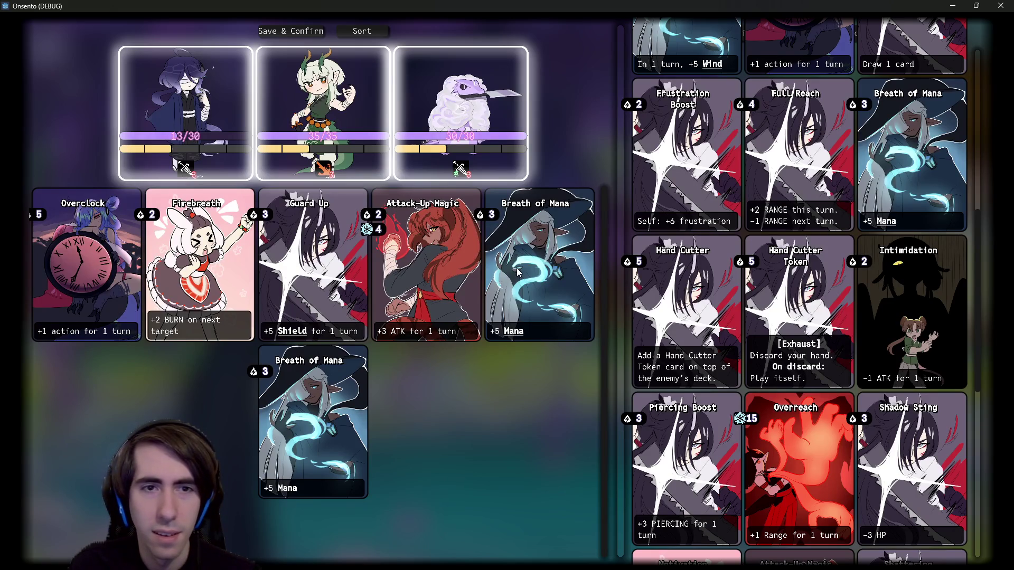
left_click(319, 389)
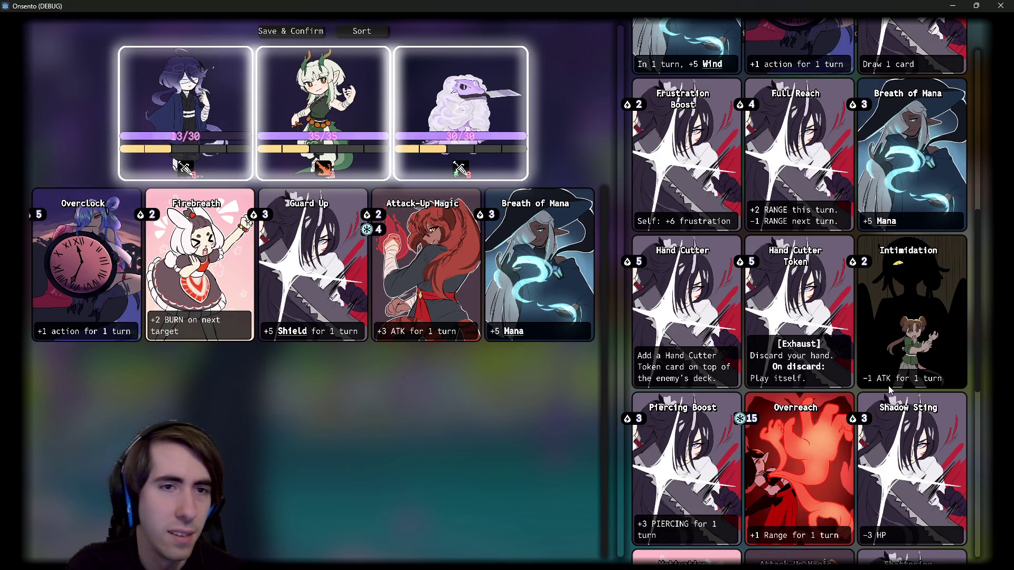
left_click(292, 32)
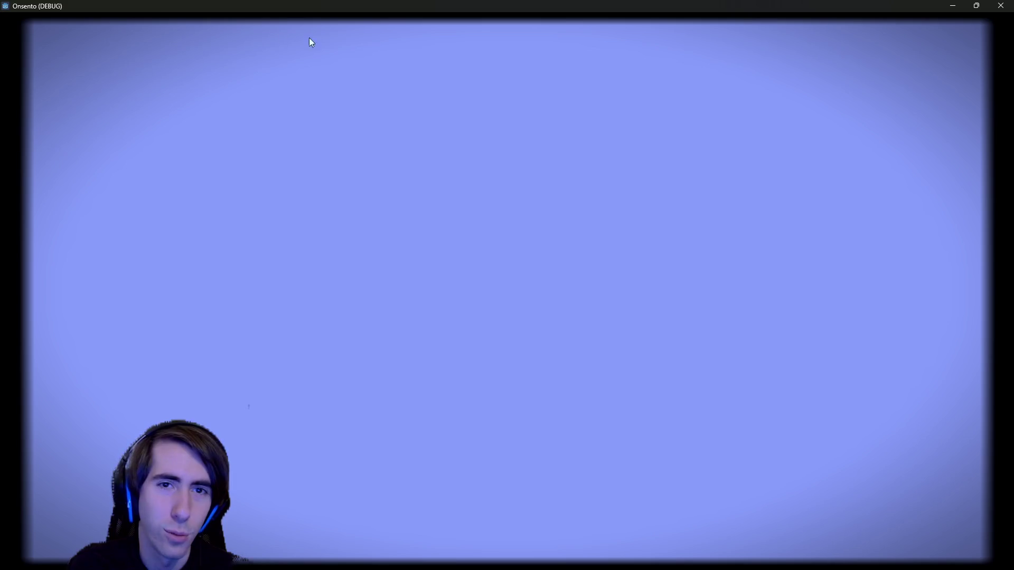
Step: Close the running game window and relaunch Onsento from the Godot editor
left_click(1001, 5)
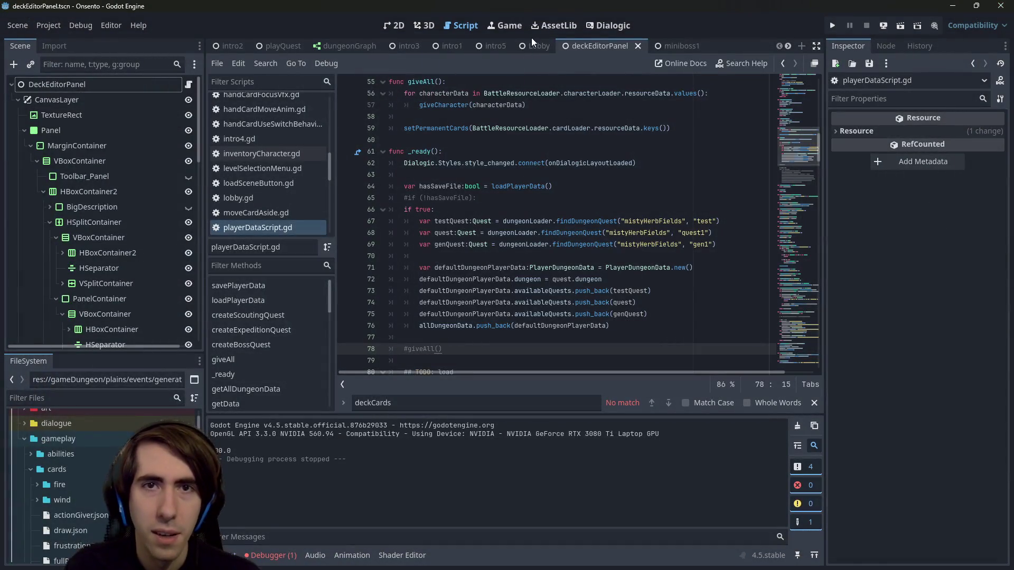
left_click(900, 23)
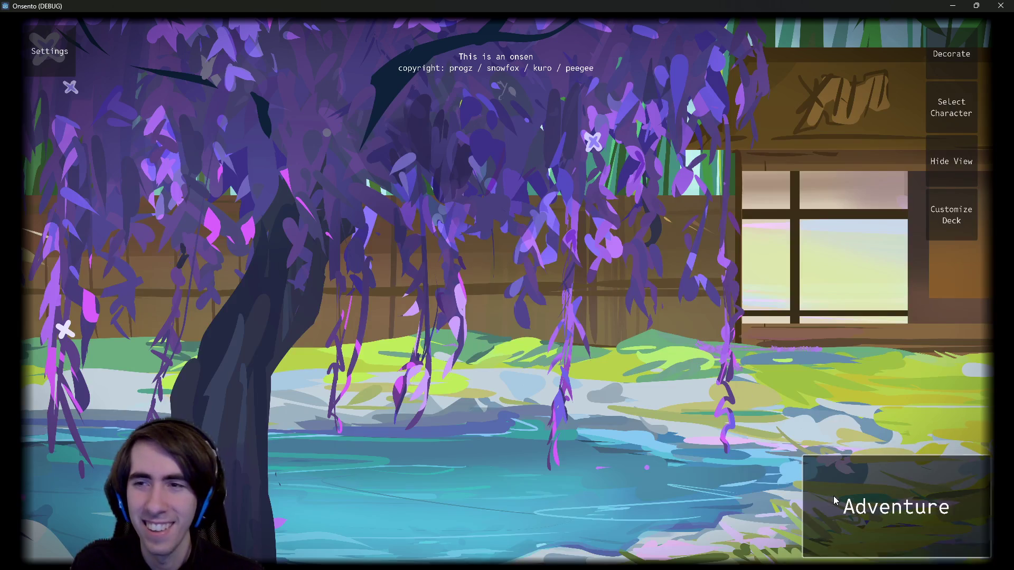
Step: Start the third Misty Herb Fields quest, take the small-footsteps path and enter the battle
left_click(834, 499)
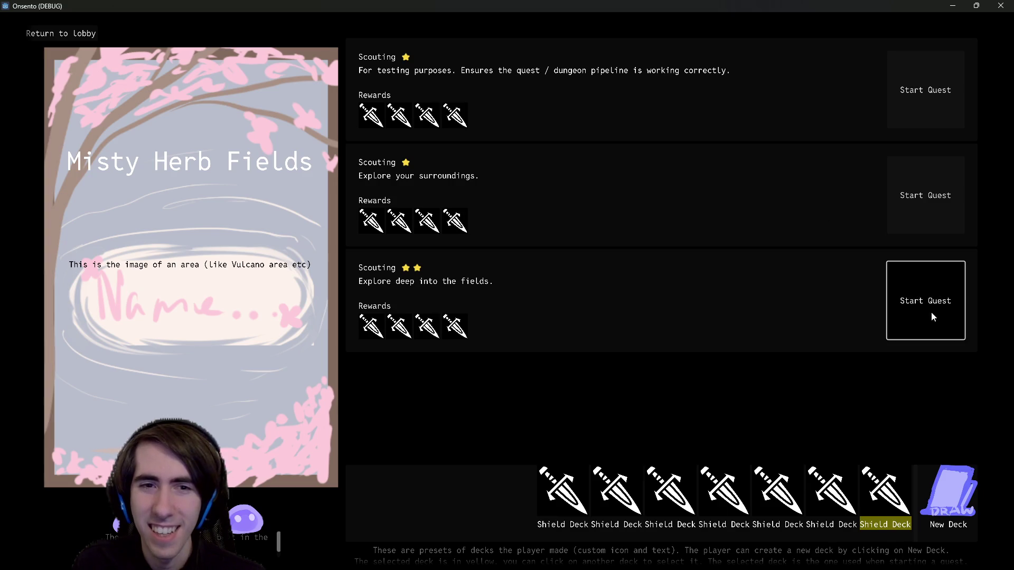
left_click(931, 312)
left_click(553, 258)
left_click(553, 257)
left_click(554, 258)
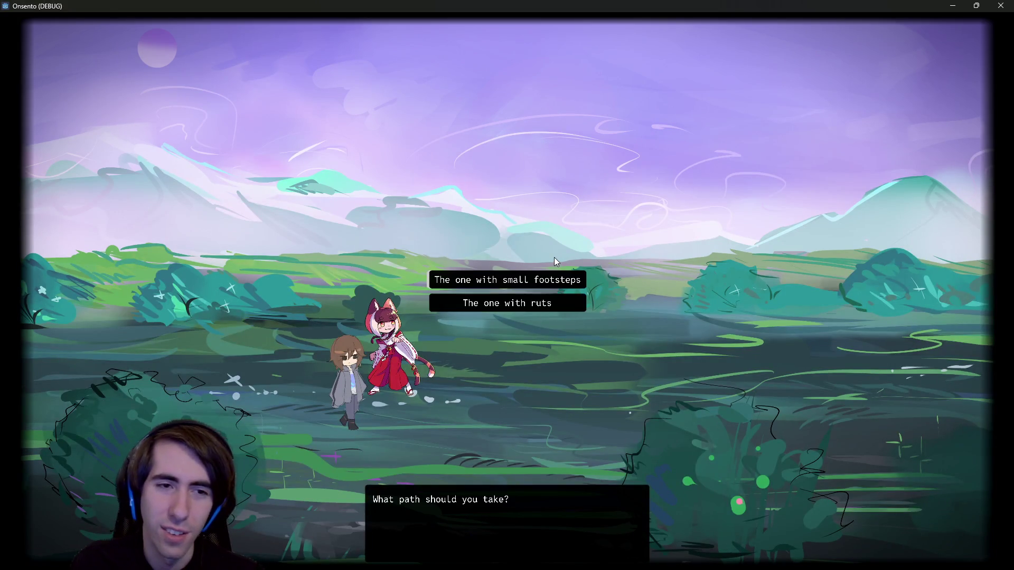
left_click(488, 279)
left_click(489, 279)
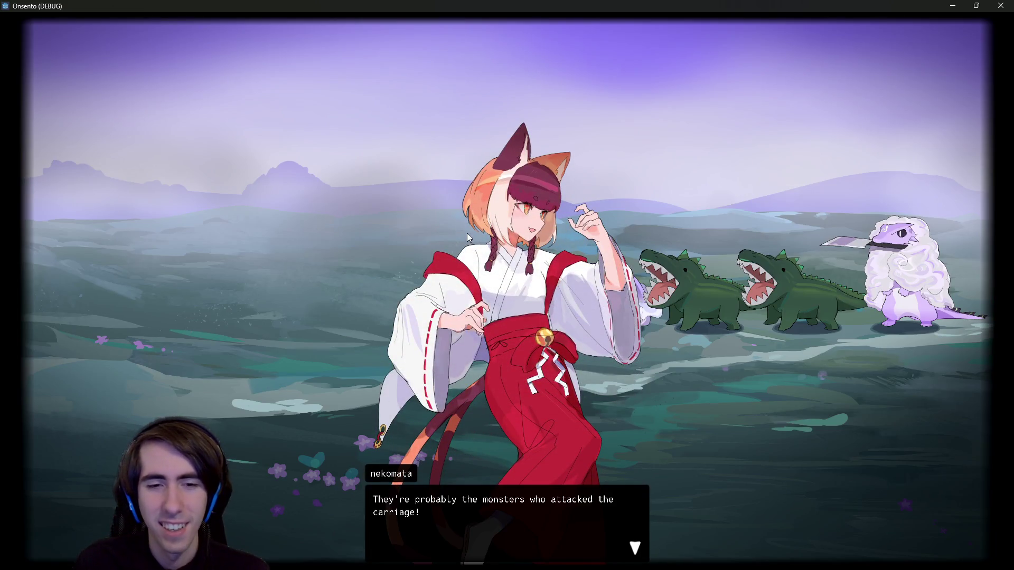
left_click(441, 227)
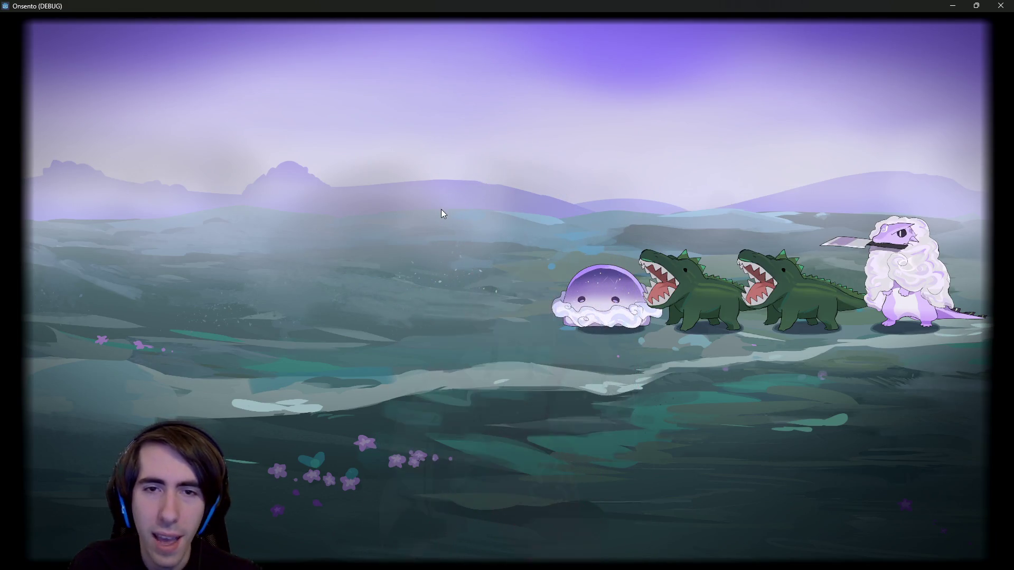
Step: Deploy the nekomata, sheep and dragon-girl characters onto the field
mouse_move(424, 429)
left_mouse_down()
mouse_move(428, 338)
mouse_move(334, 264)
left_mouse_up()
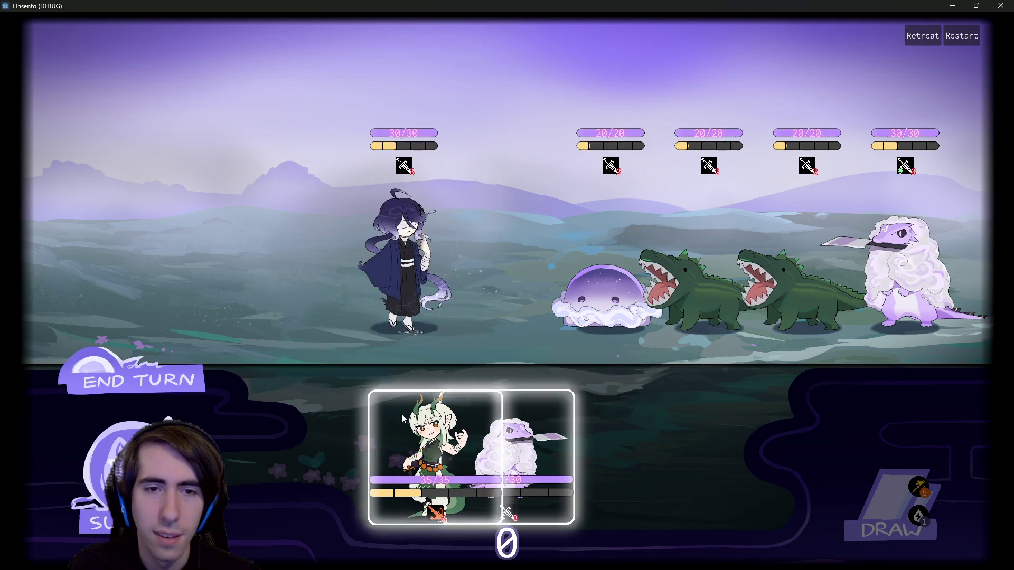
mouse_move(435, 454)
left_mouse_down()
mouse_move(341, 256)
mouse_move(323, 235)
mouse_move(315, 243)
left_mouse_up()
mouse_move(579, 454)
left_mouse_down()
mouse_move(220, 234)
mouse_move(202, 236)
left_mouse_up()
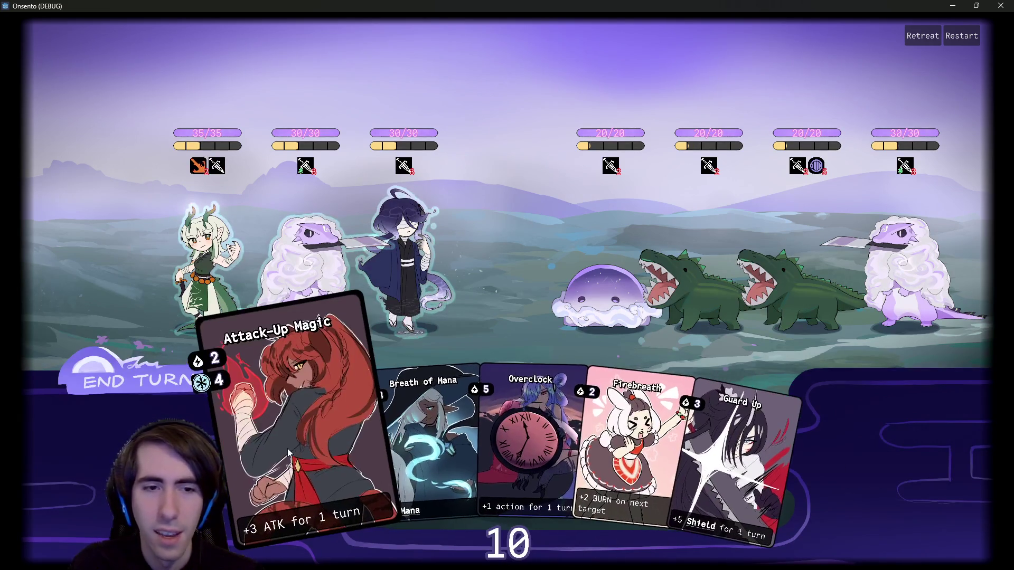
Step: Play Breath of Mana on the hooded ally, draw a card, then play Overclock and Firebreath
mouse_move(199, 168)
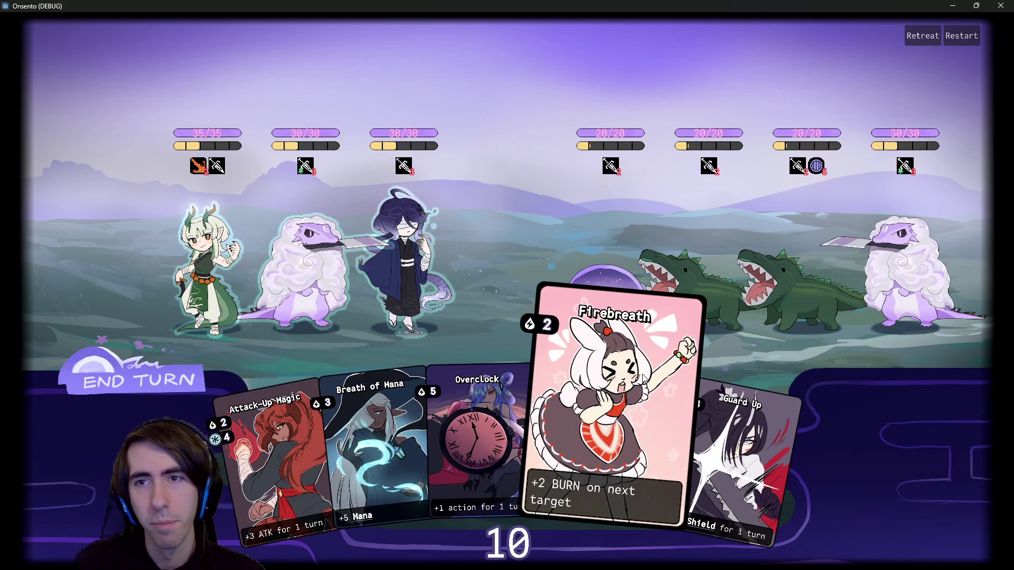
left_click_drag(458, 394, 402, 302)
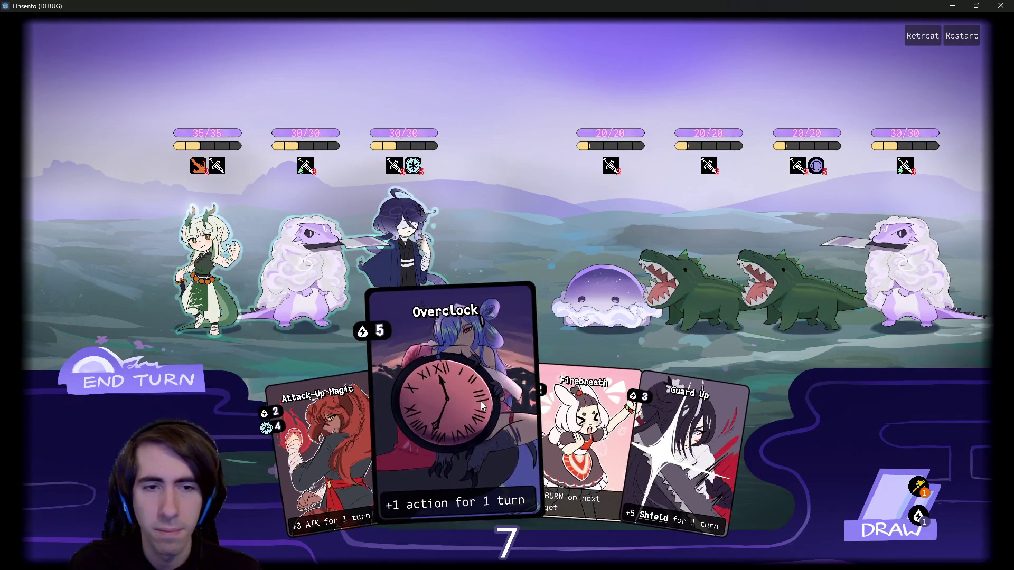
left_click(870, 495)
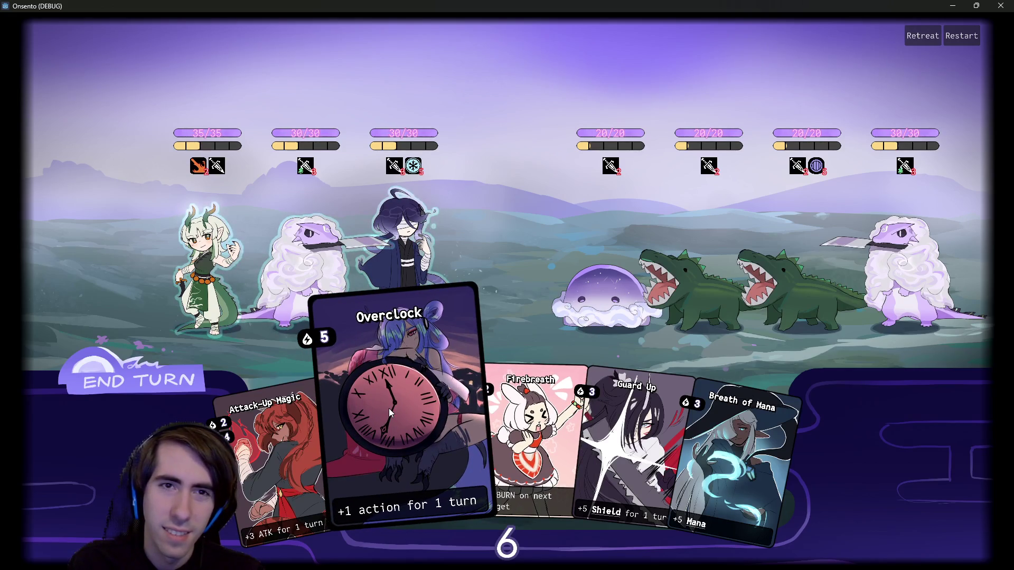
left_click_drag(389, 408, 399, 246)
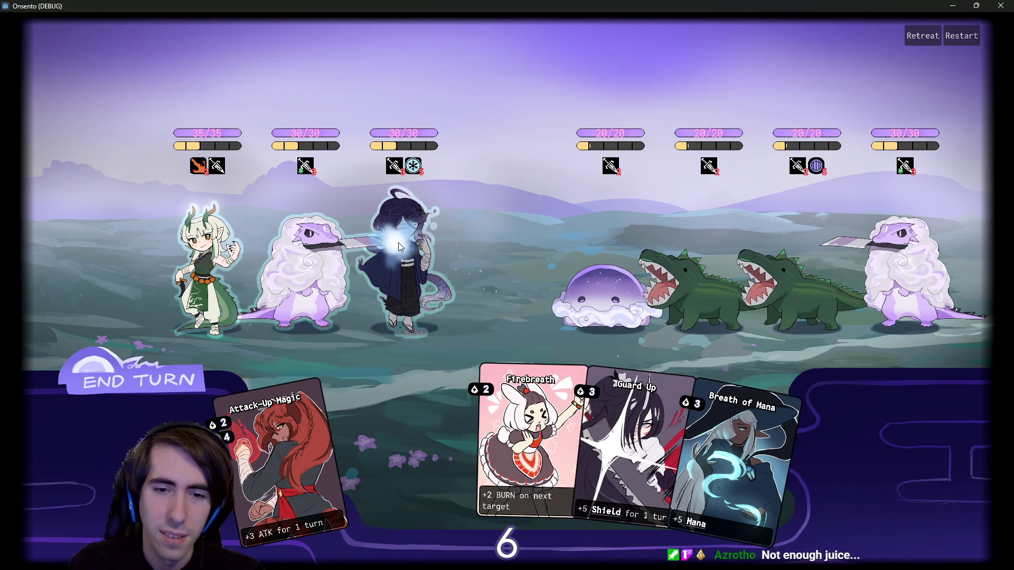
left_click_drag(503, 439, 404, 246)
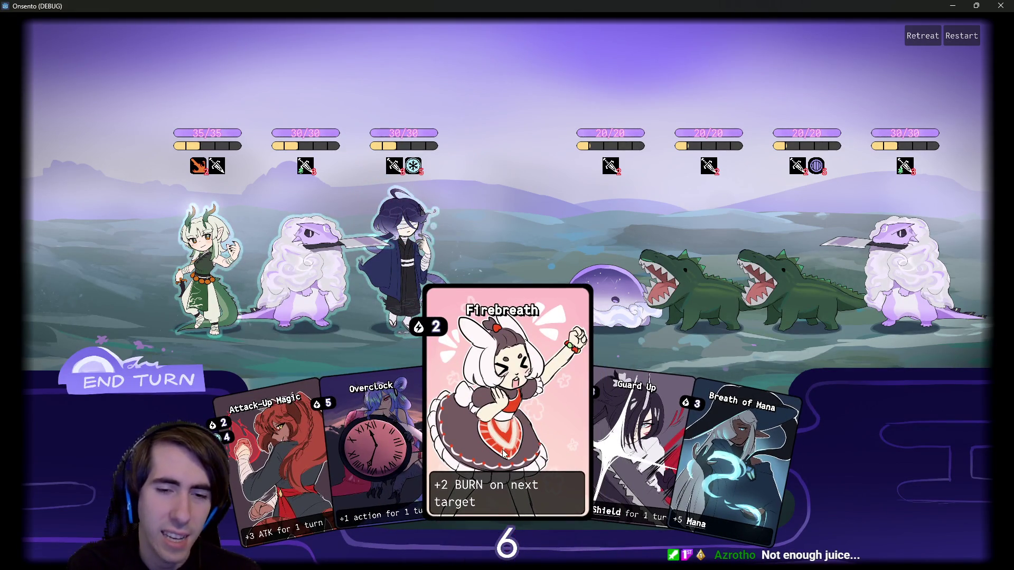
left_click(448, 291)
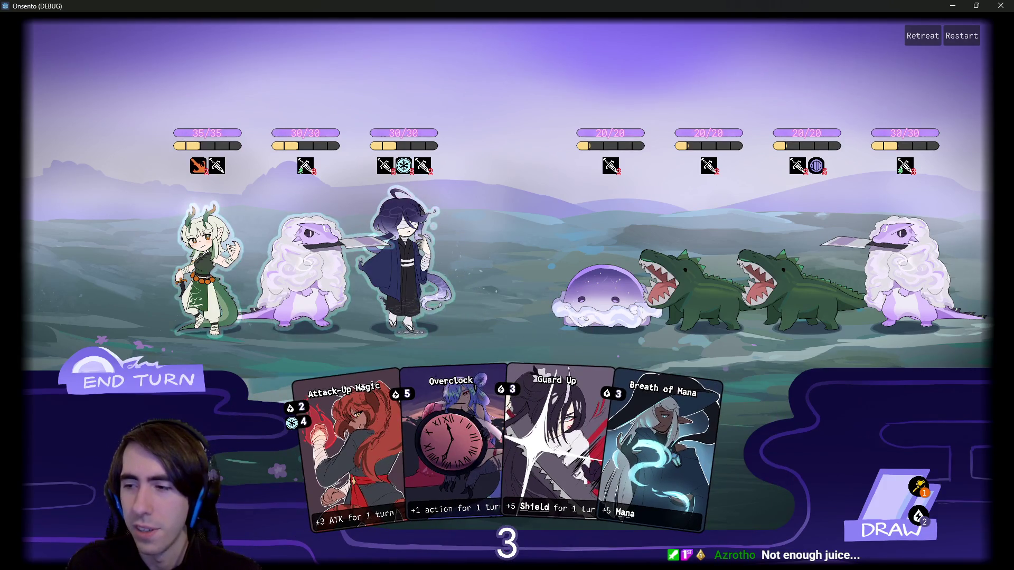
Step: Cancel Guard Up, play Overclock on the third ally and draw another card
left_click(557, 444)
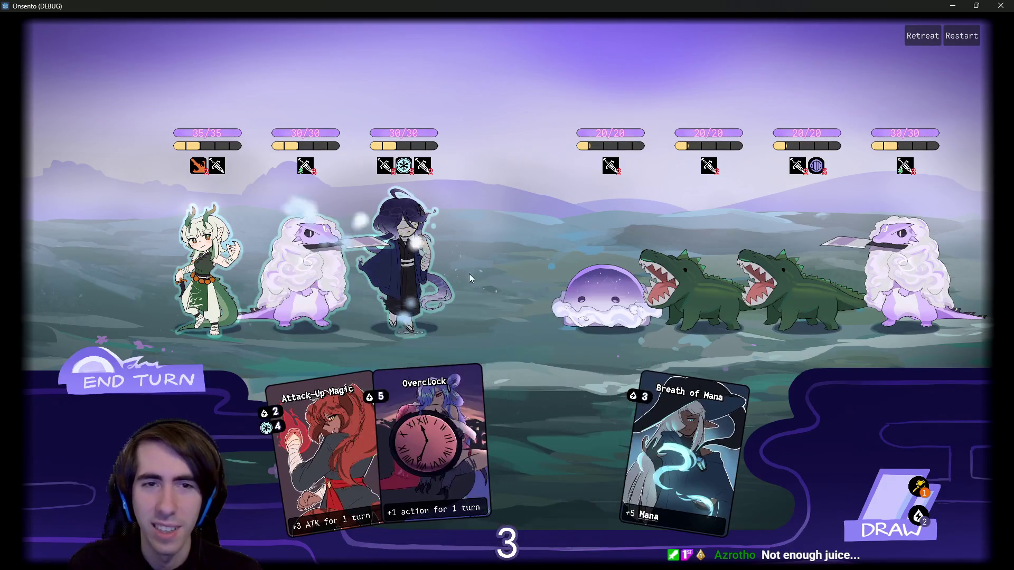
right_click(450, 332)
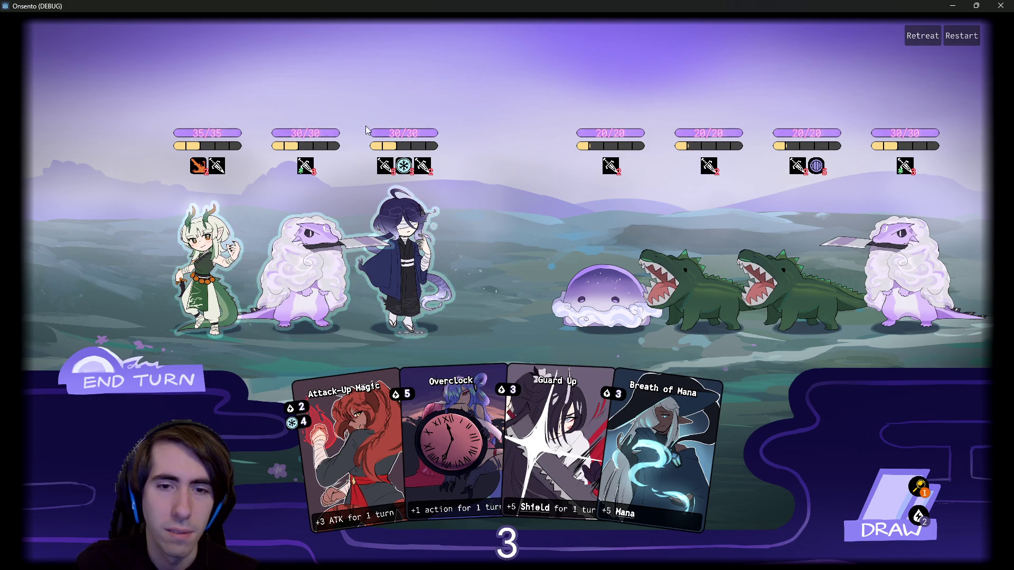
mouse_move(452, 449)
left_mouse_down()
mouse_move(428, 433)
mouse_move(403, 232)
left_mouse_up()
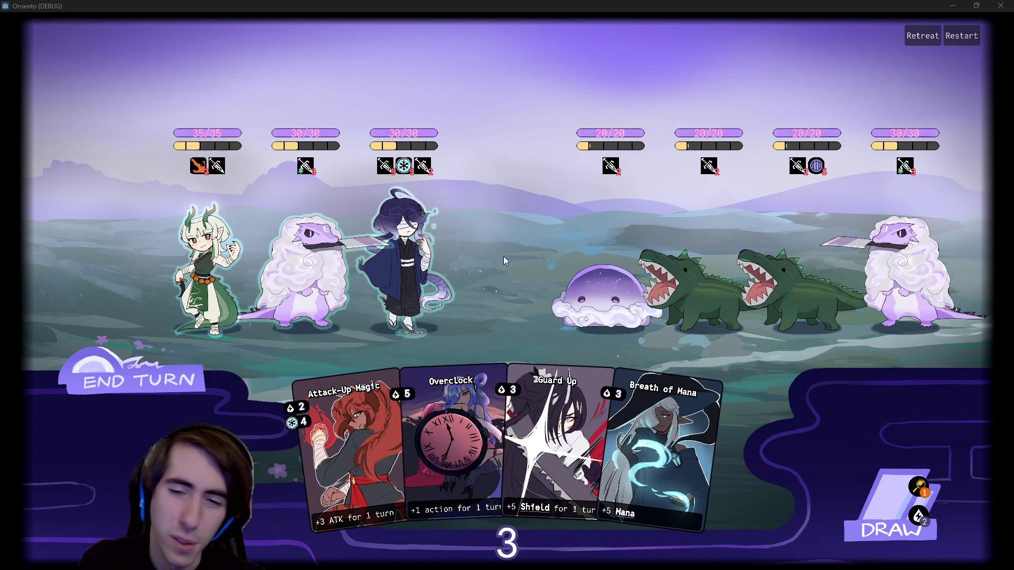
mouse_move(451, 375)
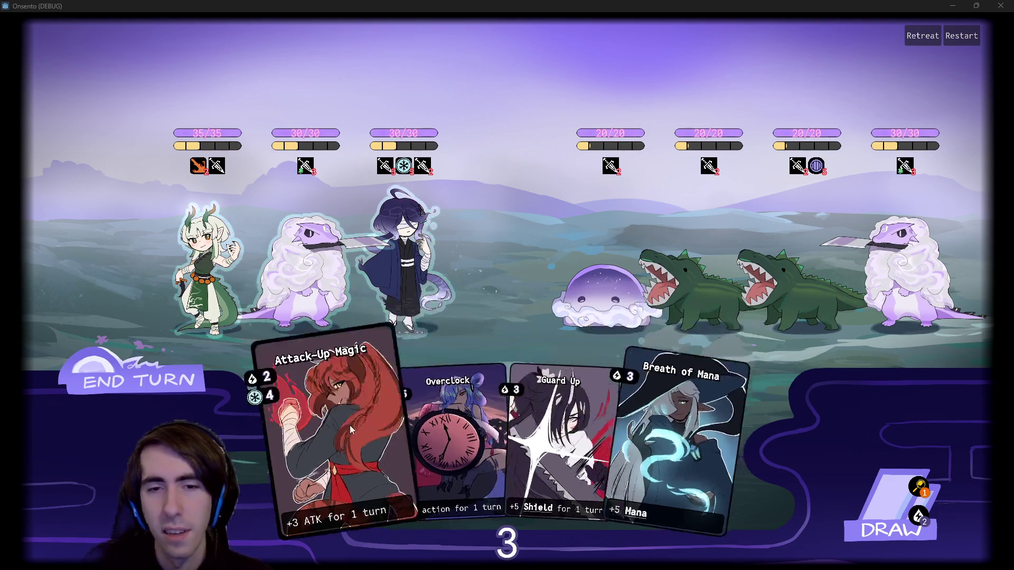
left_click(891, 526)
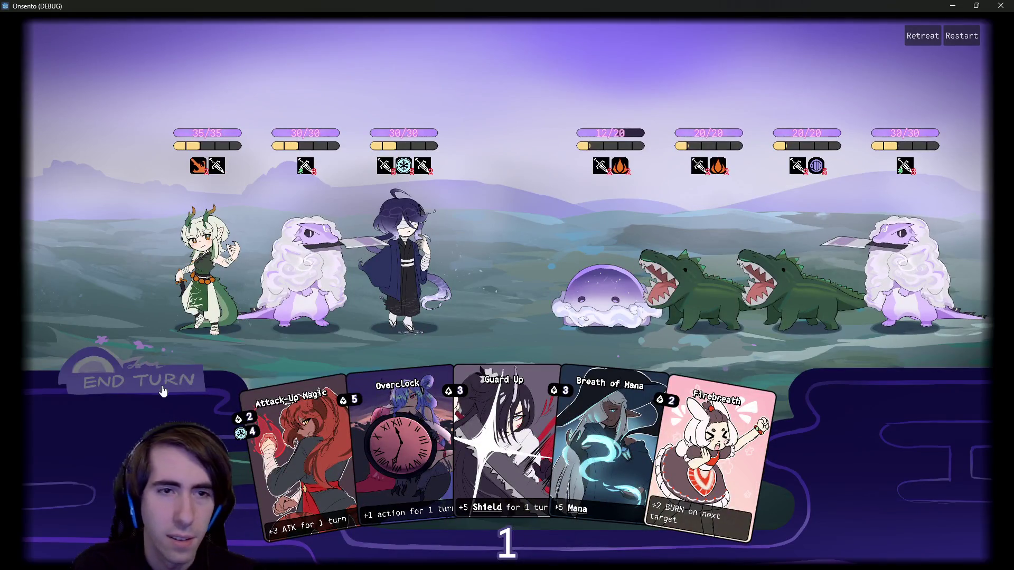
Step: End the turn, then play Attack-Up Magic and Overclock on the purple-haired ally
left_click(162, 390)
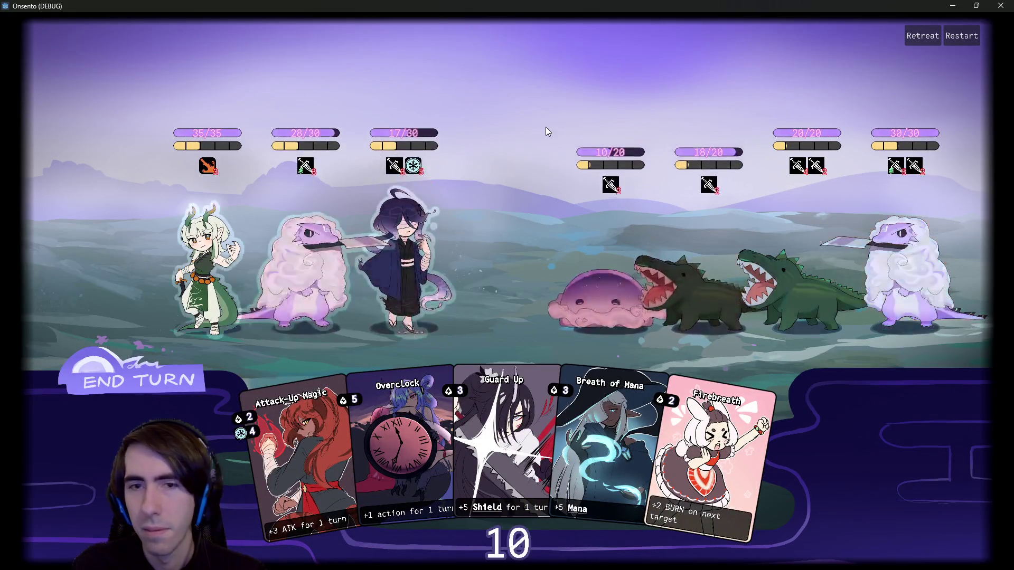
key("3")
left_click(313, 281)
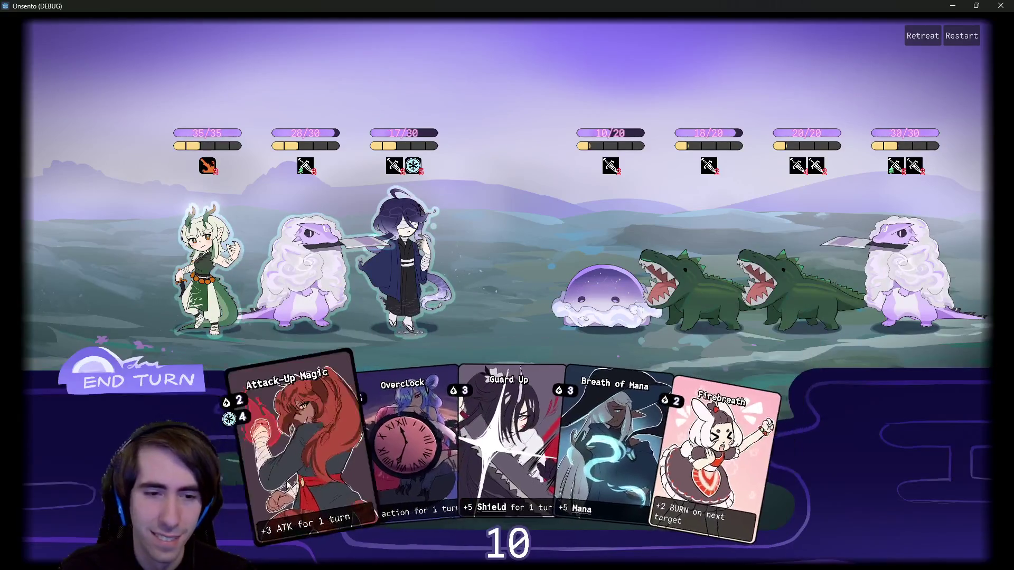
left_click(269, 423)
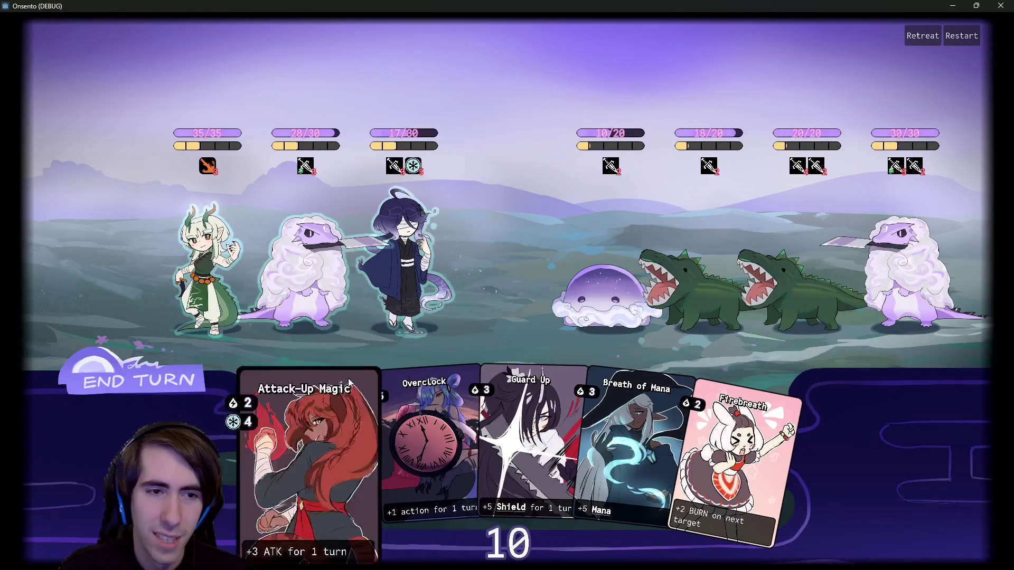
left_click(417, 243)
left_click(380, 449)
left_click(415, 246)
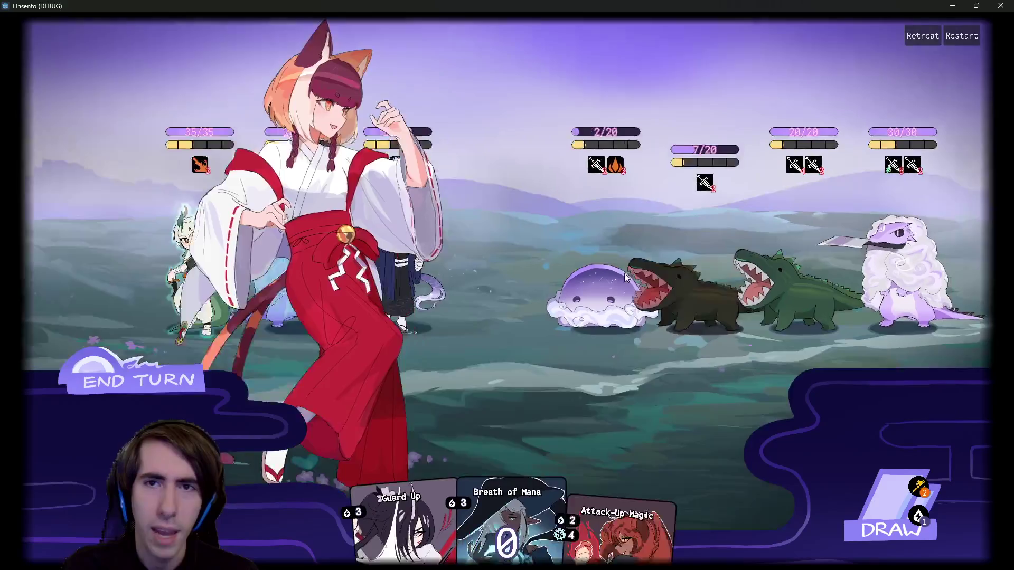
Step: End the turn past the 'A character can still play!' warning, then view the draw pile
left_click(110, 399)
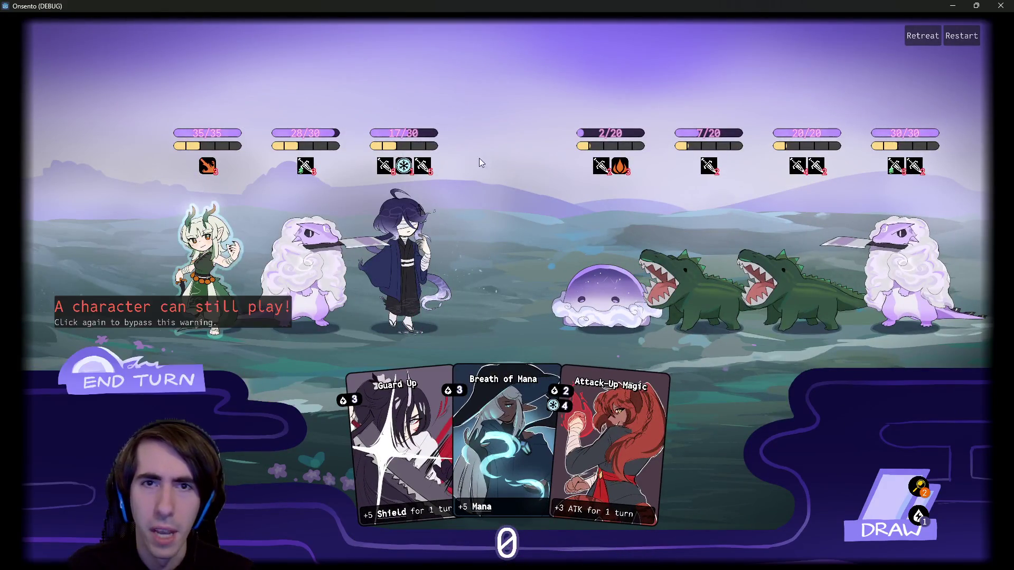
left_click(110, 399)
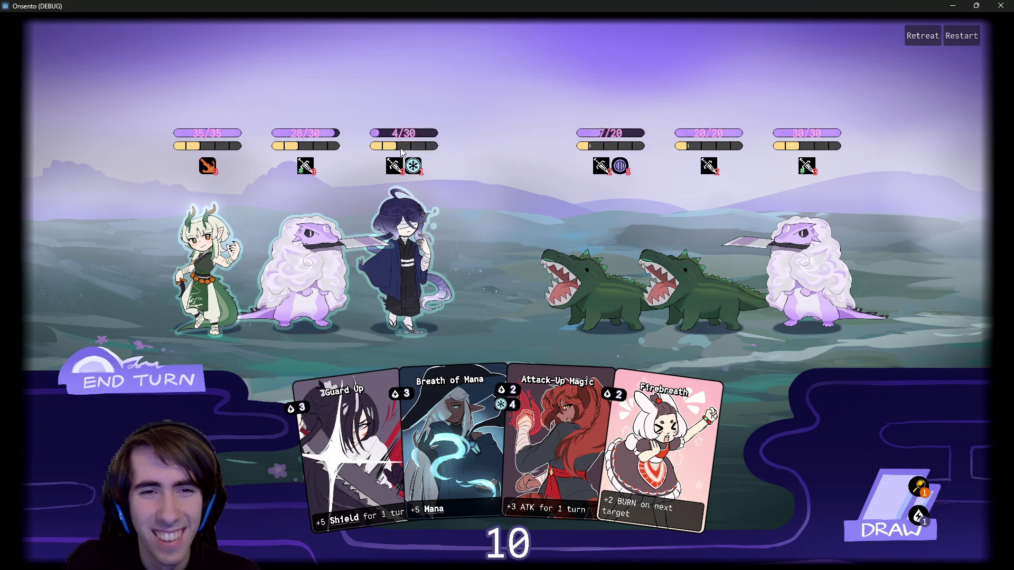
mouse_move(432, 149)
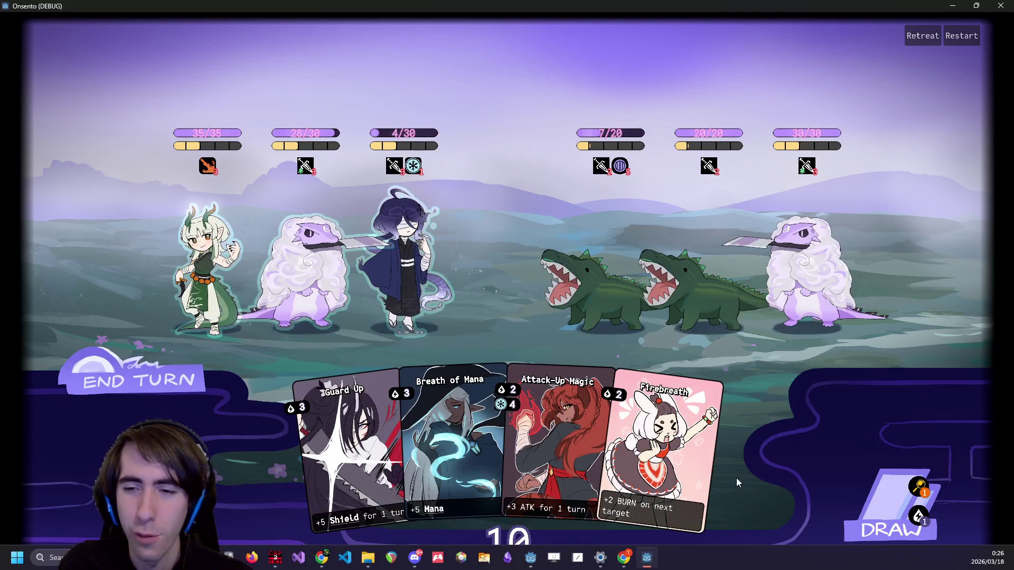
left_click(891, 504)
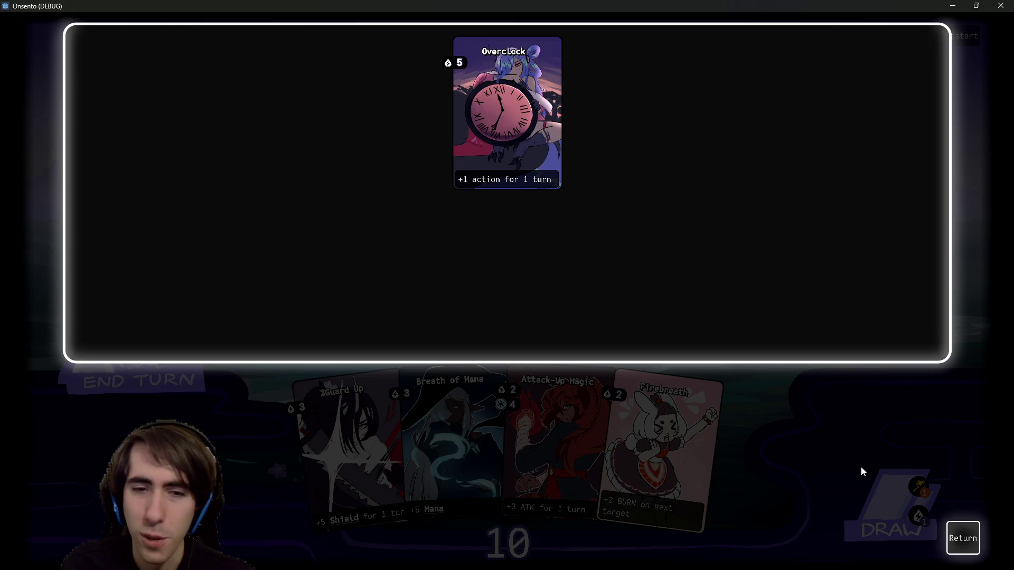
left_click(963, 538)
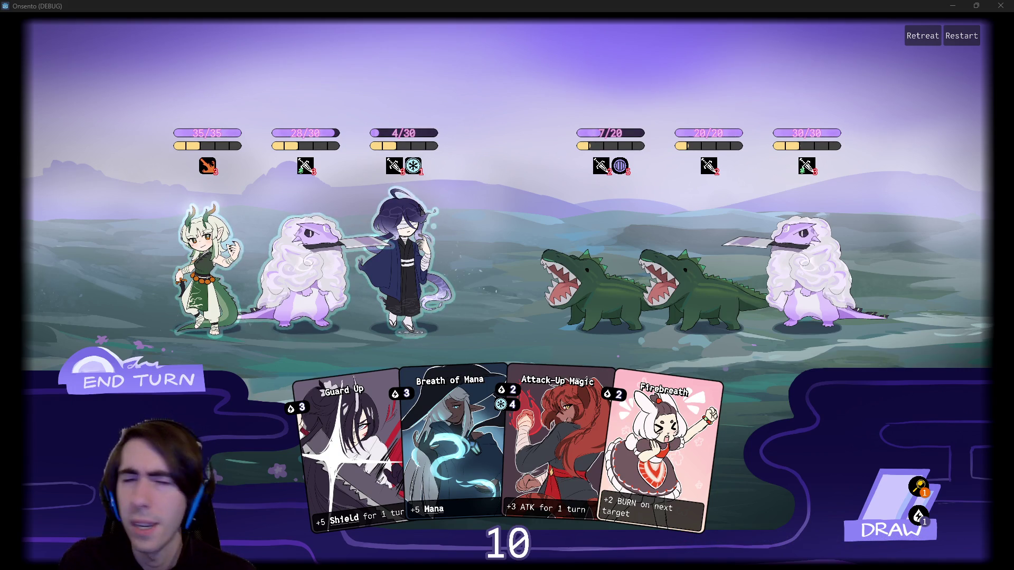
Step: Back in Chrome's godot dragonbones runtime results, open the Reddit '2D Skeletal Animation in Godot' thread in a background tab
key("alt+Tab")
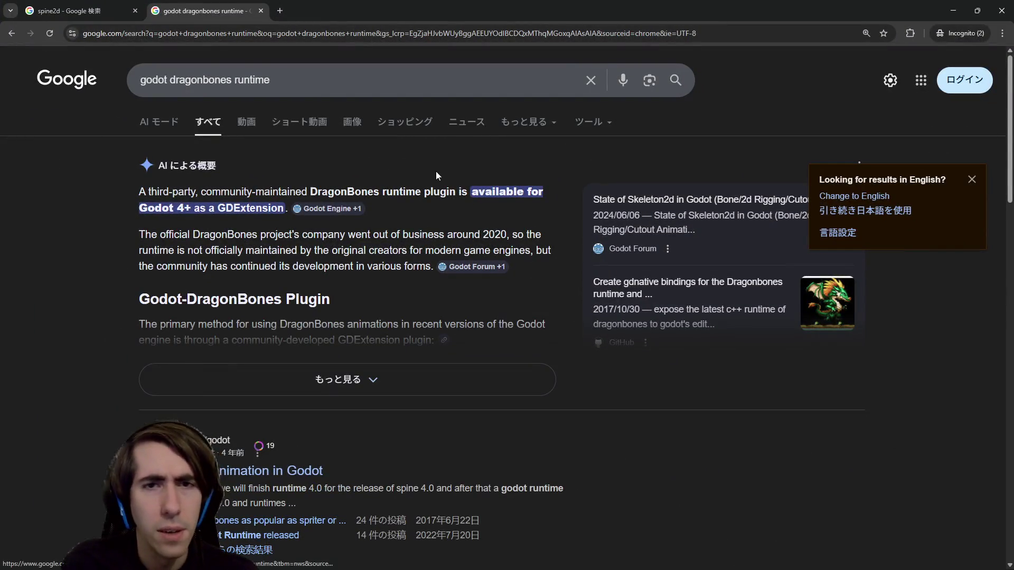
left_click_drag(207, 192, 458, 208)
left_click(456, 212)
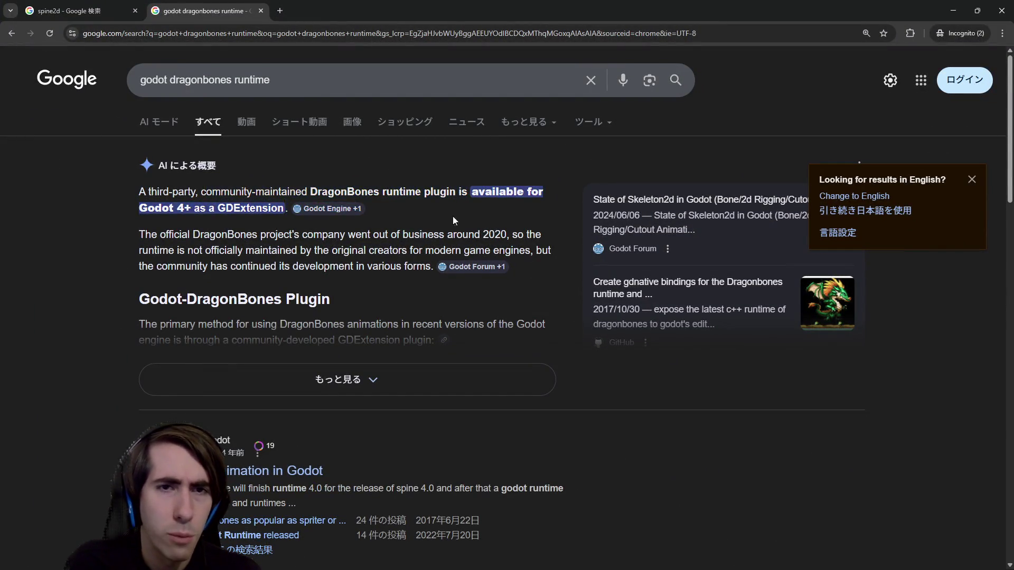
scroll(457, 212, "down", 2)
middle_click(285, 365)
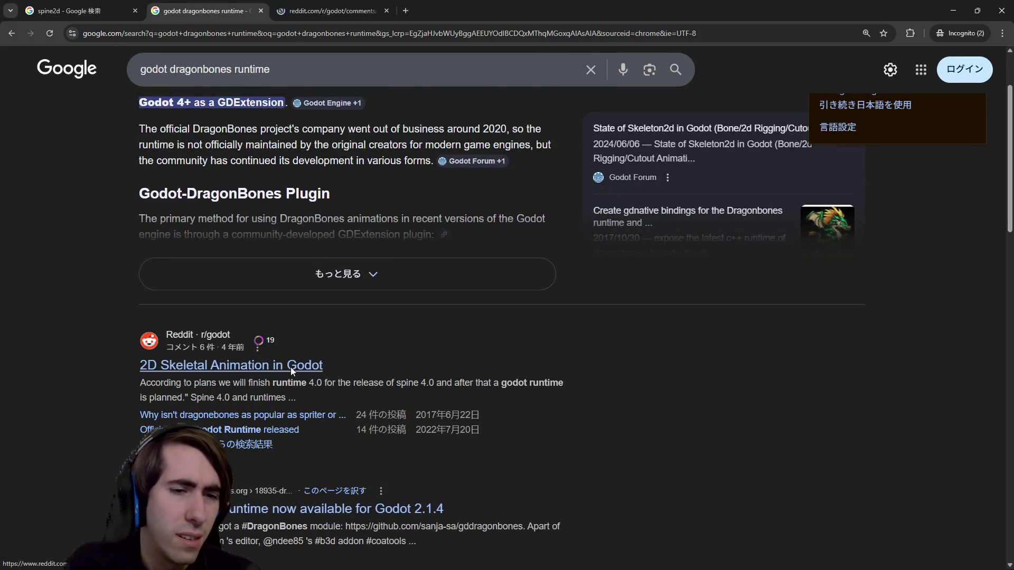
scroll(290, 367, "down", 3)
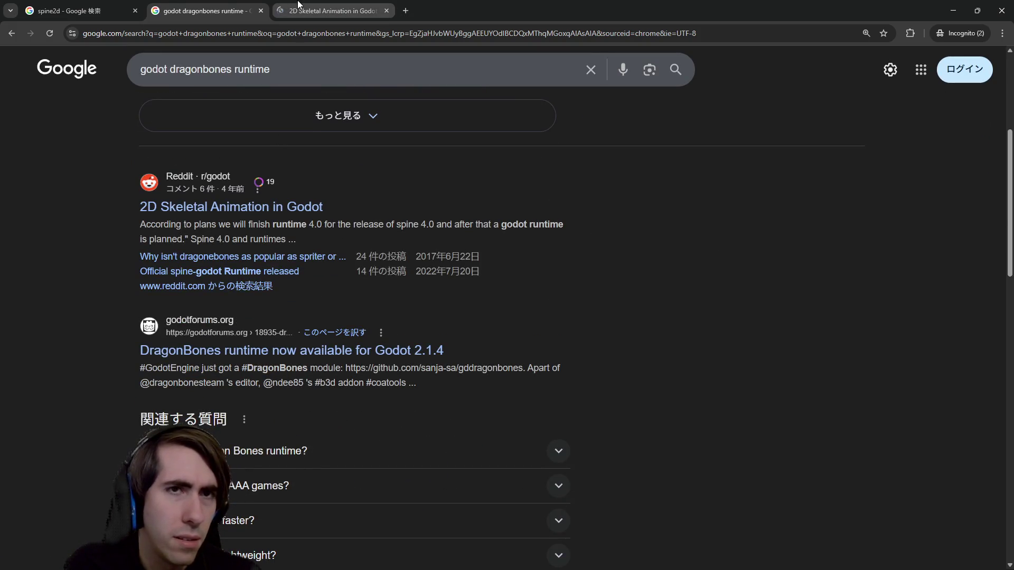
Step: Read the Reddit thread, highlighting comments on spine runtime modules and the quoted official statement
left_click(337, 10)
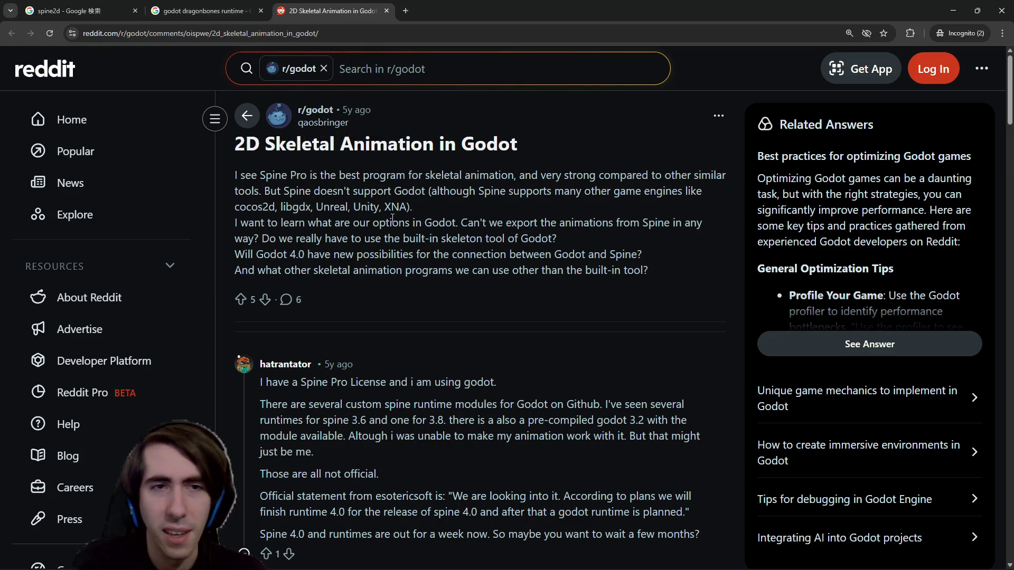
scroll(384, 320, "down", 1)
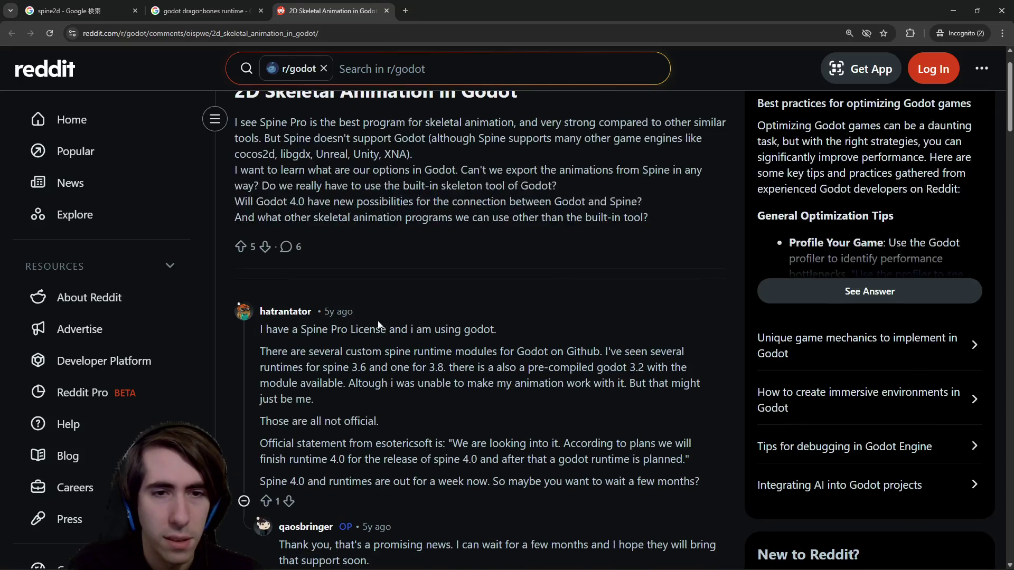
left_click_drag(351, 330, 475, 333)
left_click_drag(316, 355, 623, 383)
left_click(480, 366)
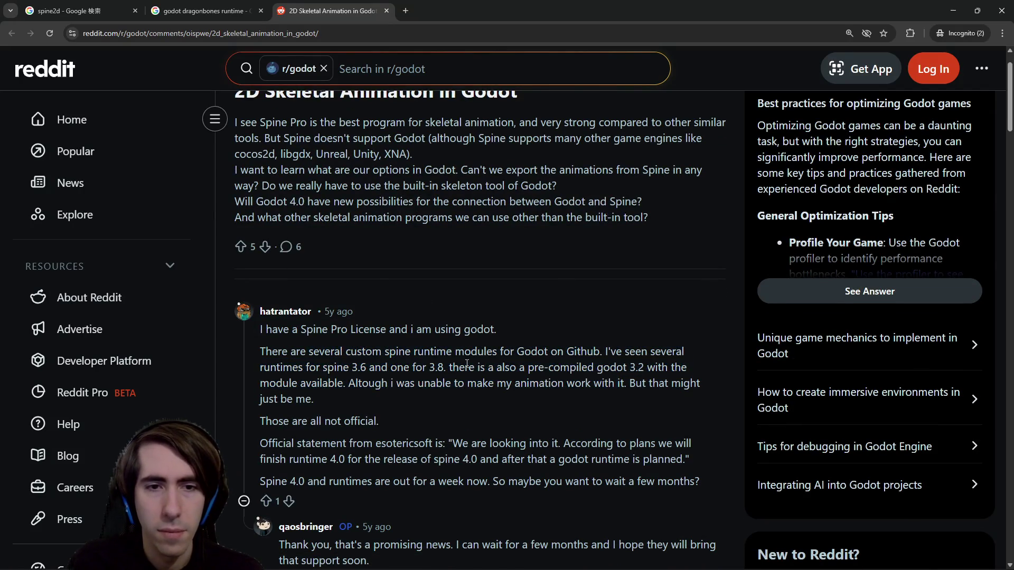
left_click_drag(446, 351, 561, 351)
left_click(561, 348)
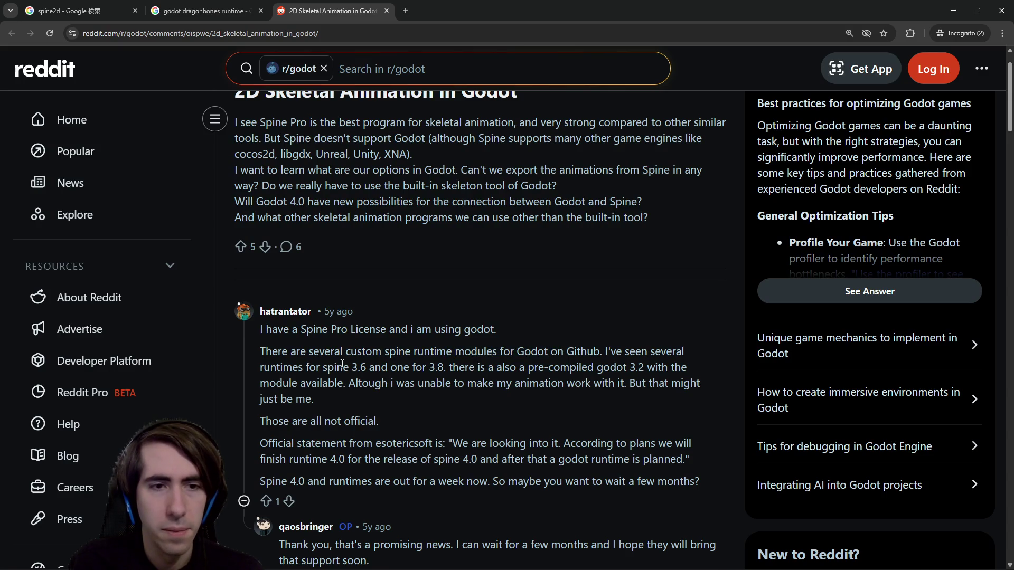
scroll(335, 370, "down", 1)
left_click_drag(291, 337, 470, 337)
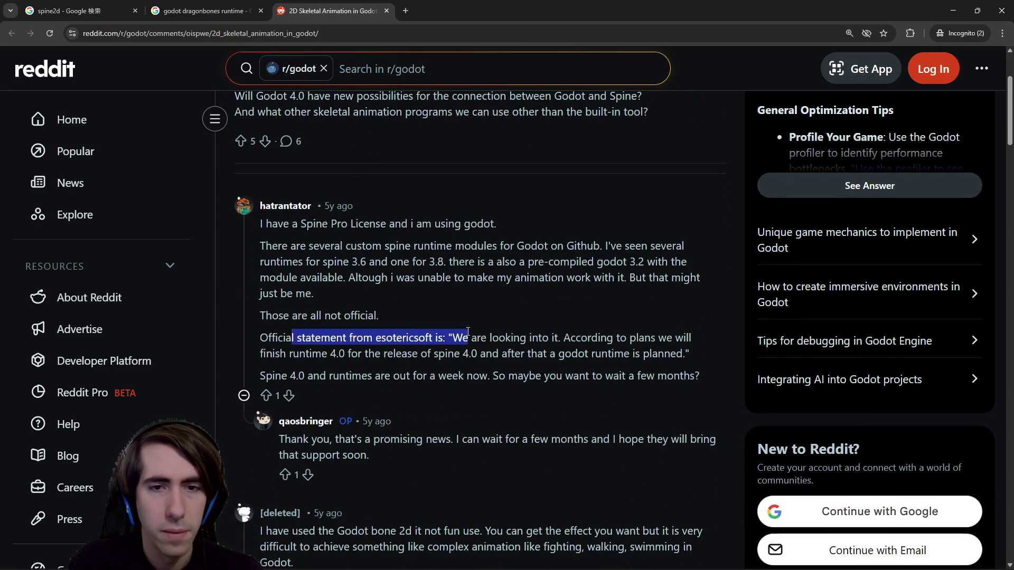
left_click(490, 330)
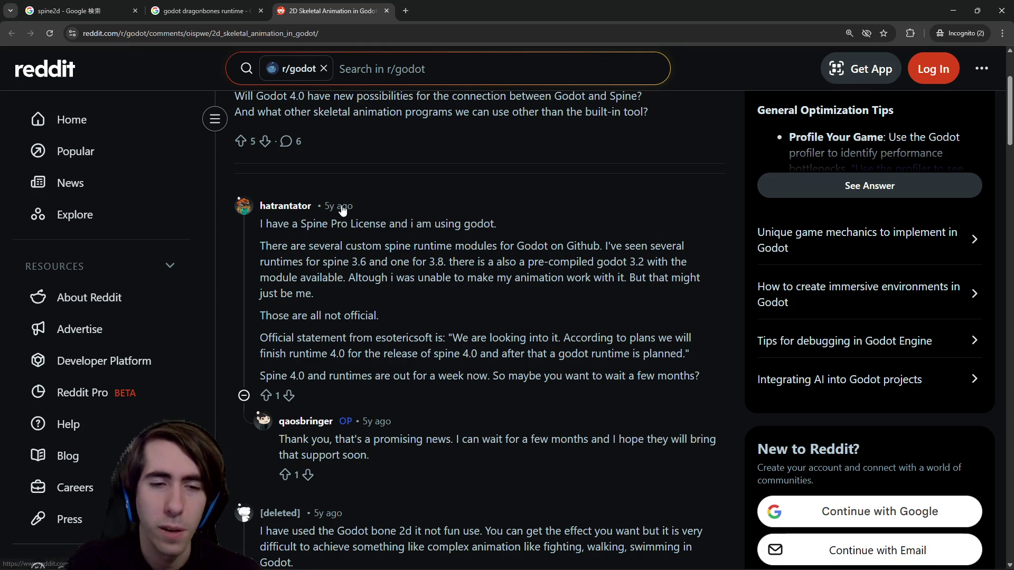
Step: Read remarks on Godot Bone2D and dropped forks, then close dragonbones.com and return to the Google results
scroll(395, 274, "down", 4)
left_click_drag(339, 321, 499, 321)
left_click(356, 318)
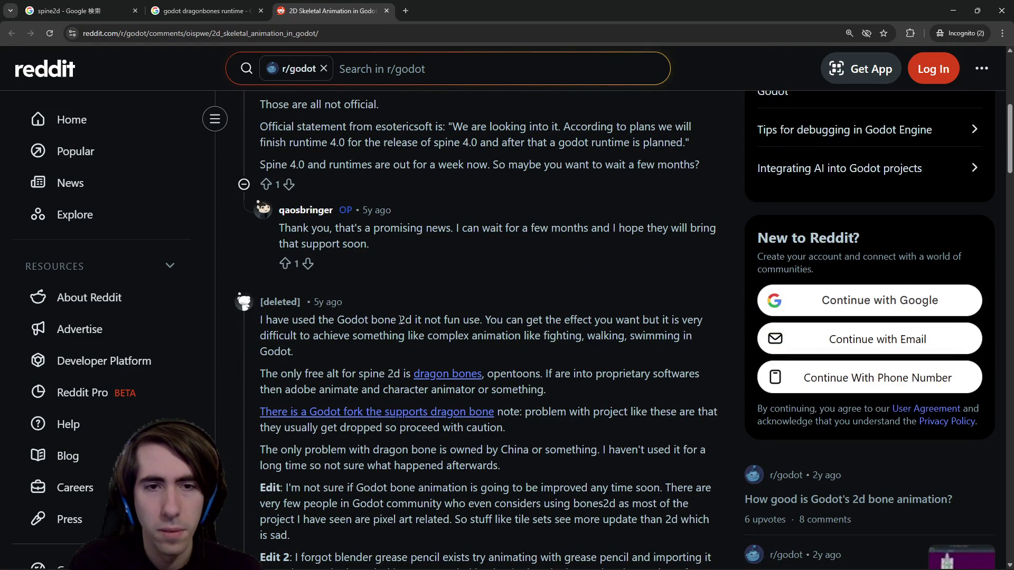
left_click_drag(402, 321, 470, 321)
left_click(468, 319)
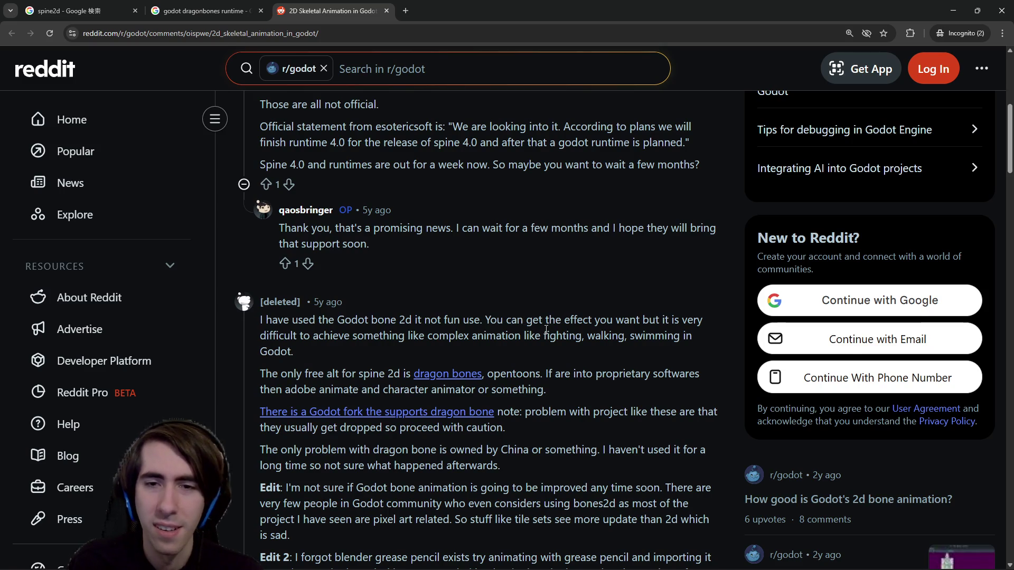
scroll(546, 328, "down", 2)
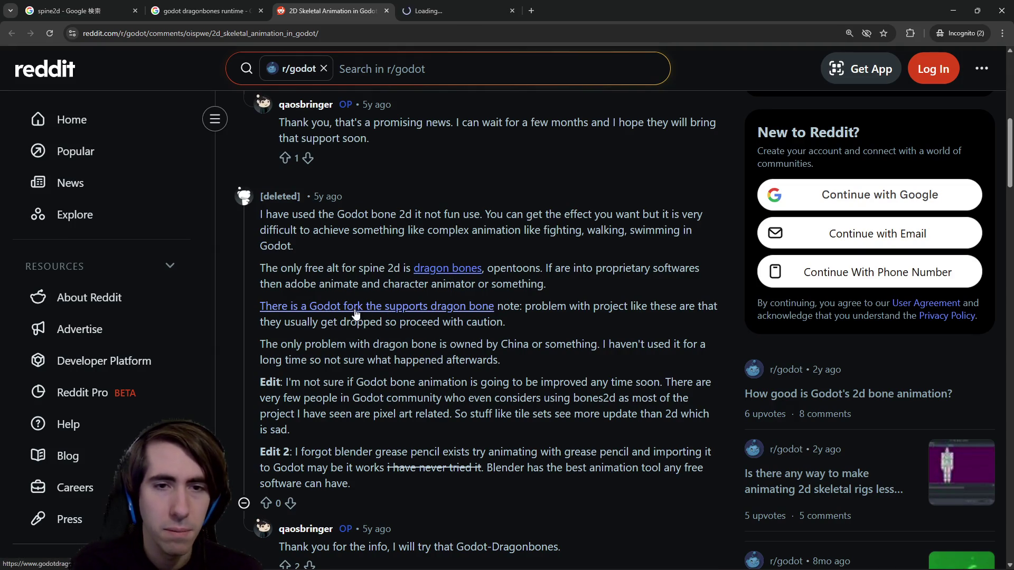
mouse_move(528, 308)
left_mouse_down()
mouse_move(566, 287)
mouse_move(565, 315)
mouse_move(447, 308)
left_mouse_up()
left_click(564, 315)
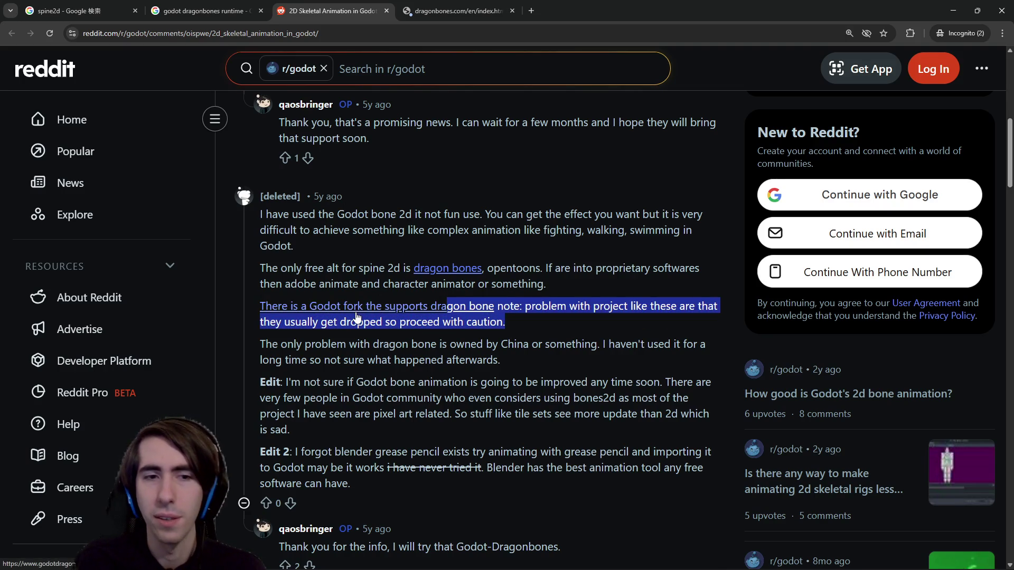
middle_click(455, 4)
left_click(233, 10)
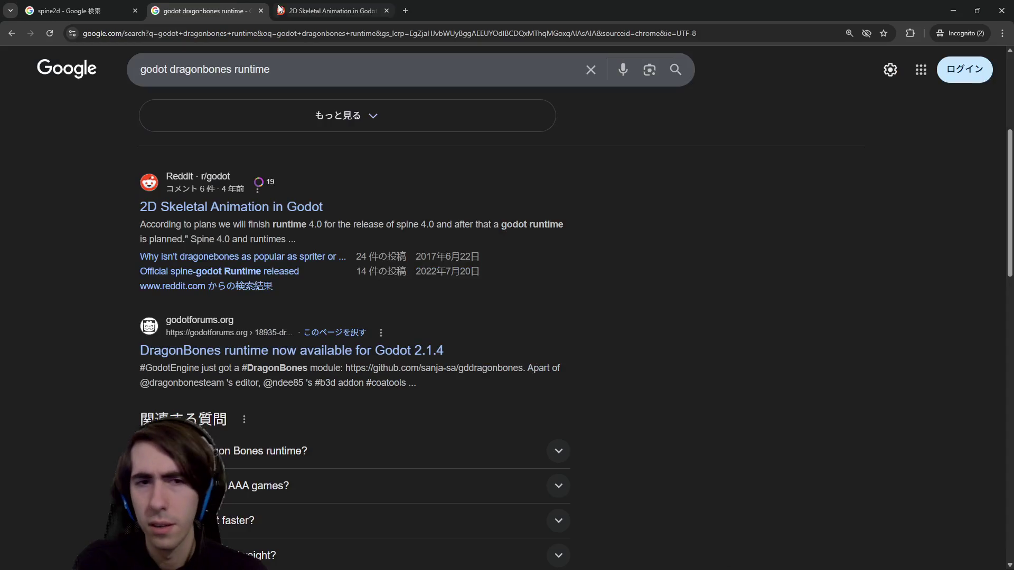
Step: Scroll the search results and open the 'Godot-DragonBones v2 - Godot Asset Library' page
scroll(400, 258, "down", 1)
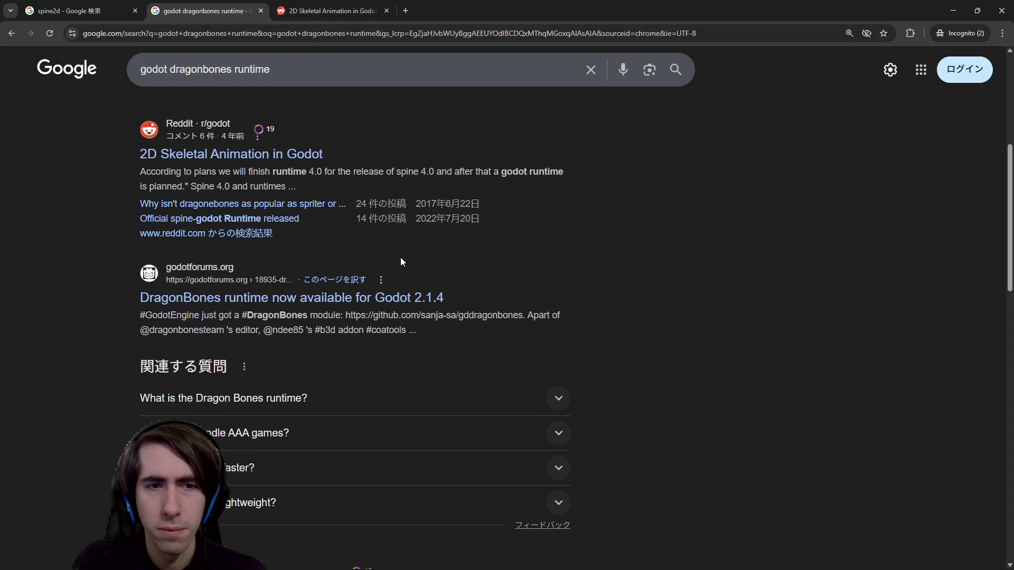
scroll(393, 307, "down", 3)
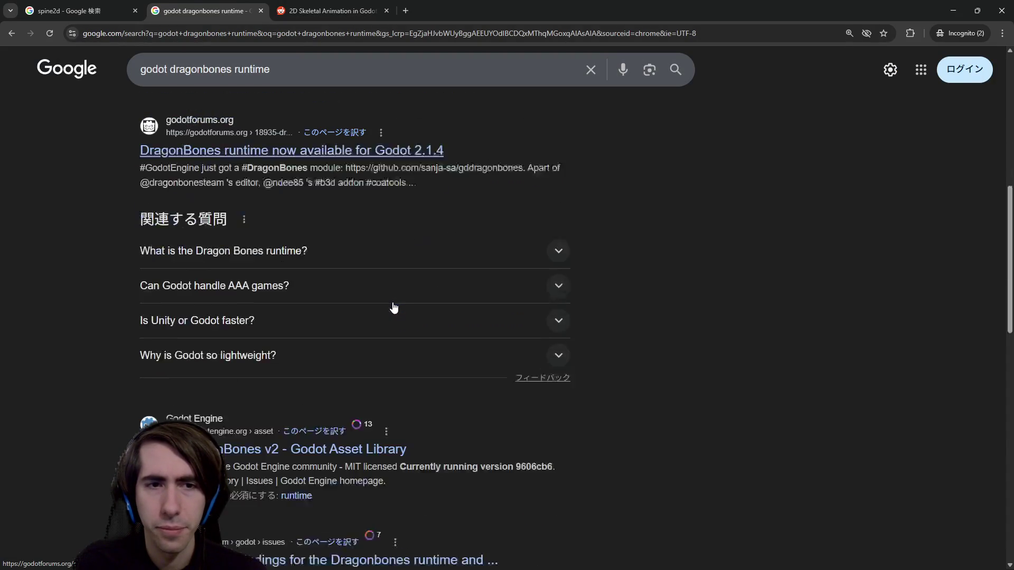
scroll(394, 306, "down", 2)
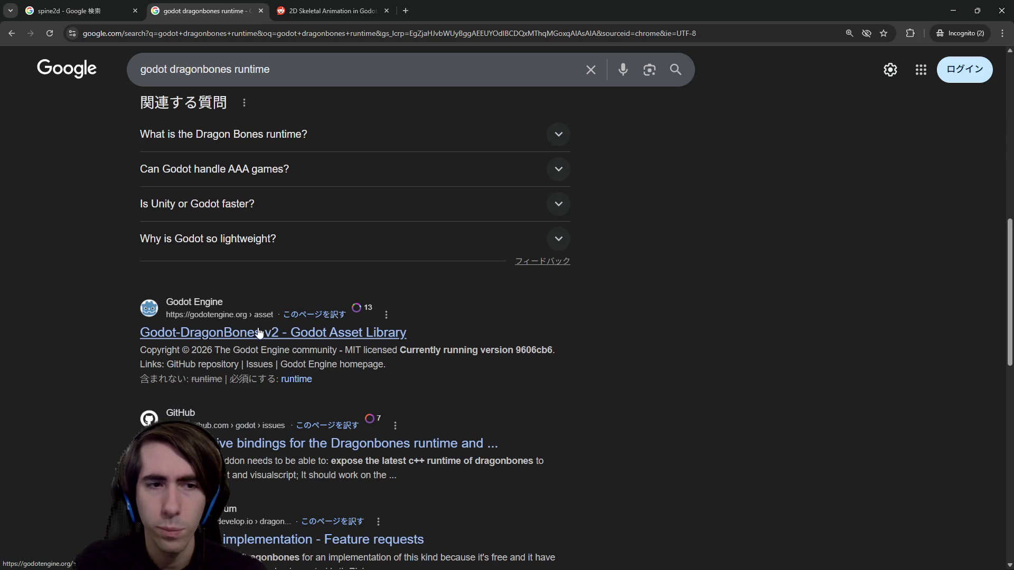
left_click(459, 9)
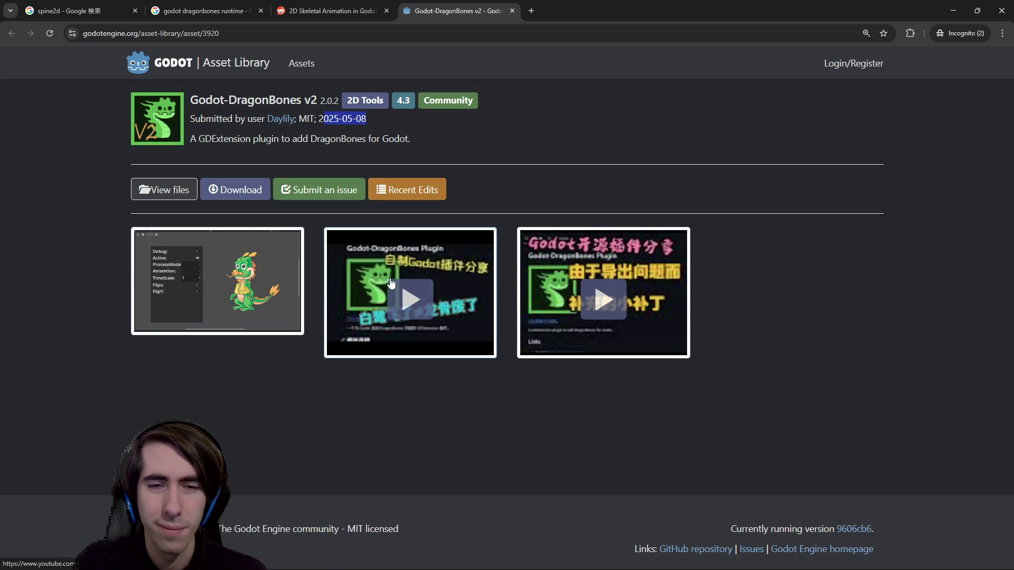
Step: Play the plugin's second showcase video on YouTube, then close that page and minimize the browser
left_click(406, 312)
key("ctrl+w")
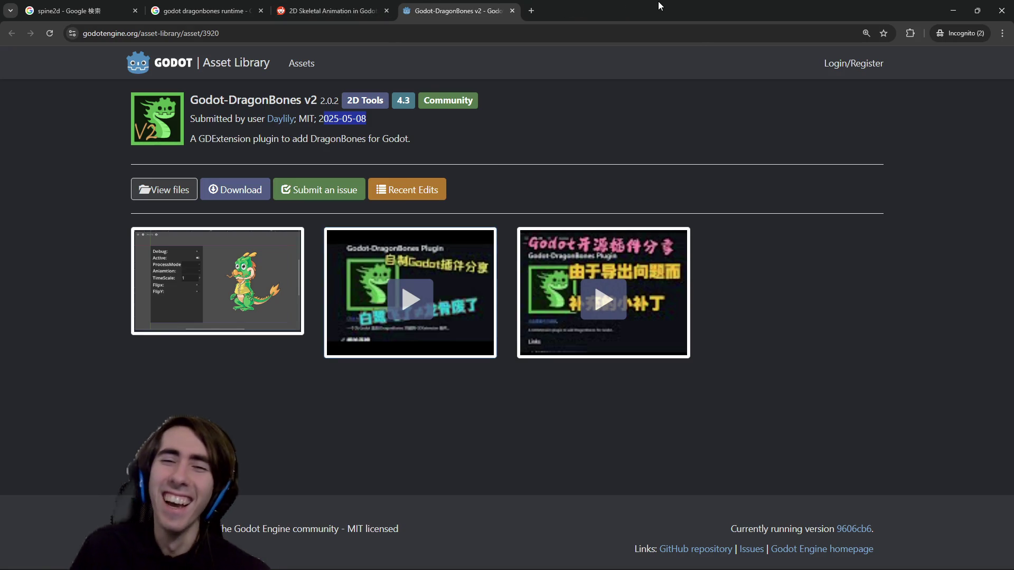
left_click(953, 11)
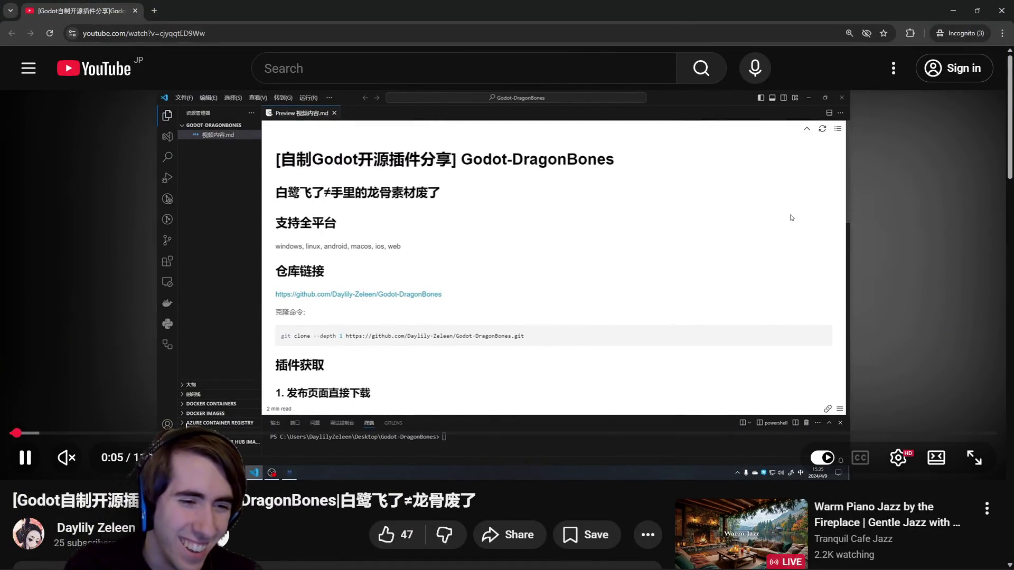
Step: Skim the DragonBones plugin video back and forth, then switch to the Onsento game window
left_click_drag(14, 433, 385, 434)
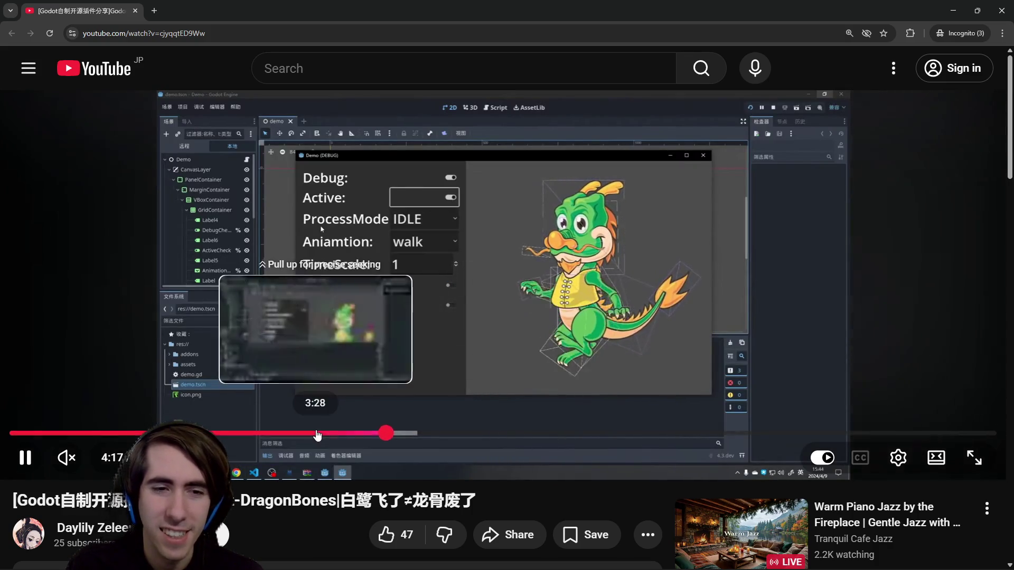
left_click(316, 434)
left_click_drag(292, 435, 241, 435)
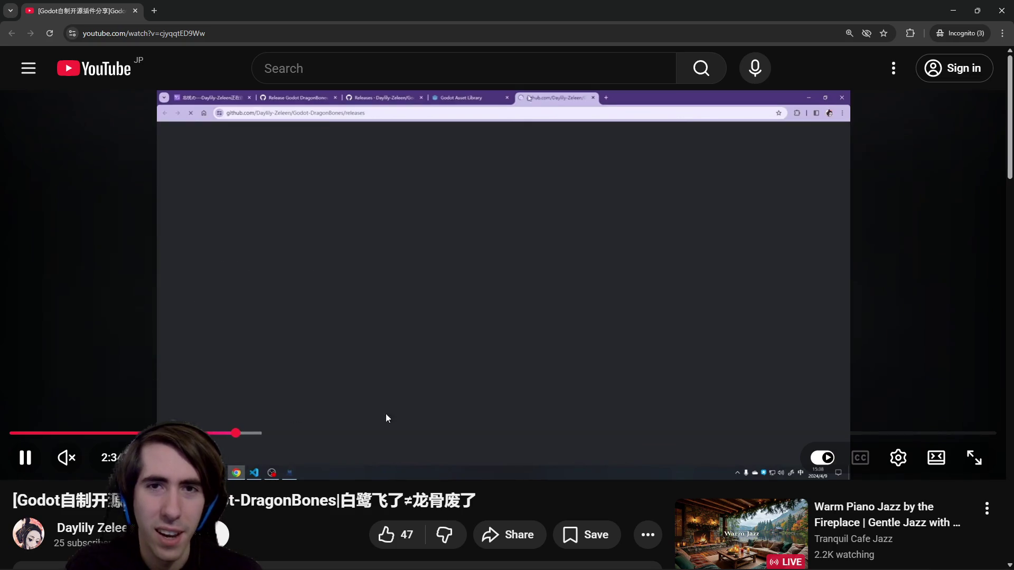
left_click(470, 434)
left_click_drag(600, 433, 605, 429)
key("alt+Tab")
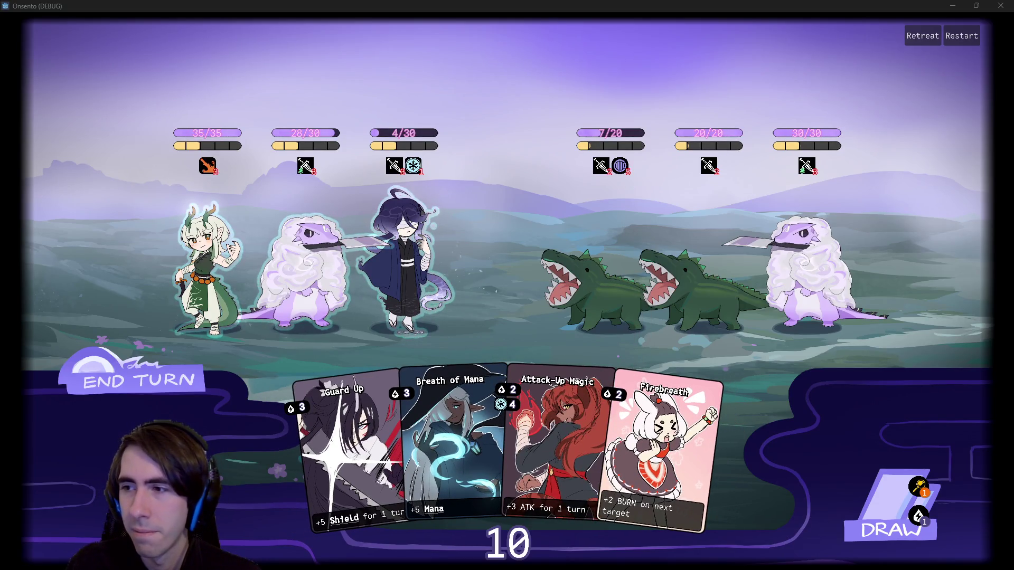
Step: Skim further ahead in the plugin video and return to the Onsento game
key("alt+Tab")
left_click_drag(607, 433, 810, 432)
key("alt+Tab")
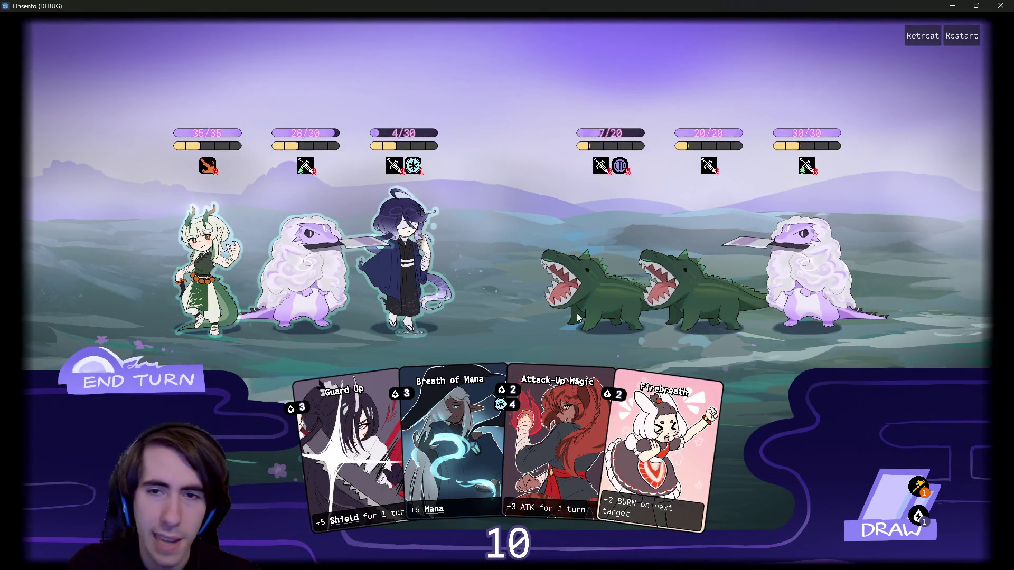
Step: Play Breath of Mana and Guard Up, draw a card, and play Firebreath on the second ally
left_click(417, 434)
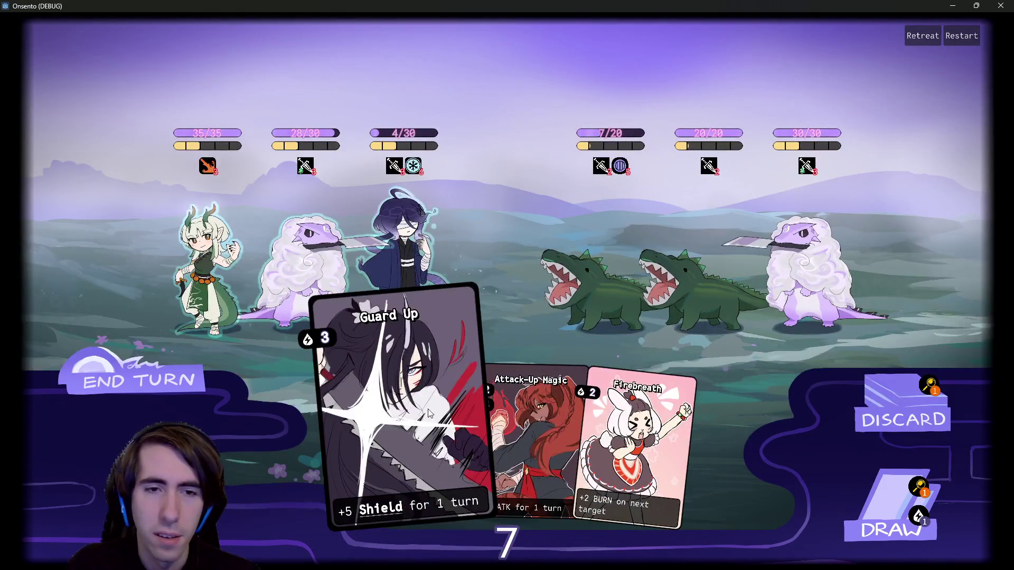
left_click(432, 408)
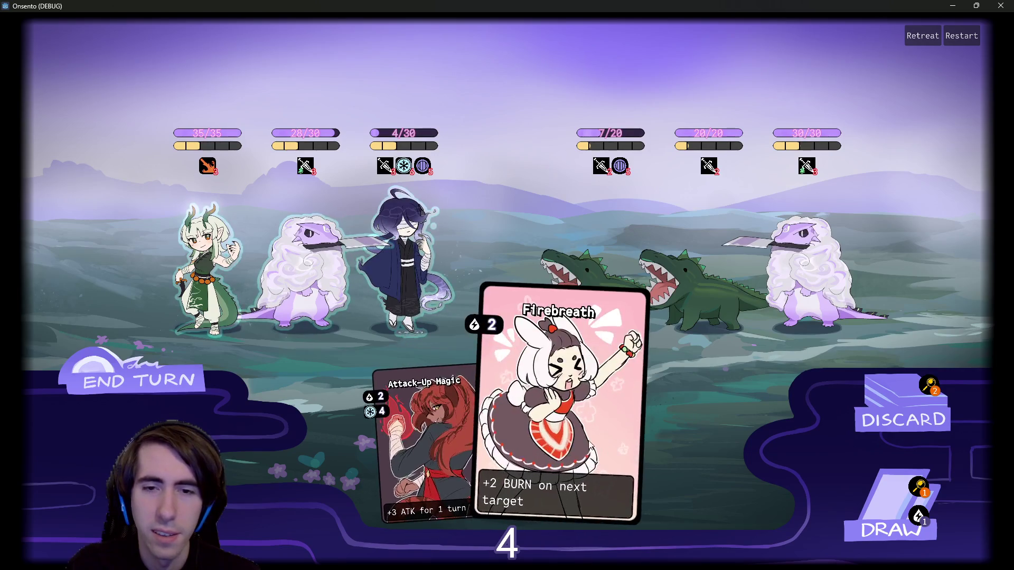
left_click(886, 511)
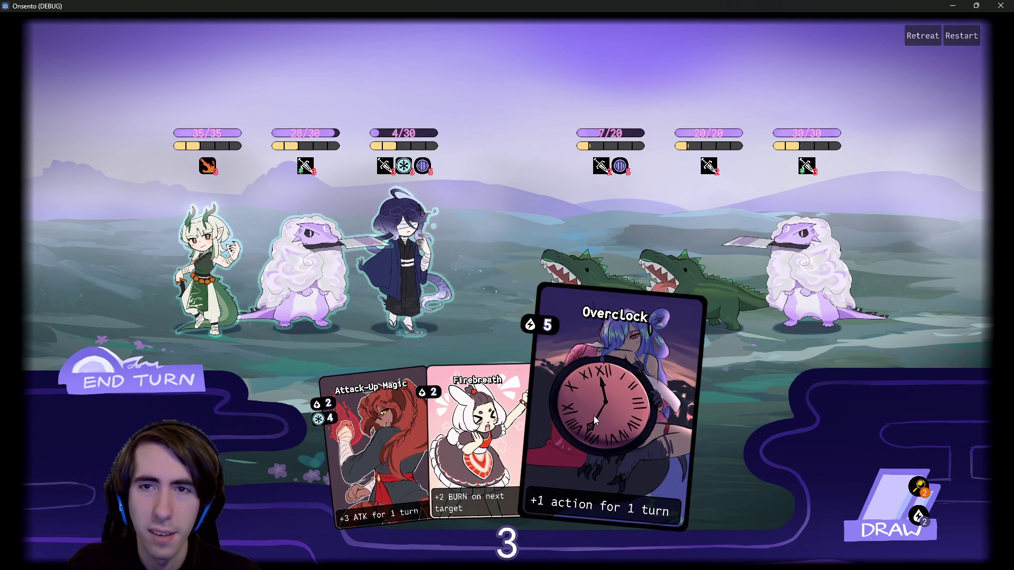
mouse_move(395, 435)
left_mouse_down()
mouse_move(403, 280)
mouse_move(417, 267)
mouse_move(413, 408)
left_mouse_up()
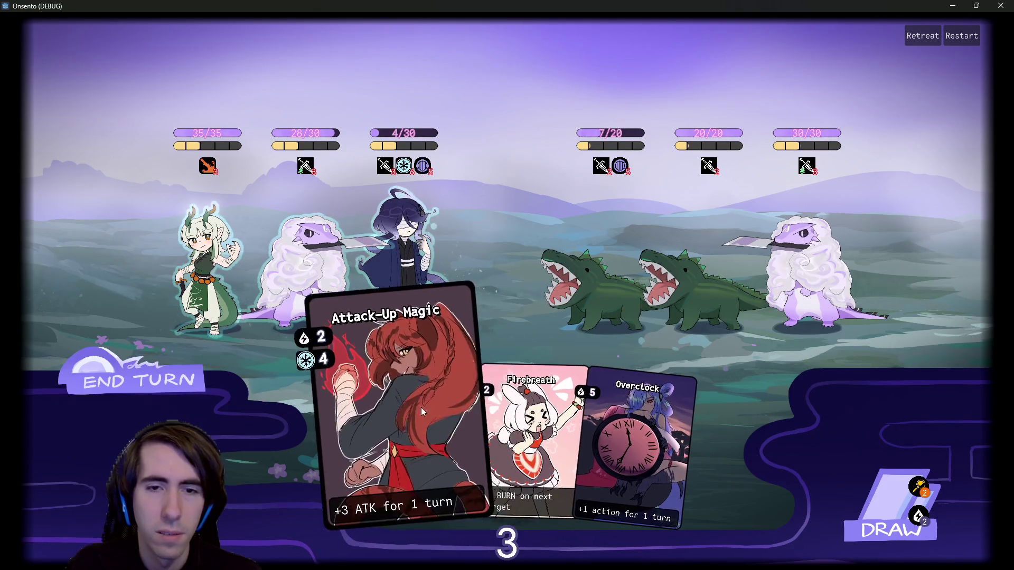
left_click_drag(516, 433, 278, 239)
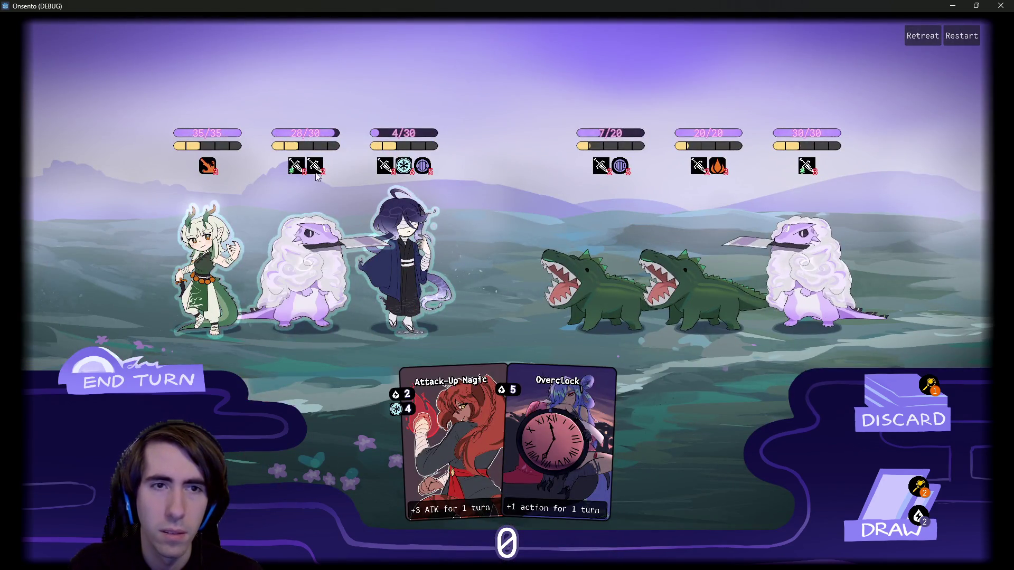
mouse_move(323, 176)
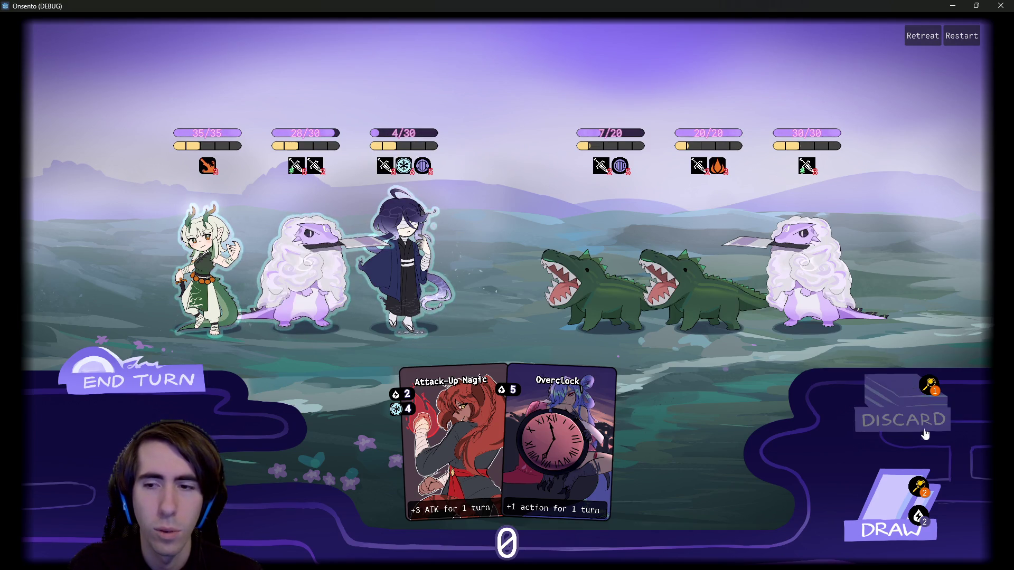
left_click(921, 487)
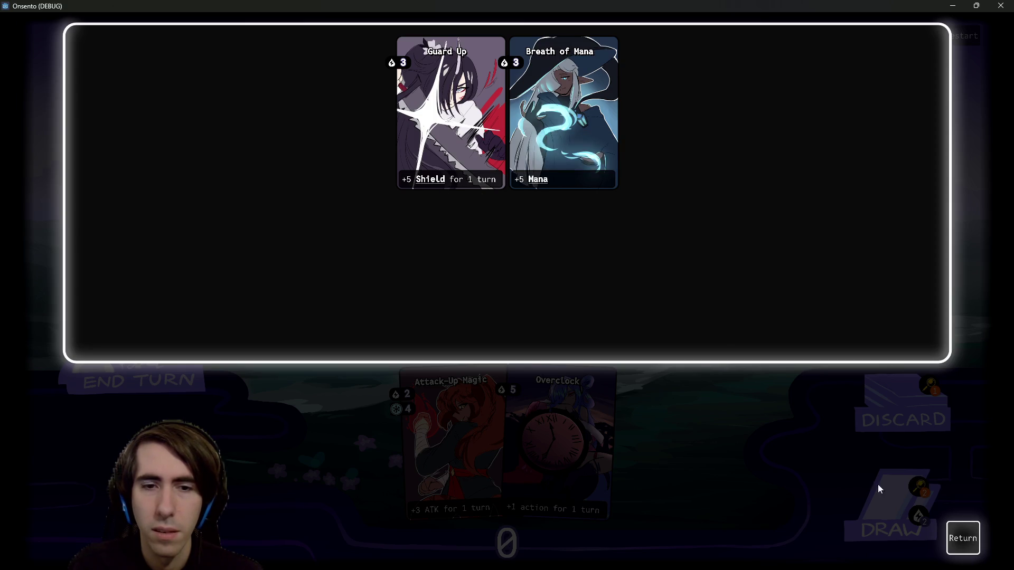
Step: Close the draw pile view, inspect the discard pile, and return to the battle
left_click(953, 535)
left_click(921, 387)
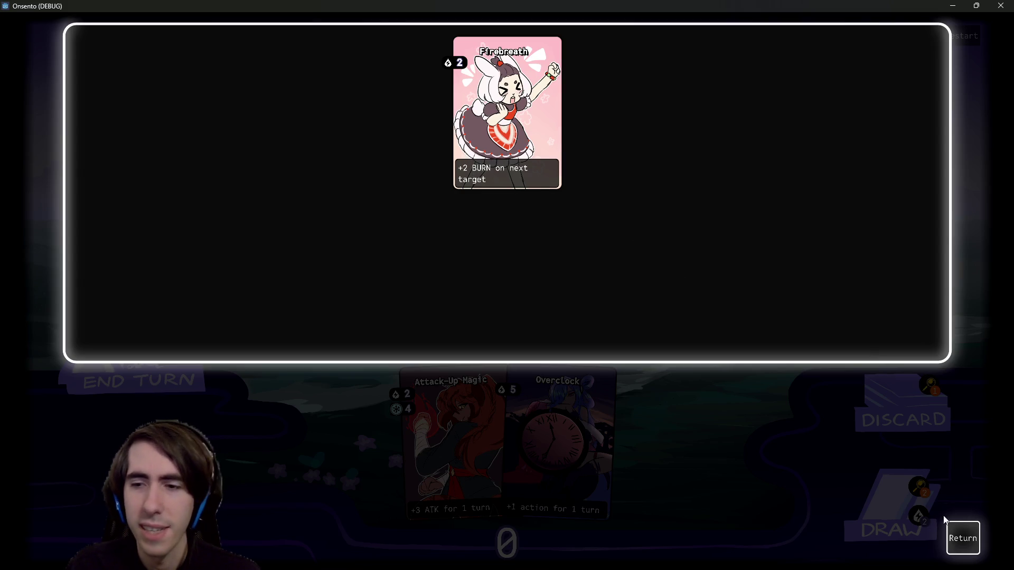
left_click(969, 534)
mouse_move(312, 168)
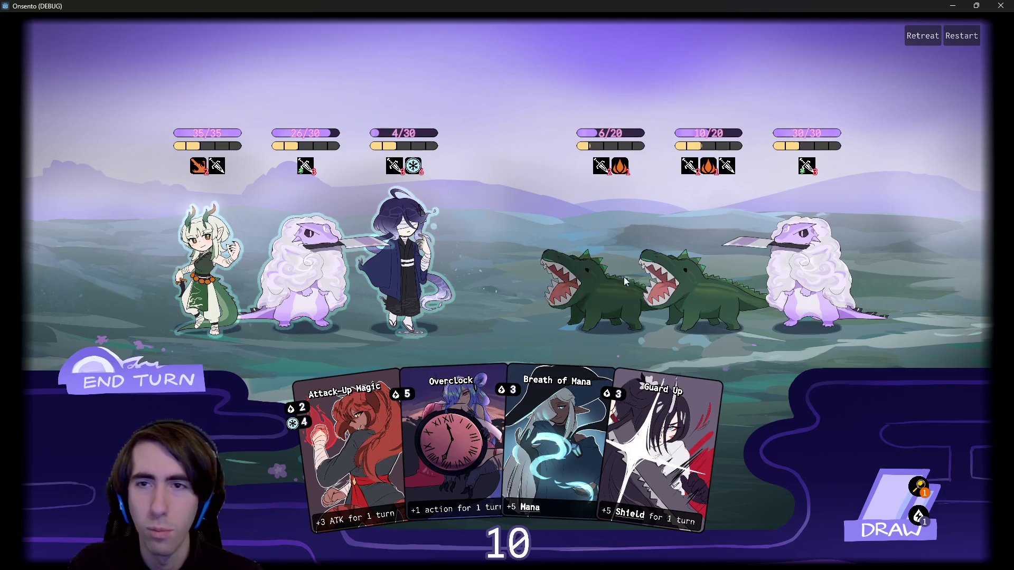
Step: Use Guard Up, Attack-Up Magic and Firebreath on the blue-haired ally, then attack the first crocodile
left_click_drag(500, 302, 410, 264)
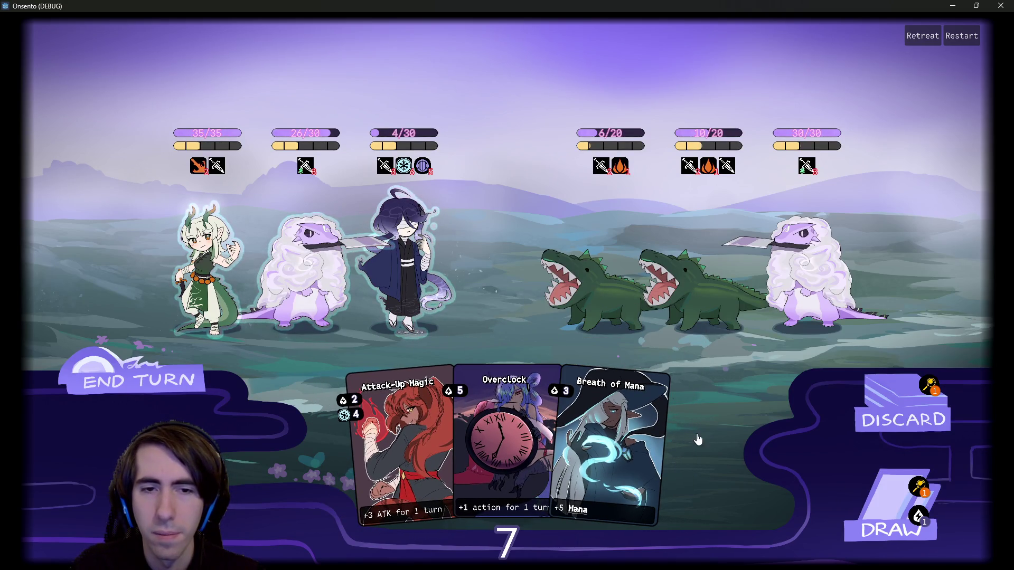
left_click(880, 497)
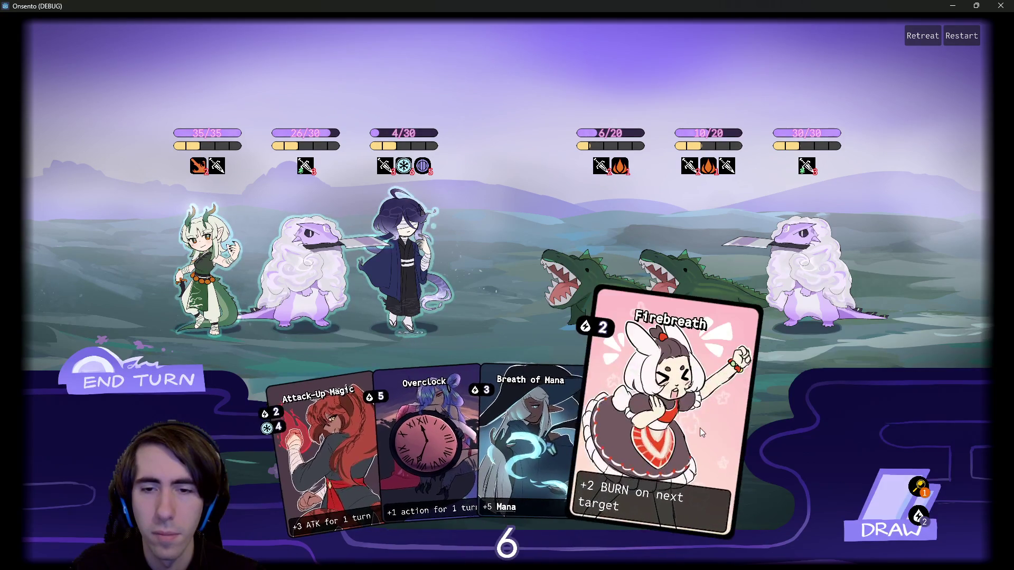
left_click_drag(327, 444, 407, 264)
left_click_drag(660, 422, 430, 245)
mouse_move(406, 185)
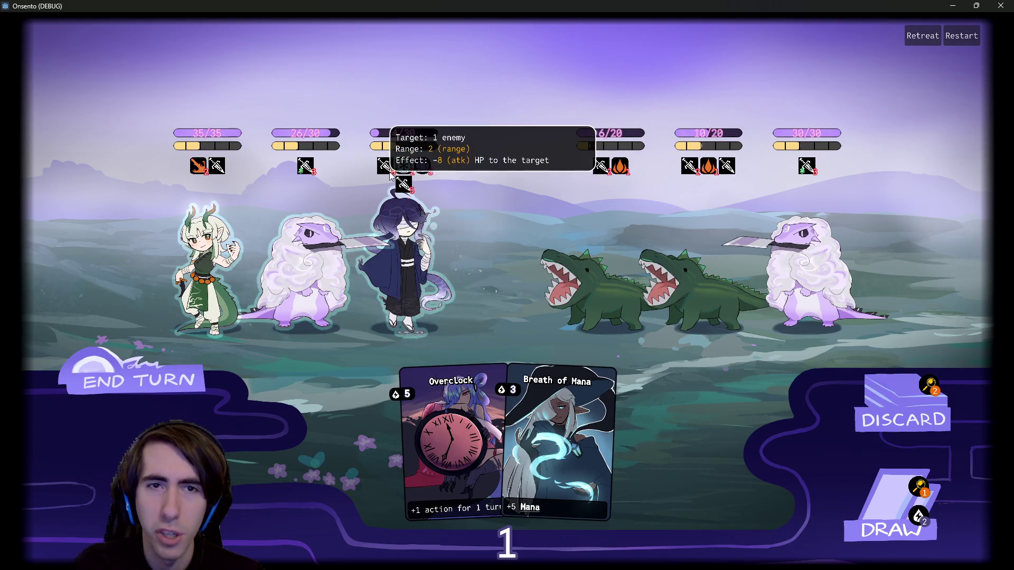
left_click_drag(403, 184, 603, 265)
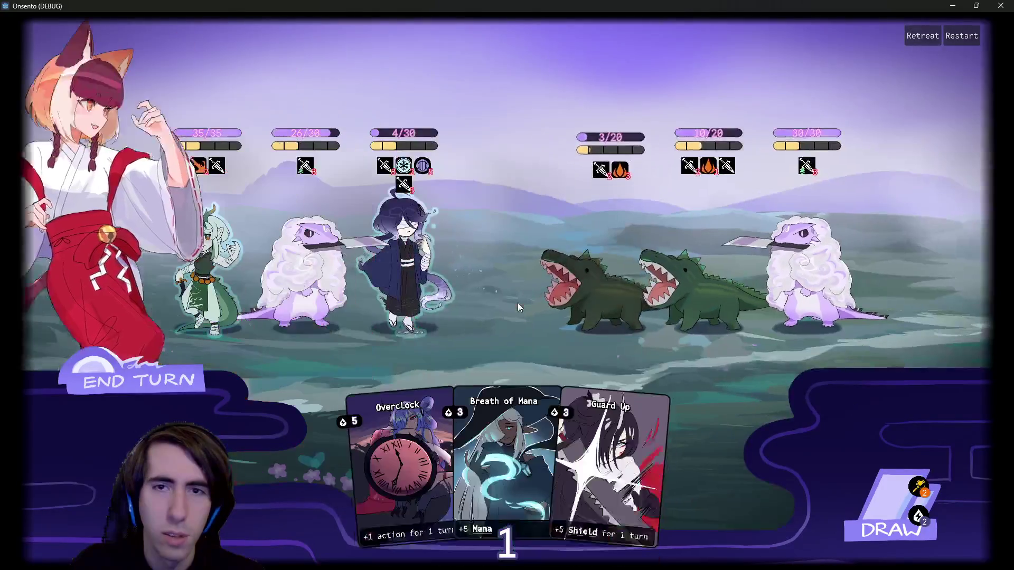
Step: End the turn, confirming past the warning
mouse_move(614, 148)
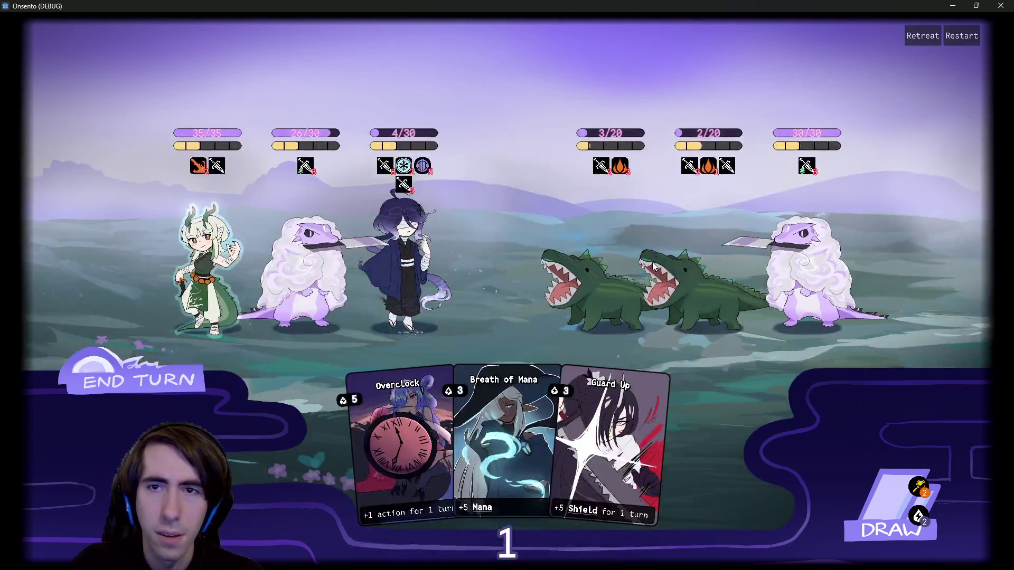
mouse_move(711, 151)
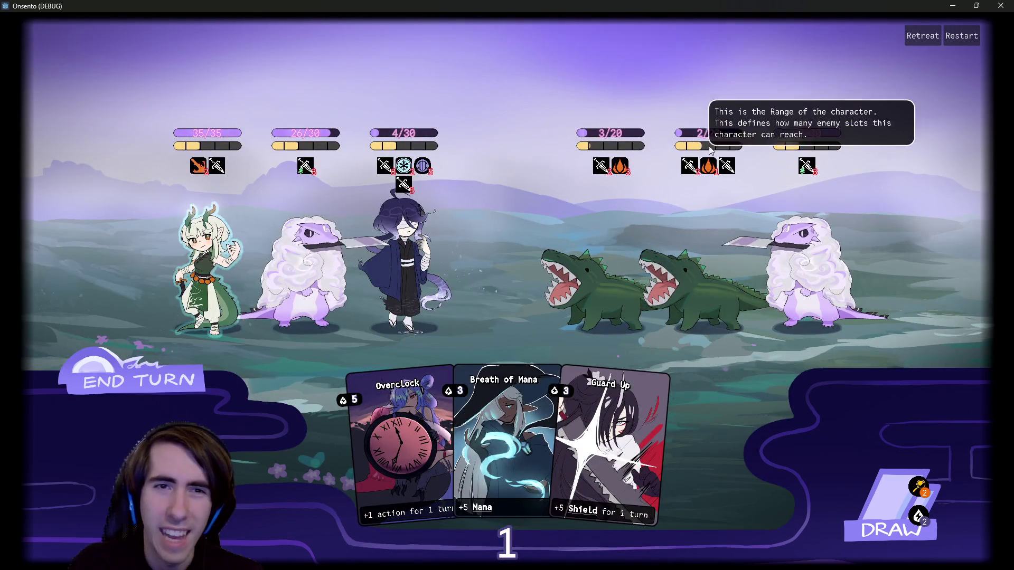
left_click(170, 370)
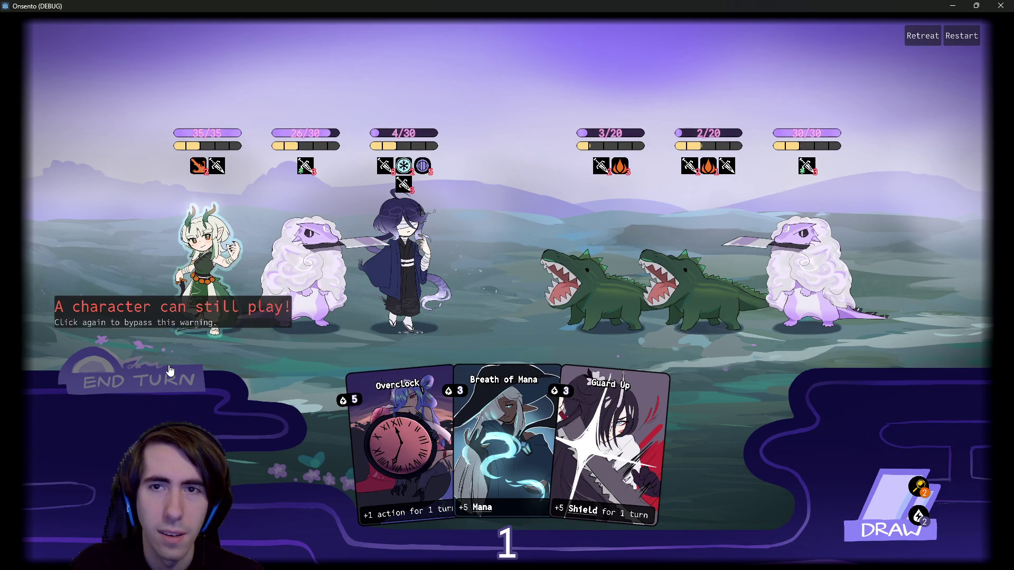
left_click(170, 370)
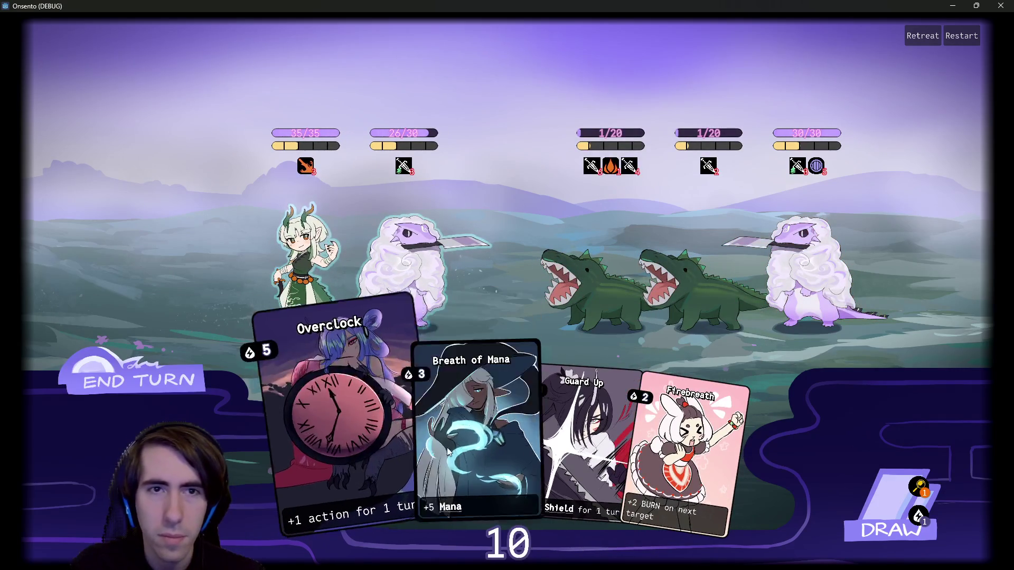
Step: Play Breath of Mana on the left sheep and try shielding it with Guard Up
left_click(476, 458)
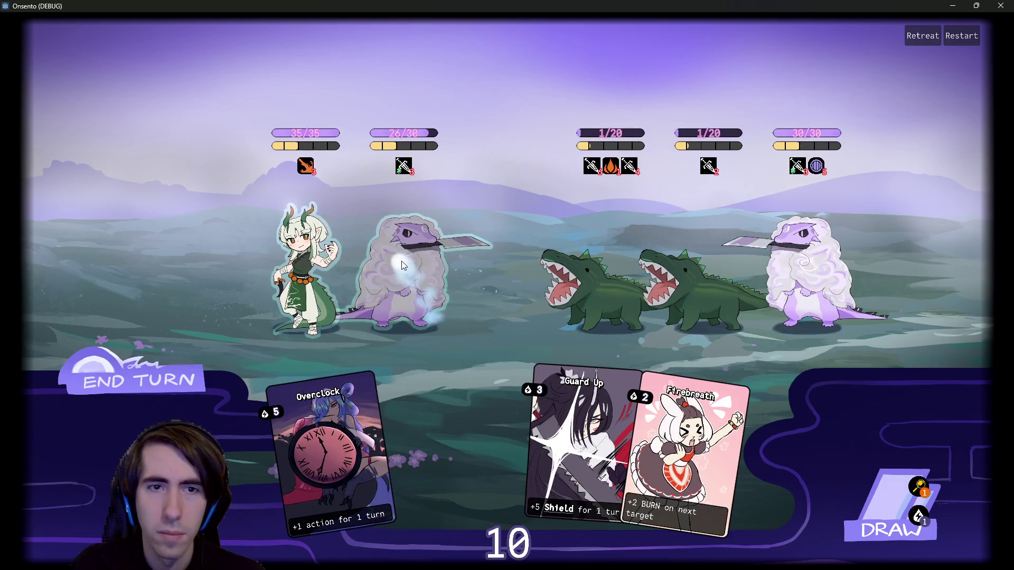
mouse_move(528, 423)
left_mouse_down()
mouse_move(420, 254)
mouse_move(427, 259)
left_mouse_up()
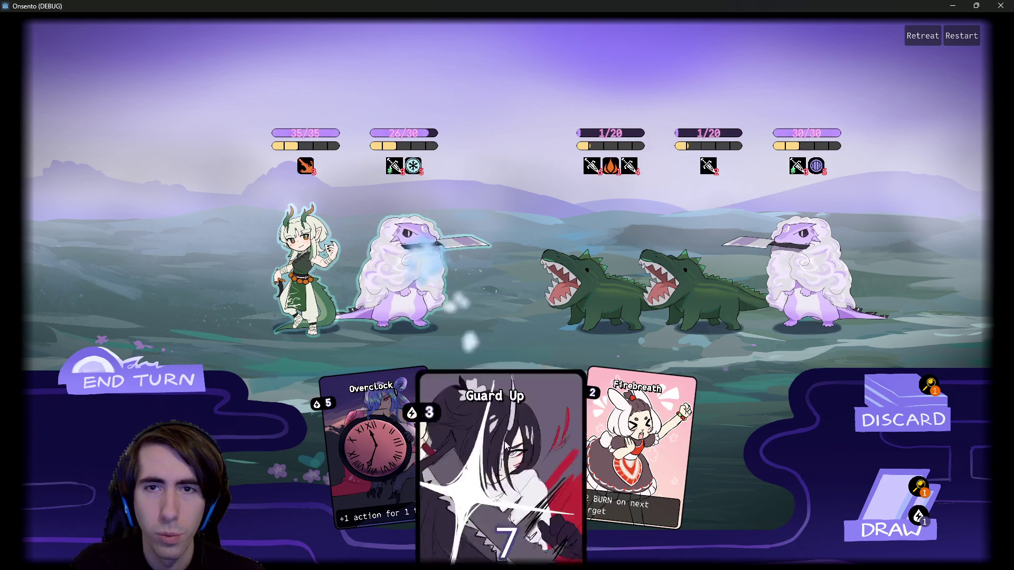
mouse_move(713, 169)
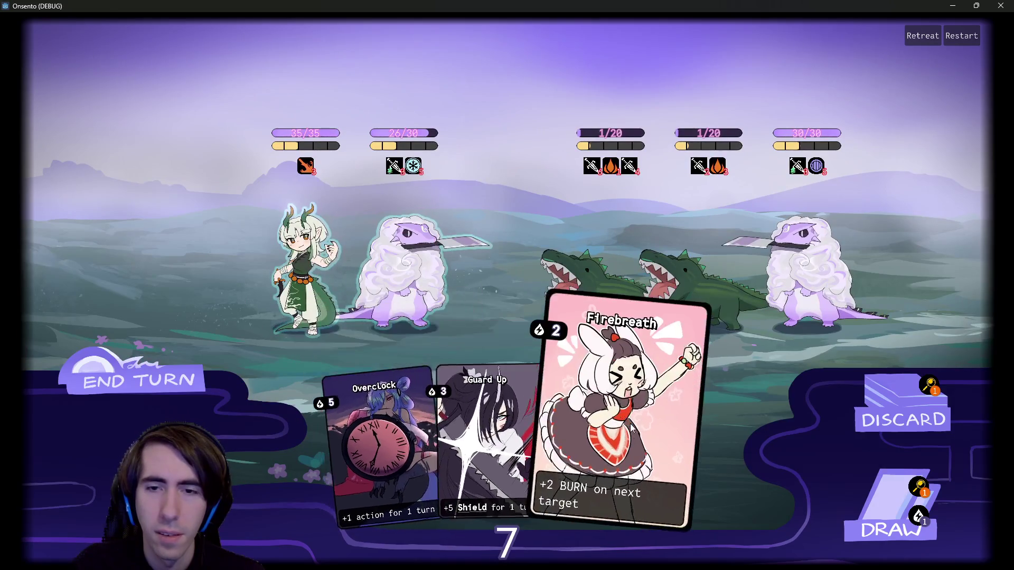
Step: Draw two cards, play Breath of Mana on the left sheep, attack the crocodiles, and try ending the turn
left_click(885, 494)
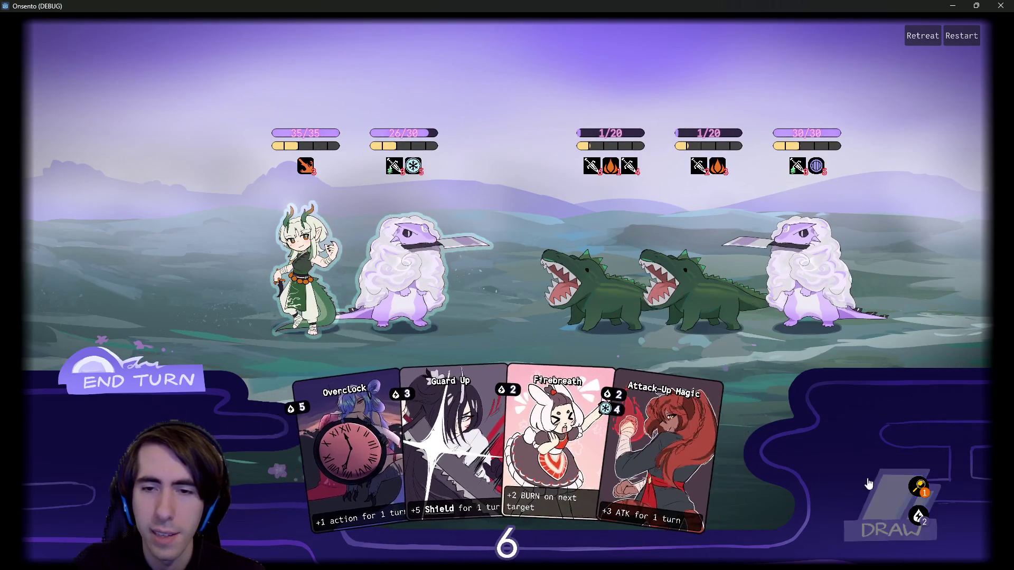
left_click(893, 491)
left_click_drag(697, 455, 398, 273)
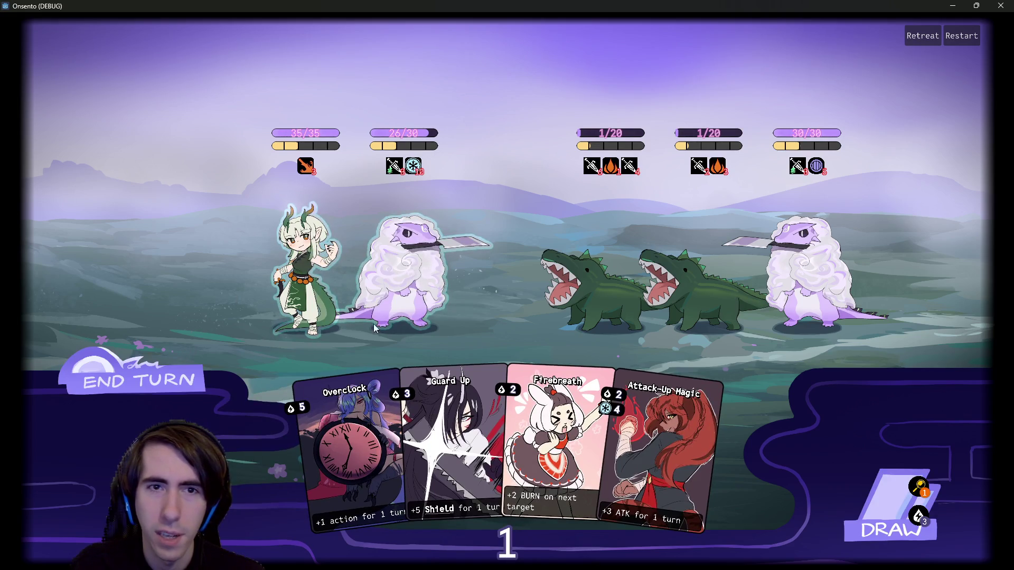
left_click(162, 375)
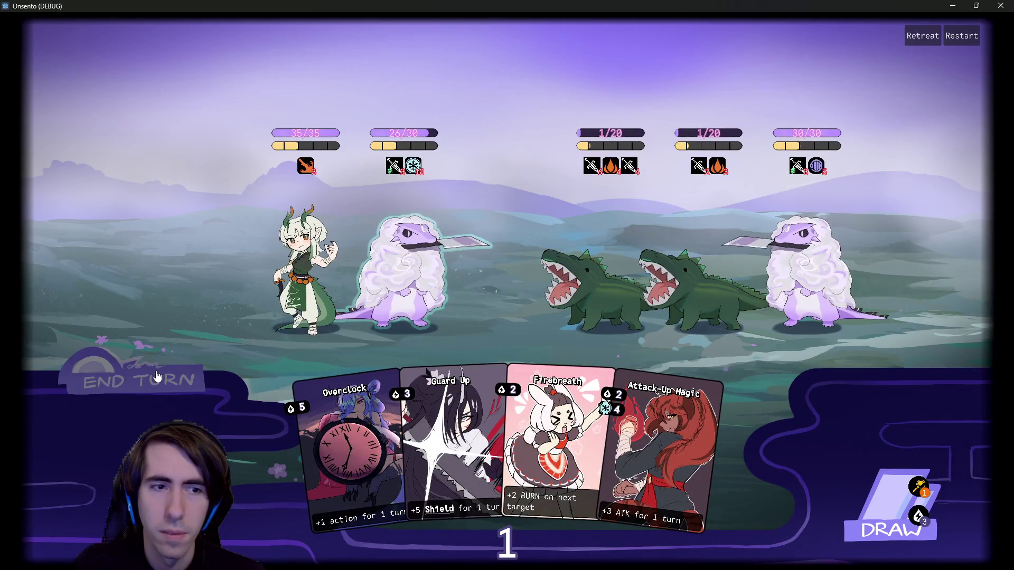
left_click(158, 376)
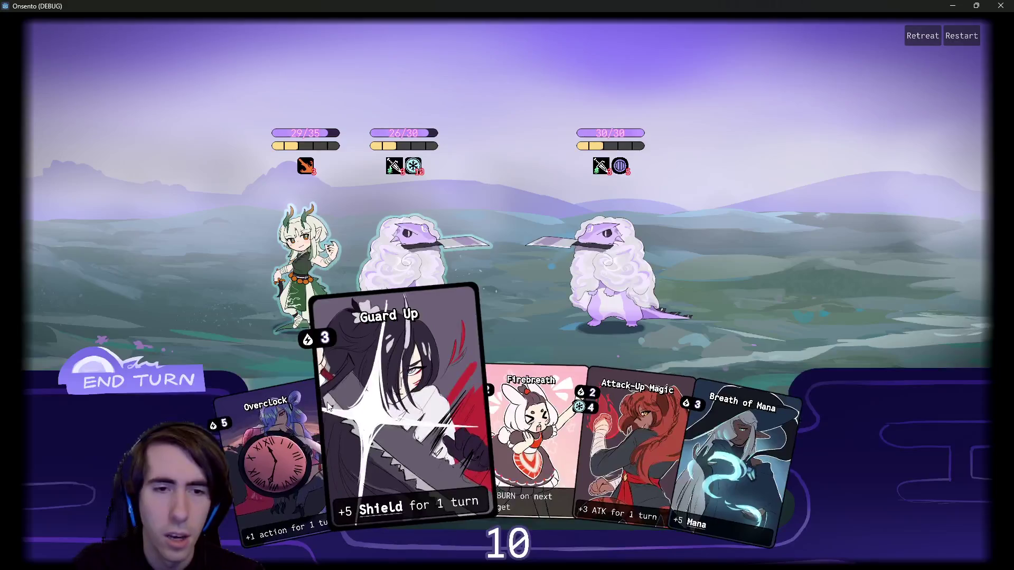
Step: Play Overclock, Attack-Up Magic and Firebreath on the left sheep, then end the turn
mouse_move(303, 407)
left_mouse_down()
mouse_move(328, 392)
mouse_move(407, 287)
left_mouse_up()
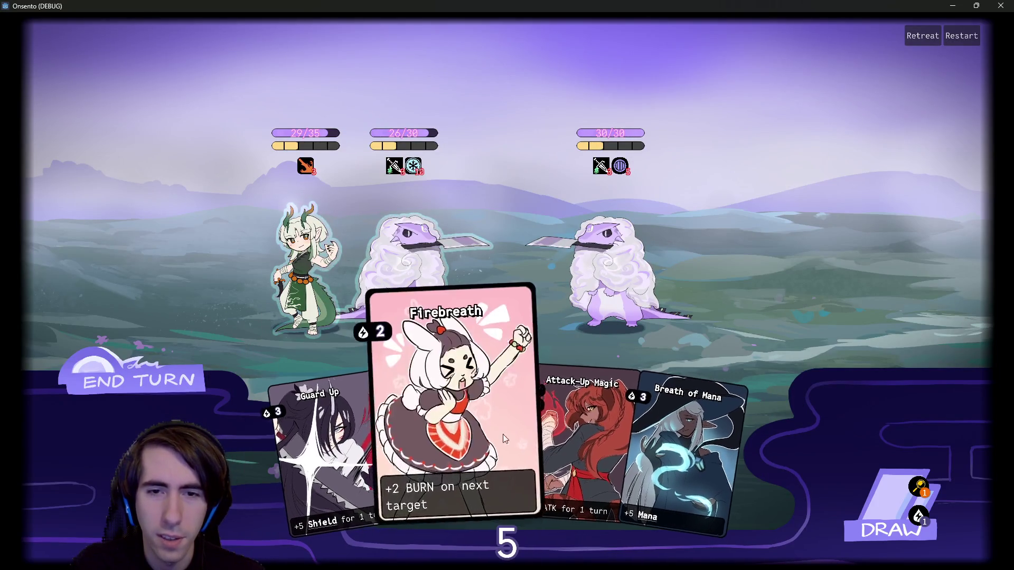
left_click_drag(558, 438, 421, 267)
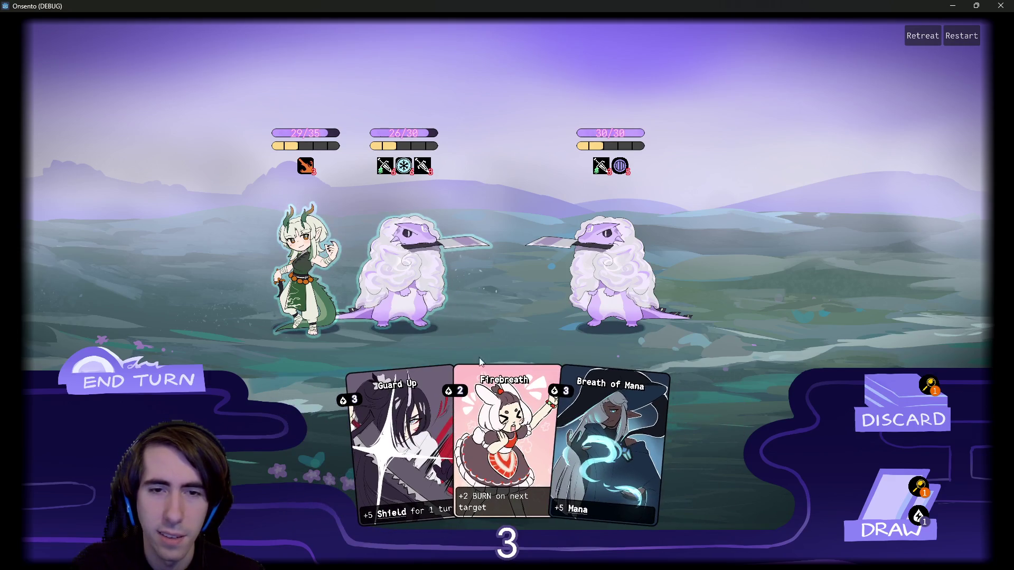
left_click_drag(505, 439, 418, 263)
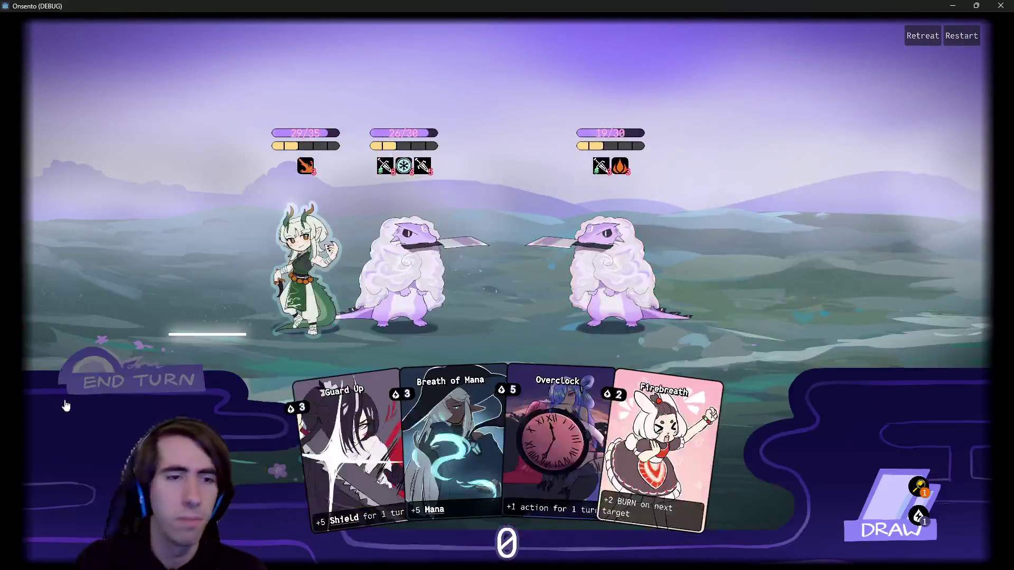
left_click(97, 384)
left_click(97, 384)
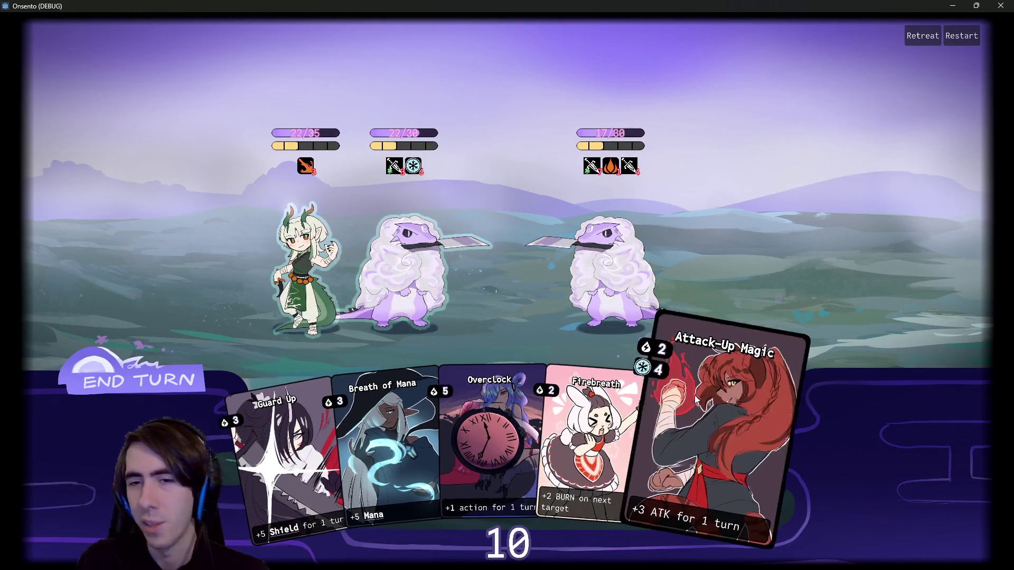
Step: Play Breath of Mana, Attack-Up Magic and Firebreath on the sheep, finish the battle, and close the game
left_click_drag(402, 433, 404, 340)
mouse_move(734, 464)
left_mouse_down()
mouse_move(615, 332)
mouse_move(403, 262)
left_mouse_up()
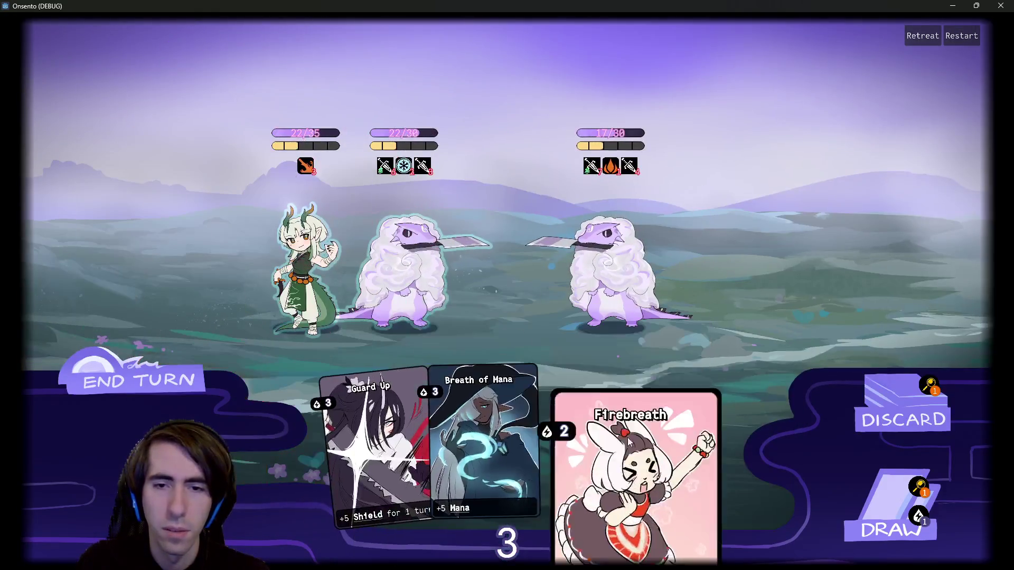
left_click_drag(682, 454, 413, 250)
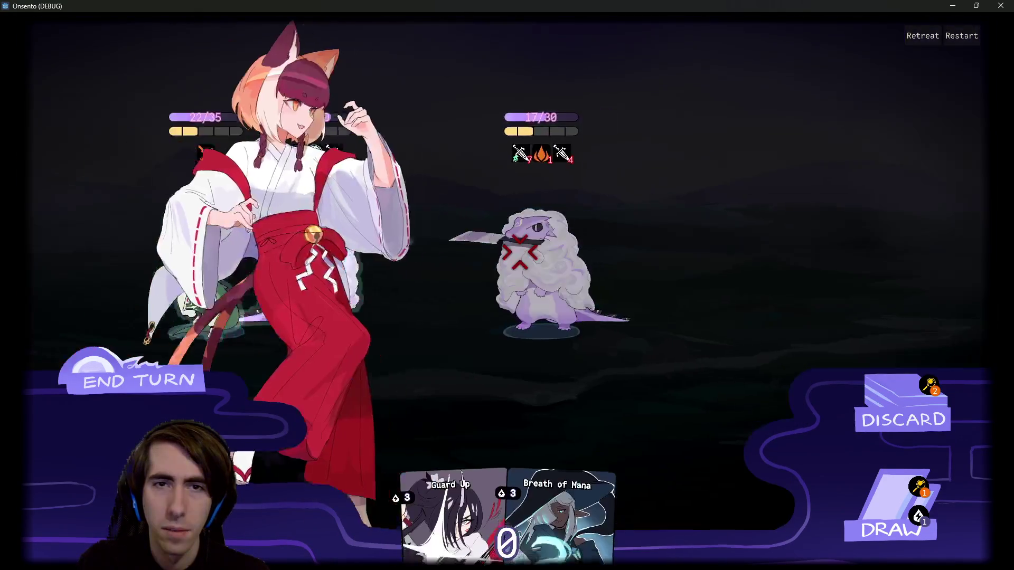
key("space")
key("space")
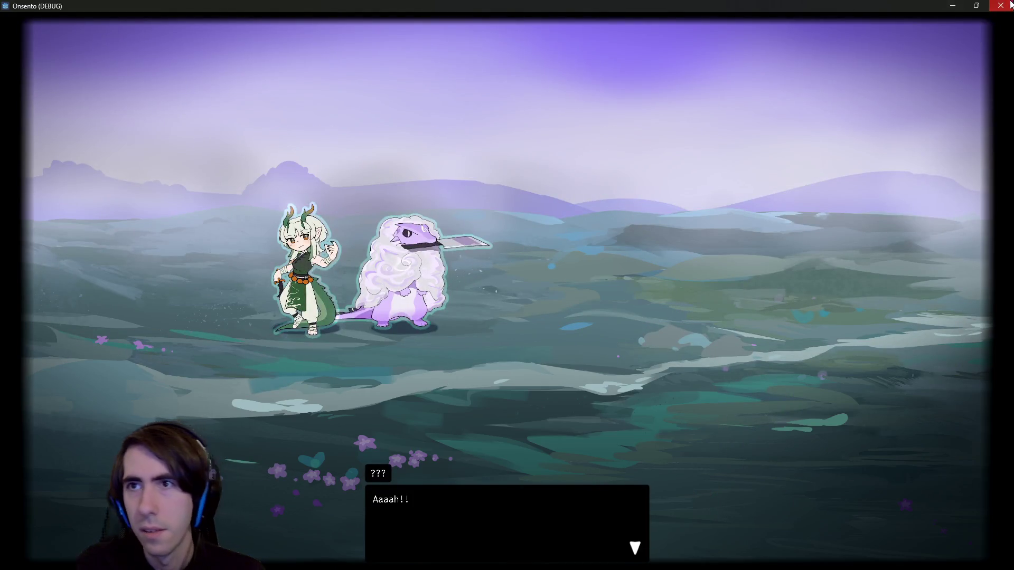
left_click(1001, 6)
Step: Switch to the Lobby scene's 2D view, zoom the canvas, and show res:// in the FileSystem dock
left_click(554, 343)
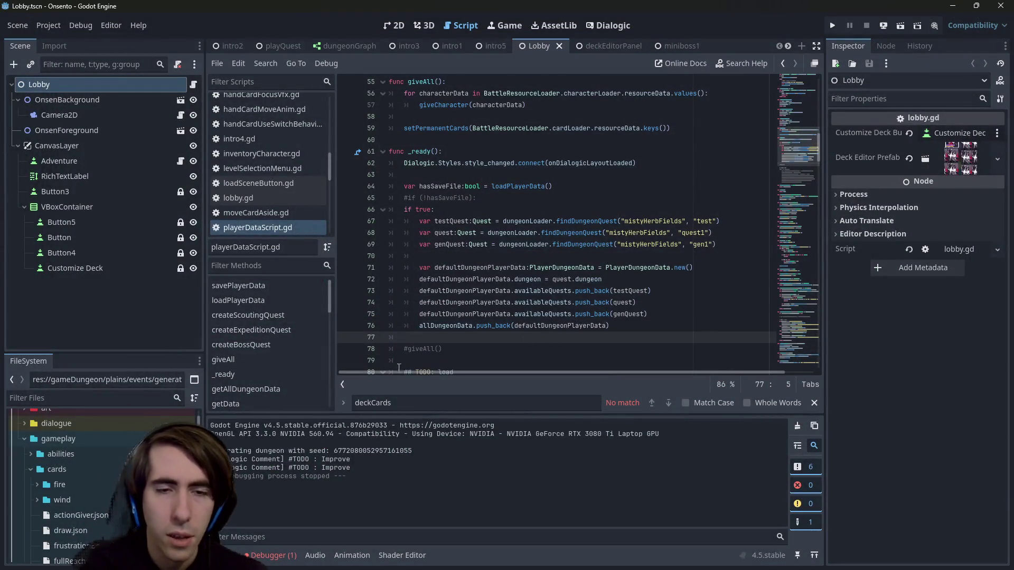
mouse_move(466, 327)
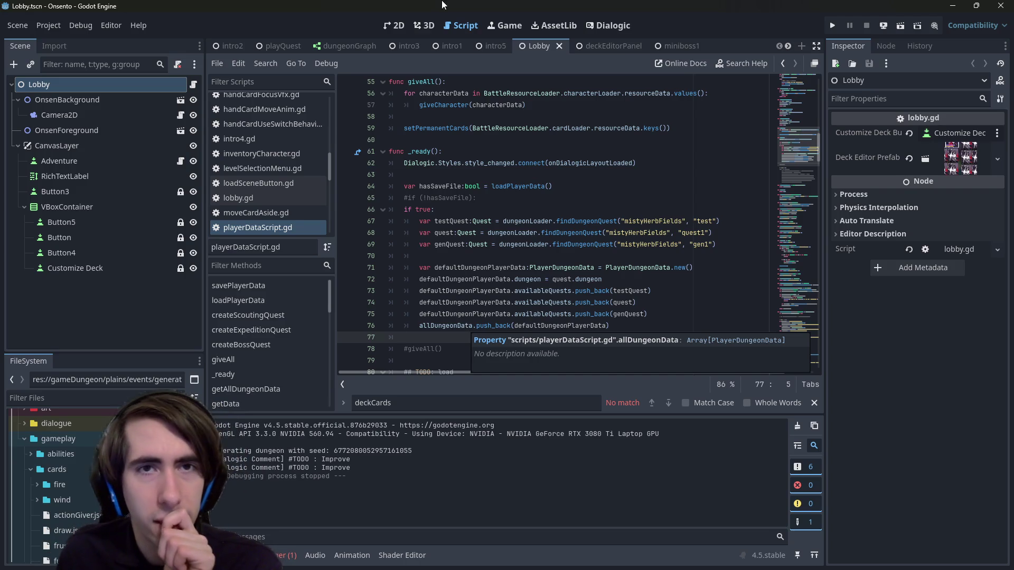
left_click(394, 26)
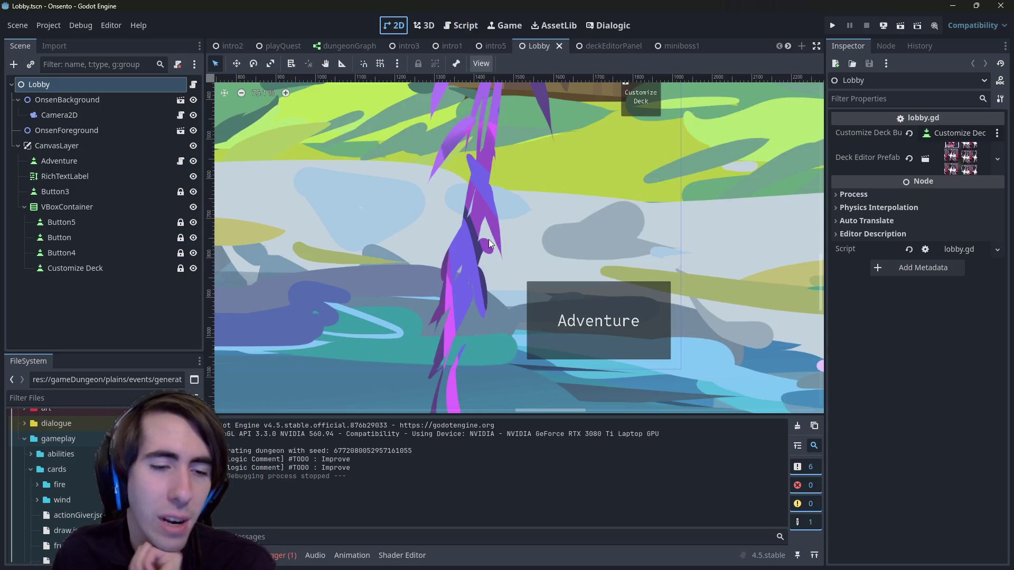
scroll(445, 243, "down", 5)
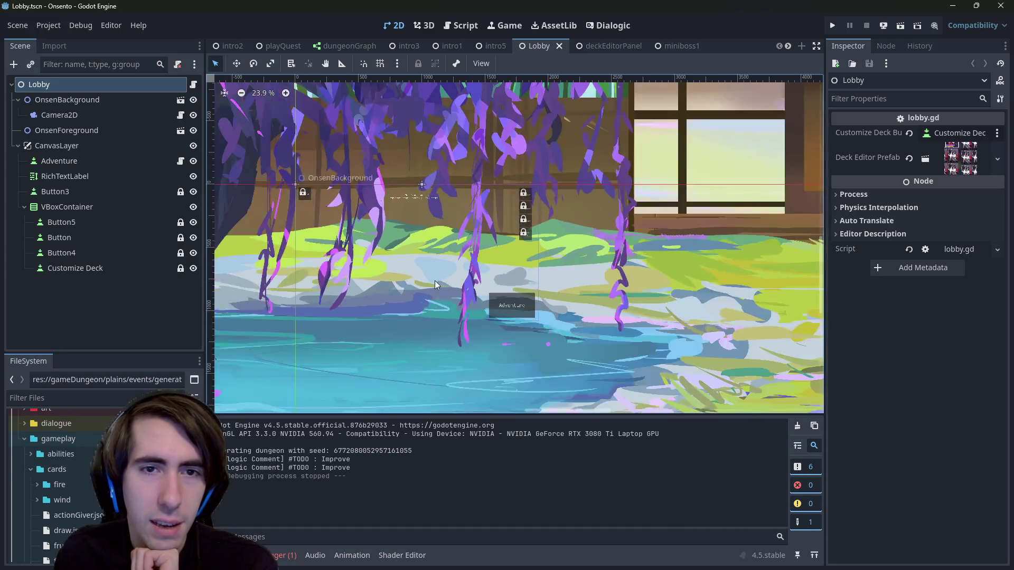
scroll(481, 259, "up", 2)
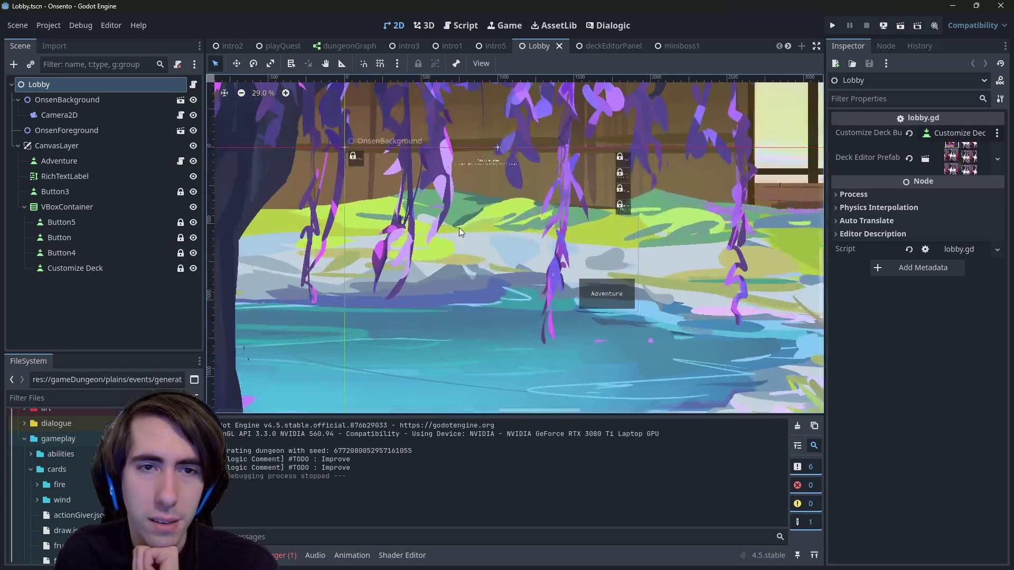
scroll(470, 244, "up", 2)
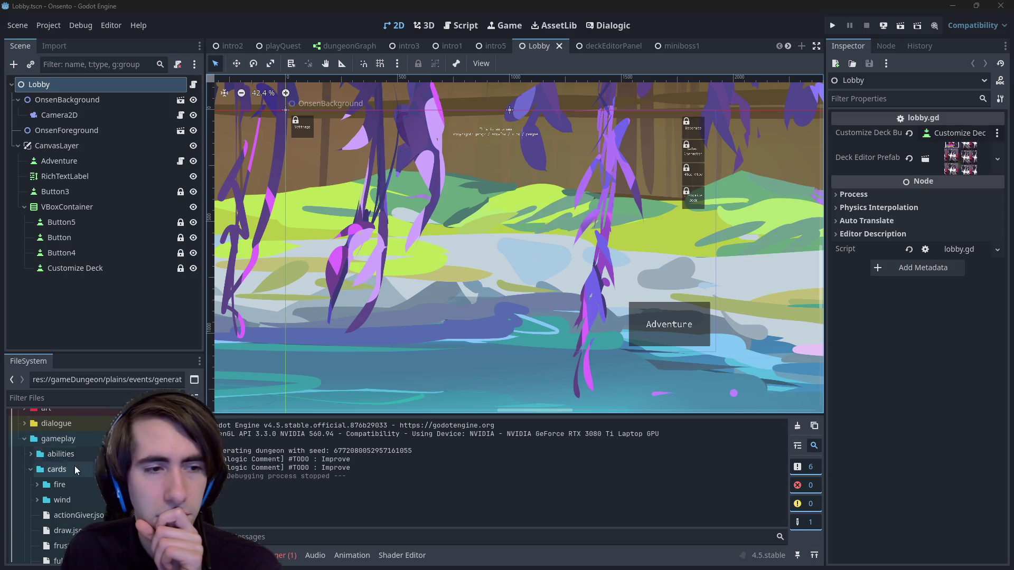
scroll(76, 449, "up", 3)
left_click(77, 432)
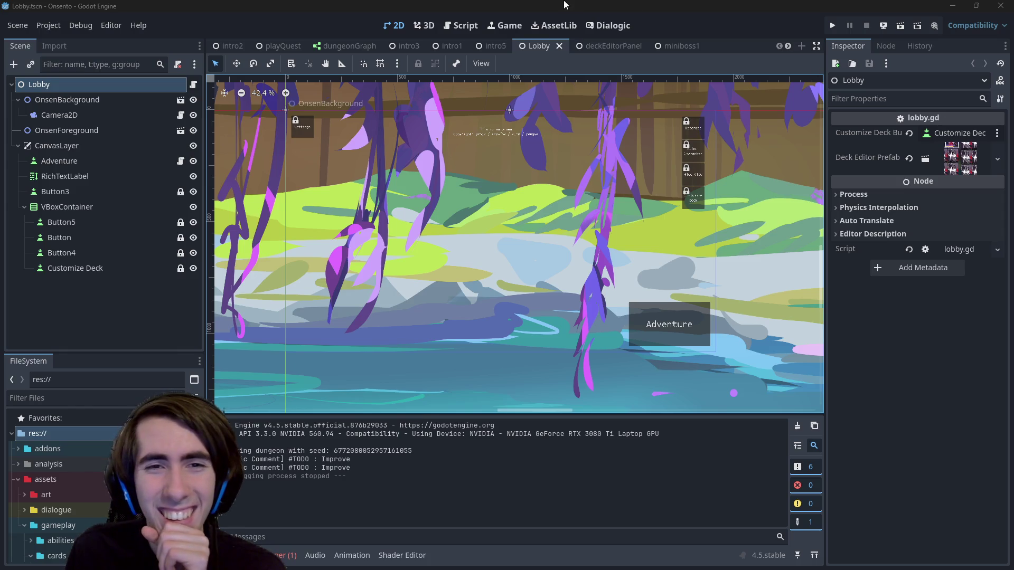
scroll(487, 309, "down", 4)
scroll(487, 309, "down", 2)
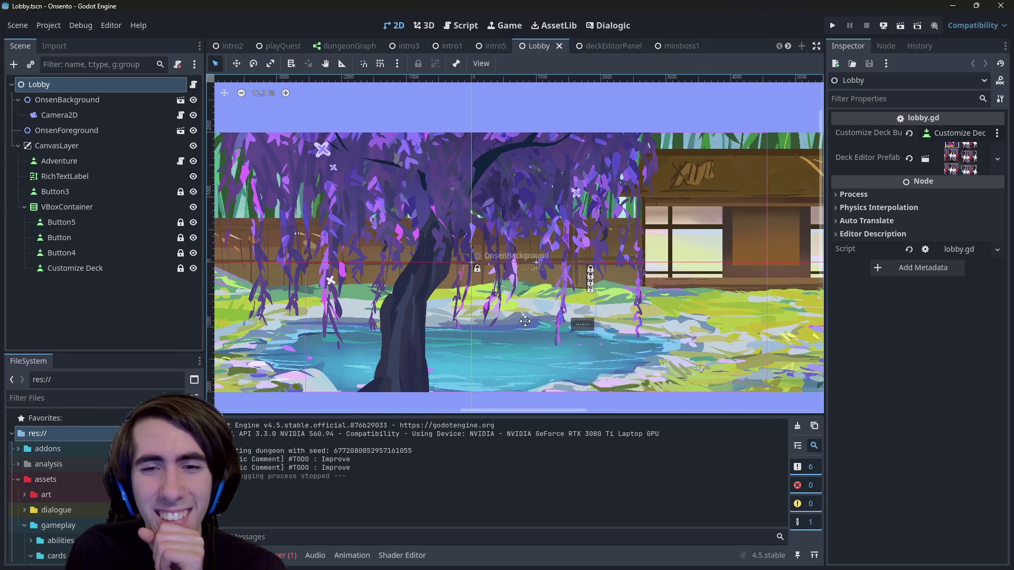
scroll(502, 324, "up", 1)
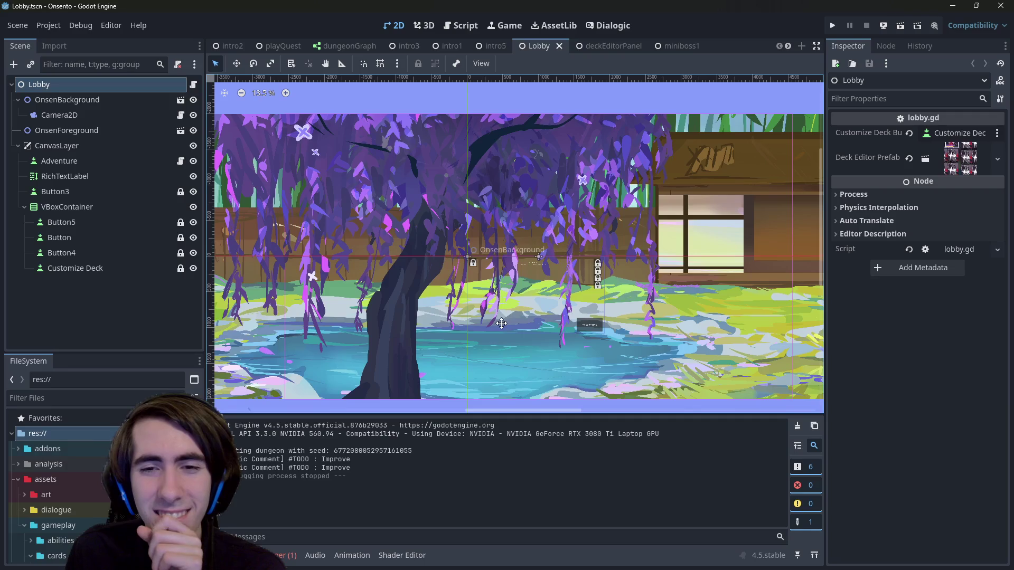
left_click_drag(502, 323, 500, 305)
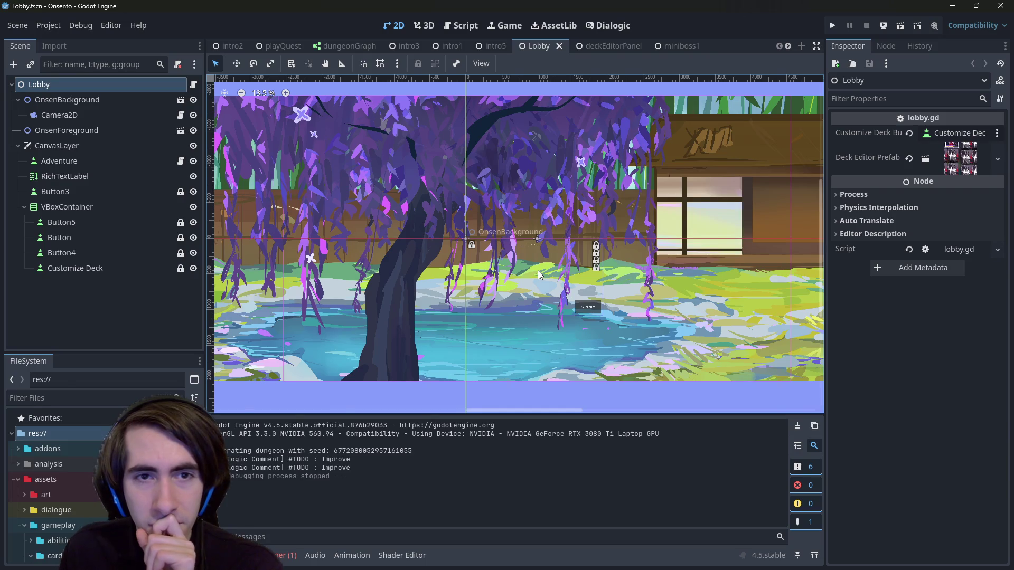
key("ctrl+alt+t")
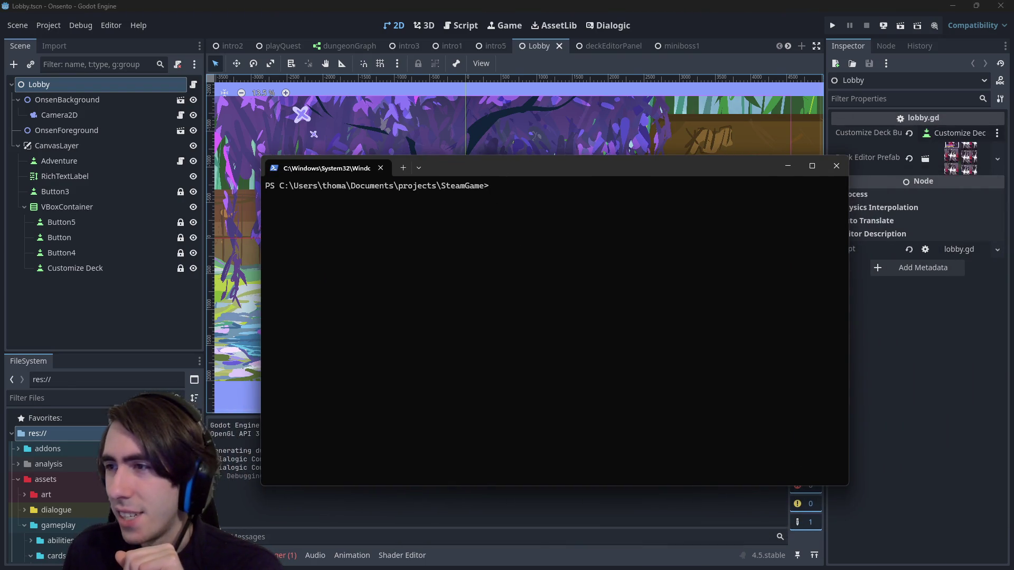
Step: Check git status and stage all .gd scripts with git add *.gd
type("git status")
key("Return")
type("git add *.cs")
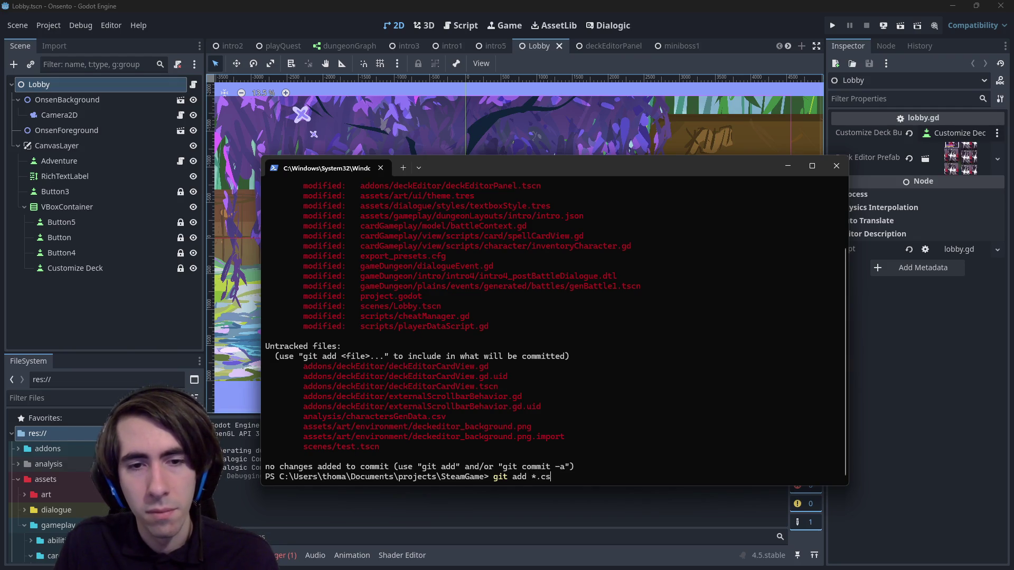
key("Return")
type("git")
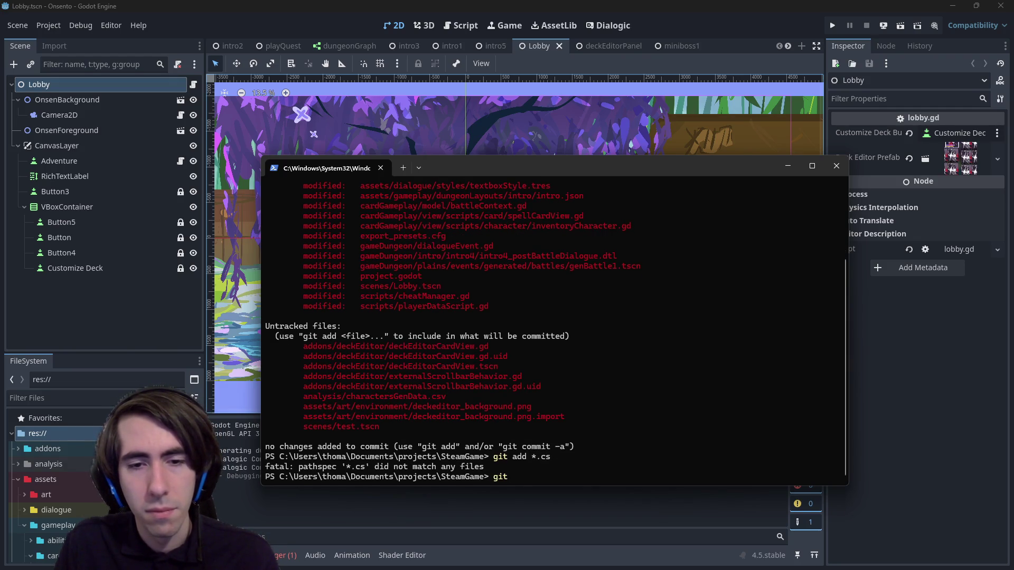
key("Up")
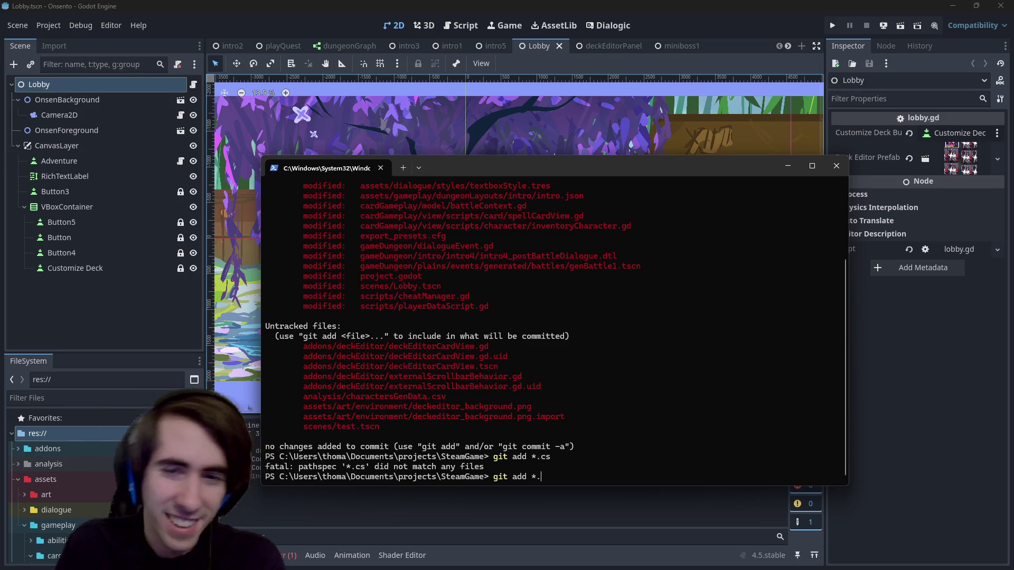
type("gd")
key("Return")
type("git statu")
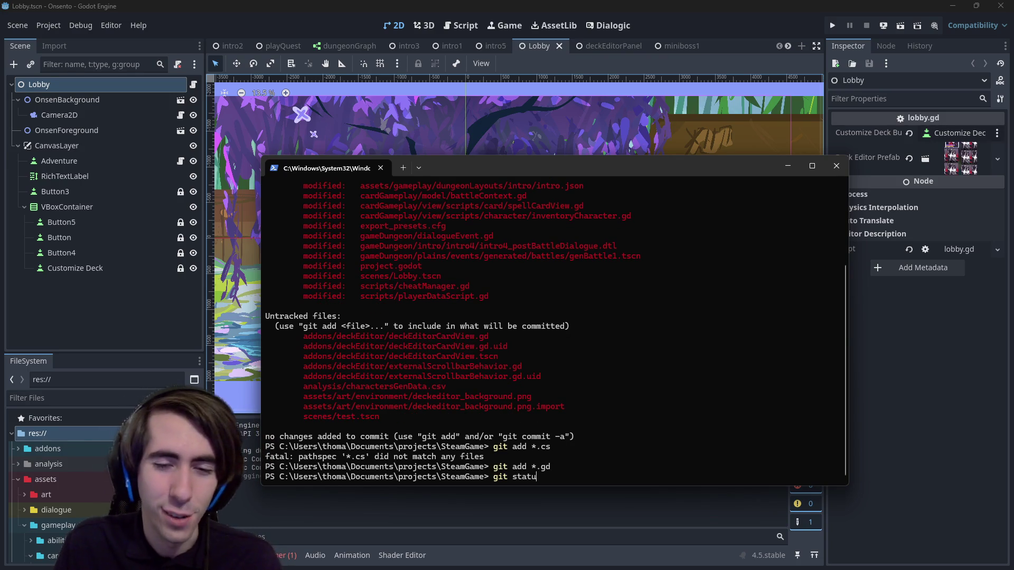
type("s")
key("Return")
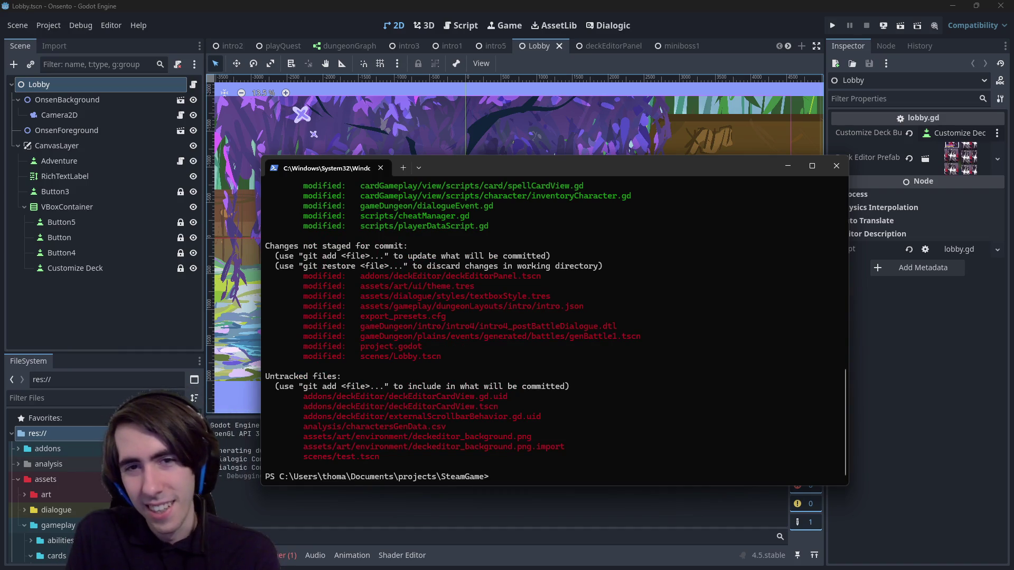
Step: Unstage battleContext.gd with git reset and view its git diff
scroll(746, 331, "up", 2)
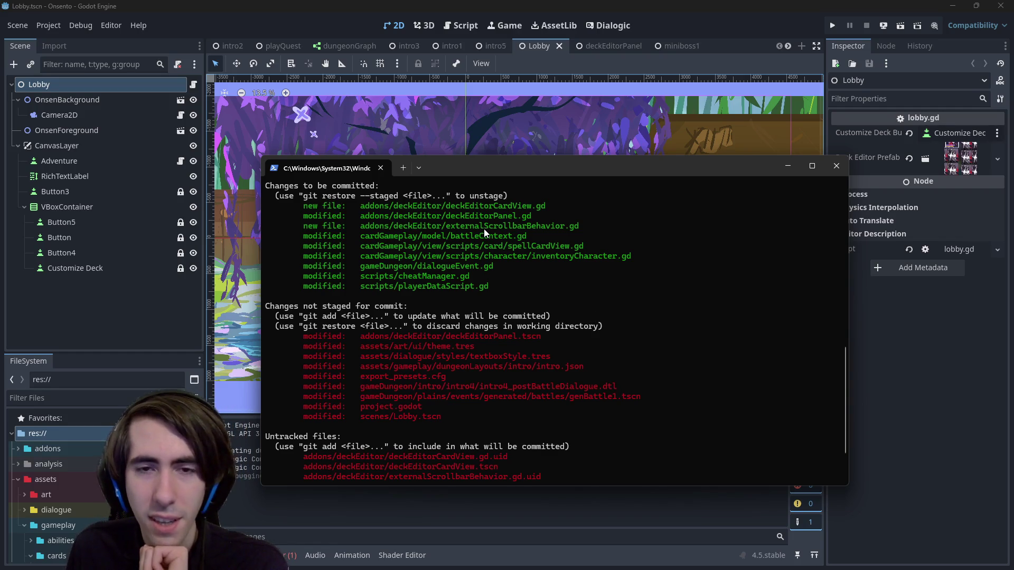
double_click(372, 239)
right_click(555, 239)
type("git reset")
type("cardGameplay/model/battleContext.gd")
key("Return")
type("git")
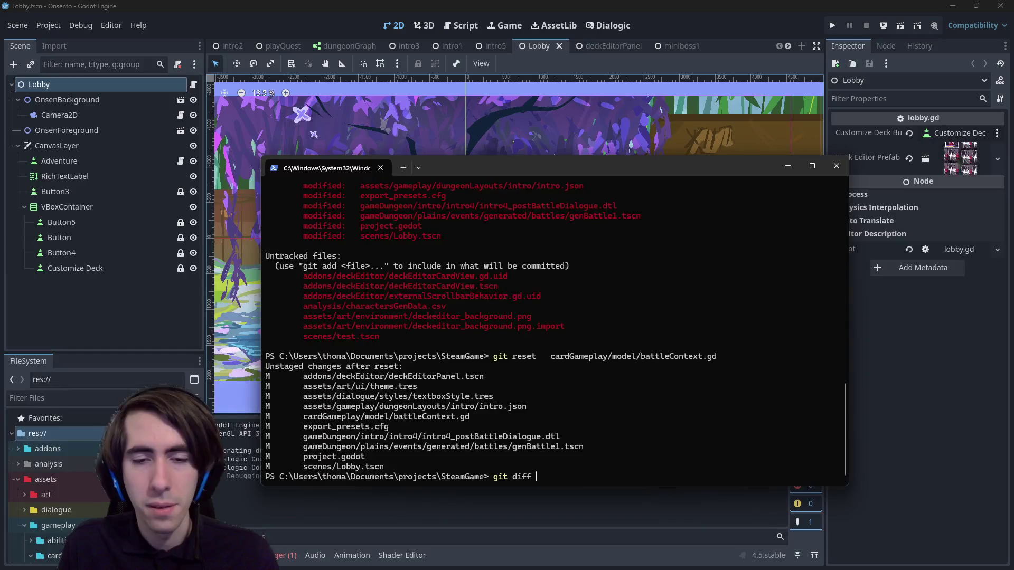
type("cardGameplay/model/battleContext.gd")
key("Return")
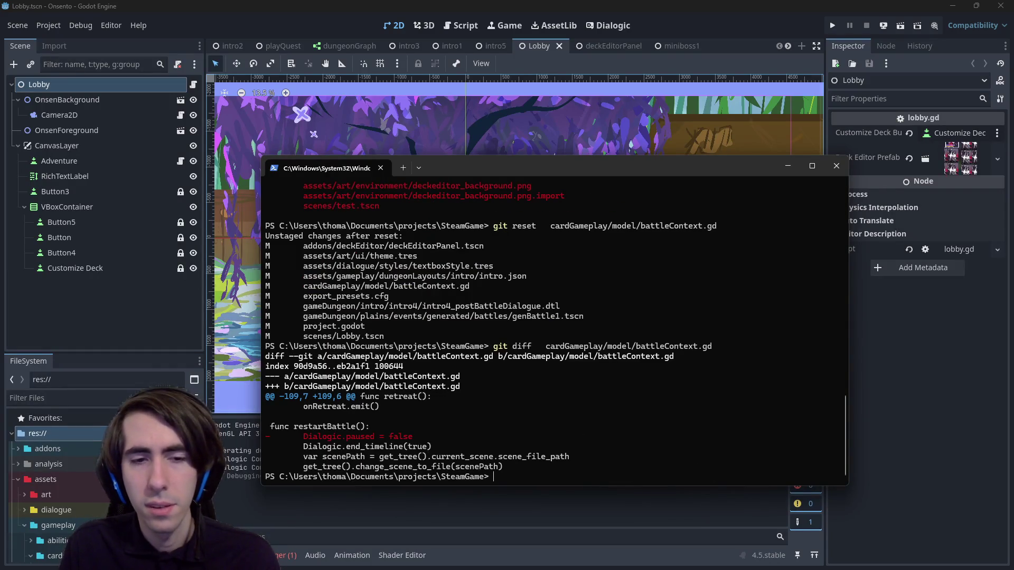
Step: Re-stage battleContext.gd with git add and check git status again
key("Up")
key("Up")
key("Up")
key("Down")
key("BackSpace")
key("BackSpace")
key("BackSpace")
type("add")
key("Return")
type("git status")
key("Return")
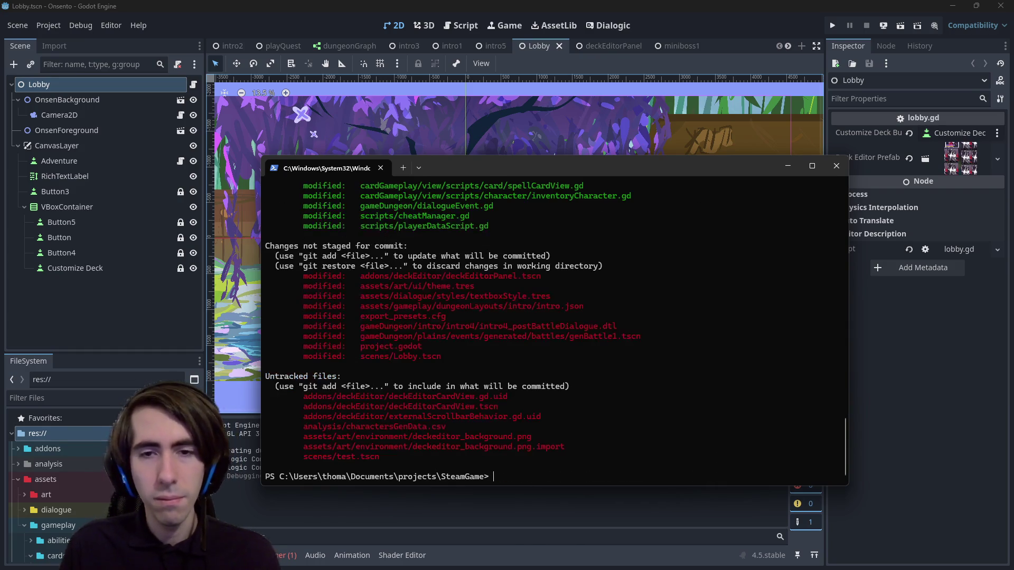
Step: Stage deckEditorPanel.tscn using the path copied from the git status output
scroll(454, 334, "up", 3)
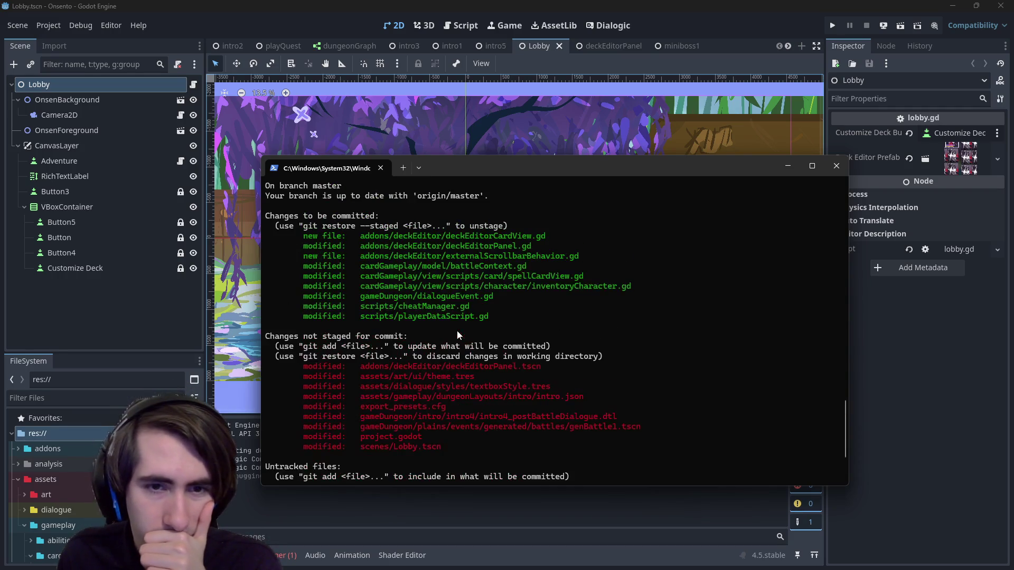
left_click_drag(451, 306, 370, 296)
left_click(484, 303)
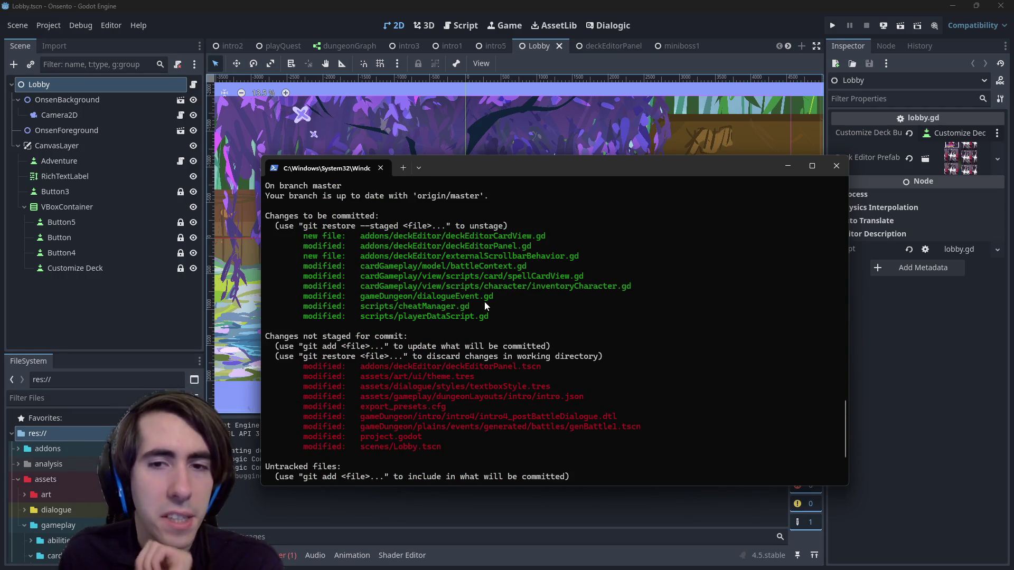
scroll(483, 272, "down", 3)
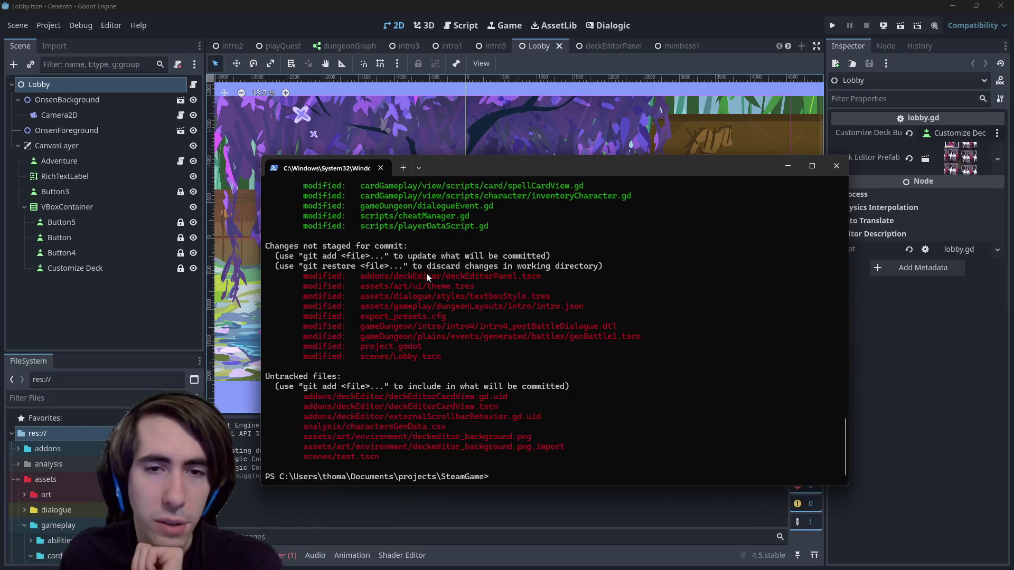
left_click_drag(361, 276, 541, 275)
key("ctrl+c")
type("git")
key("ctrl+v")
key("Return")
Step: Stage textboxStyle.tres with git add
type("git add")
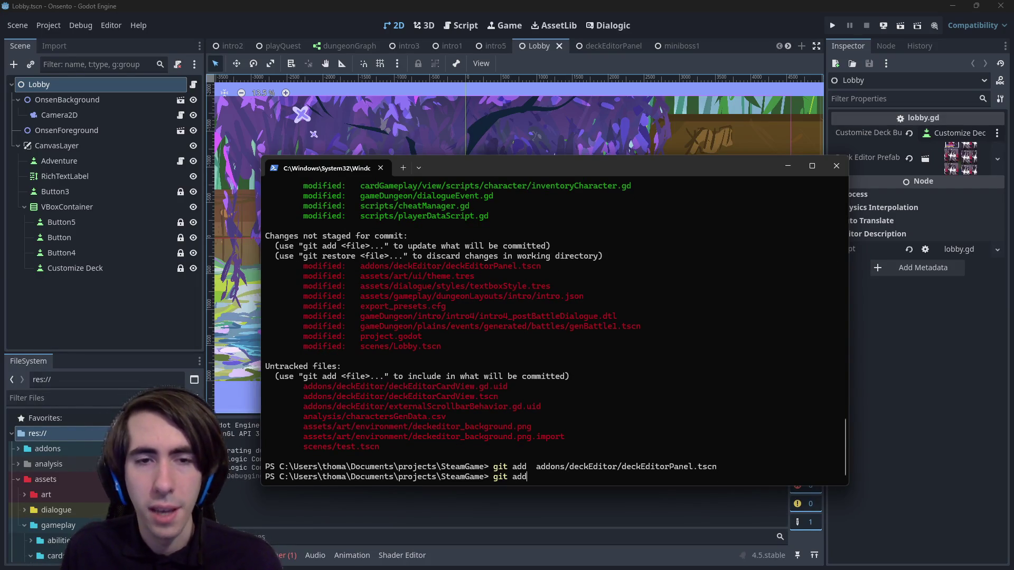
mouse_move(359, 296)
left_mouse_down()
mouse_move(394, 306)
mouse_move(587, 296)
left_mouse_up()
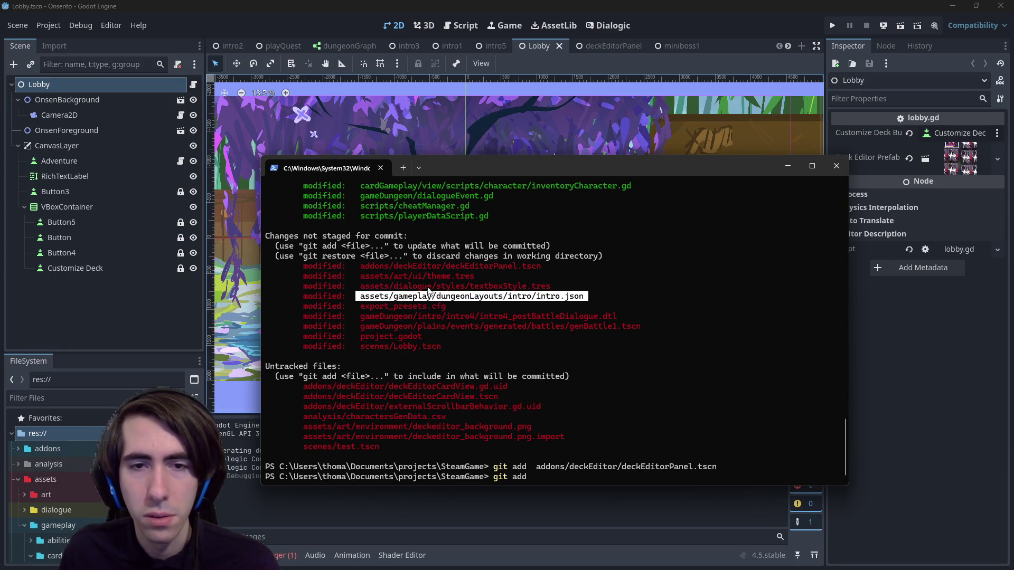
left_click_drag(360, 285, 521, 288)
right_click(560, 285)
right_click(626, 290)
key("Return")
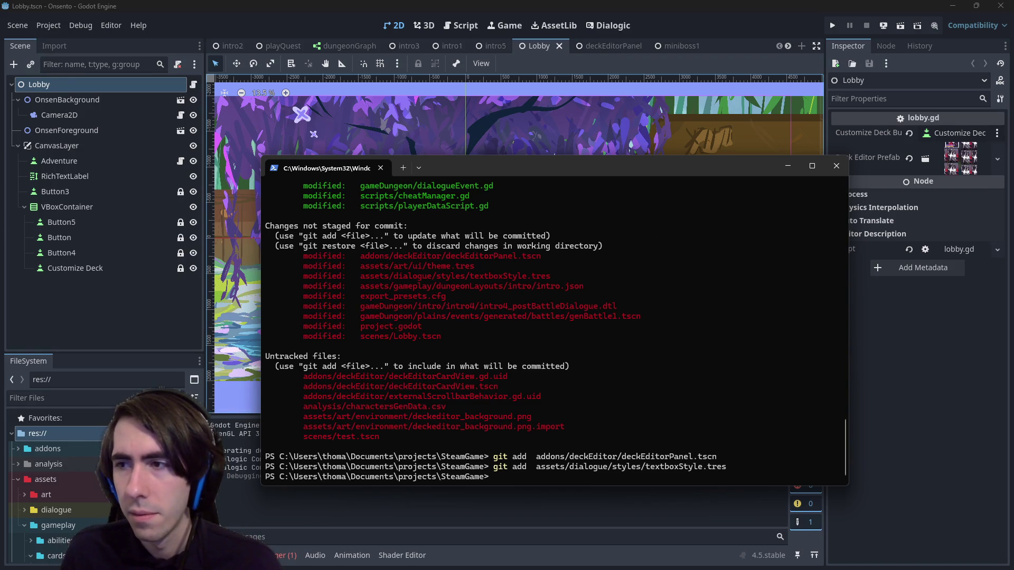
Step: Build a git add command listing externalScrollbarBehavior.gd.uid and deckEditorCardView.gd.uid
triple_click(305, 398)
key("ctrl+c")
key("ctrl+v")
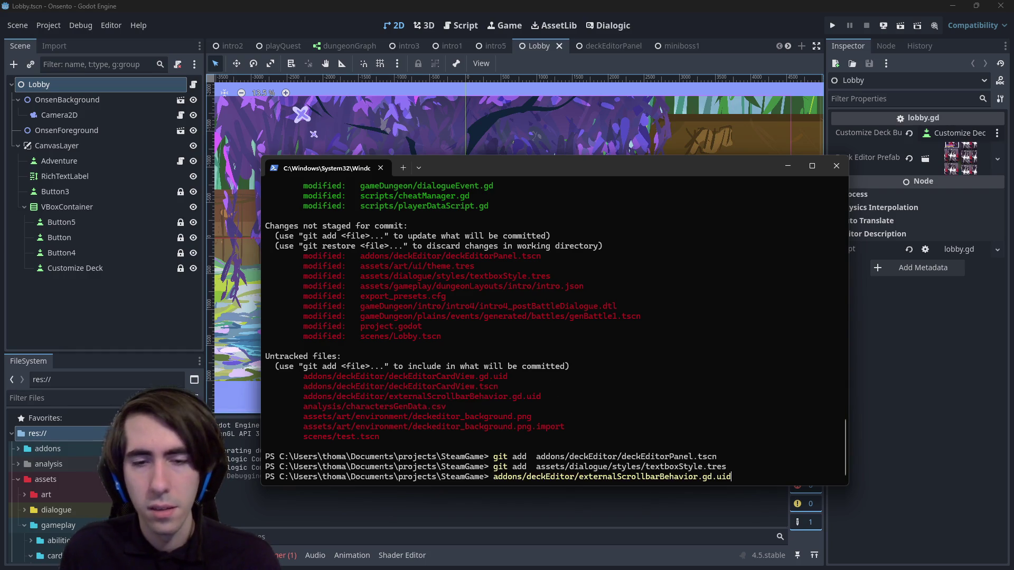
key("Home")
type("git add")
key("End")
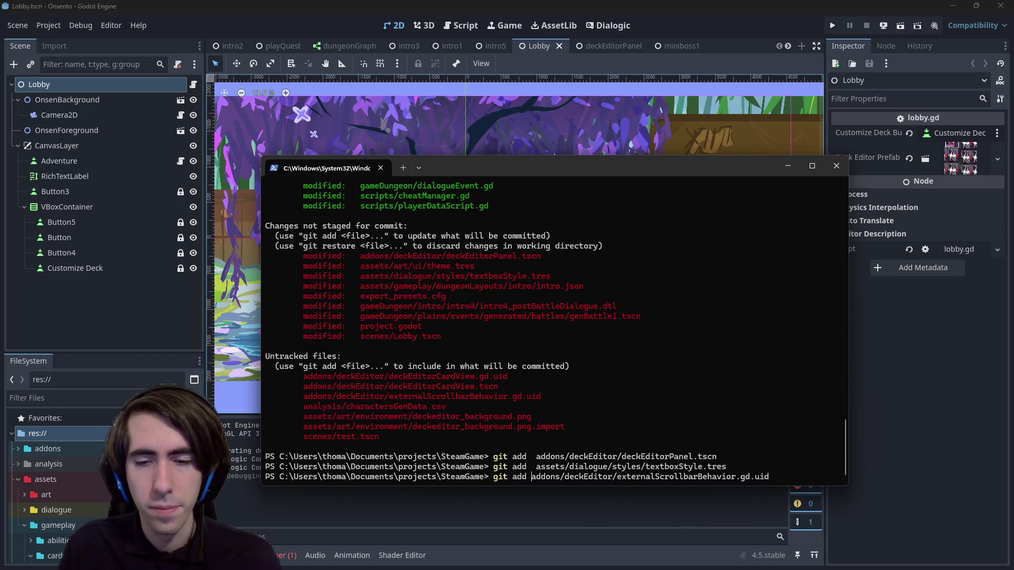
left_click_drag(304, 376, 509, 376)
key("ctrl+c")
key("ctrl+v")
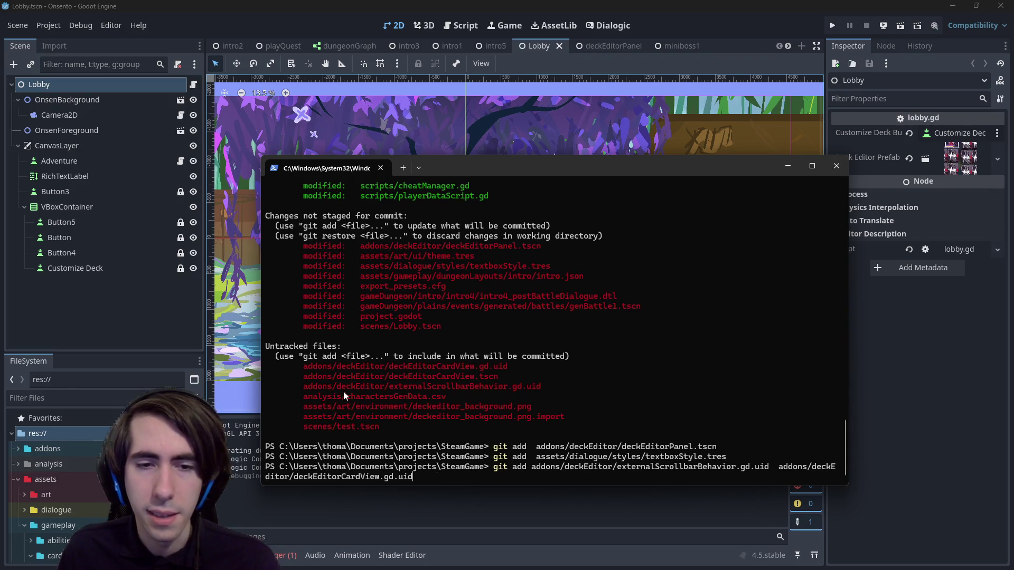
Step: Add deckEditorCardView.tscn and deckeditor_background* to the command, stage them, and run git status
mouse_move(305, 376)
left_mouse_down()
mouse_move(499, 366)
mouse_move(510, 376)
left_mouse_up()
key("ctrl+c")
key("ctrl+v")
left_click_drag(300, 407, 513, 407)
key("ctrl+c")
key("ctrl+v")
type("*")
key("Return")
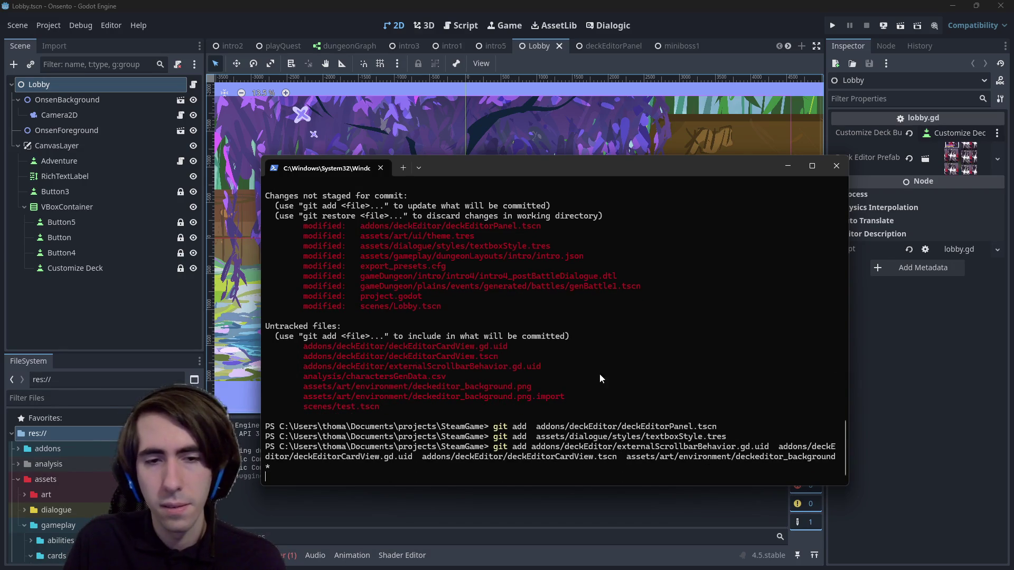
type("git status")
key("Return")
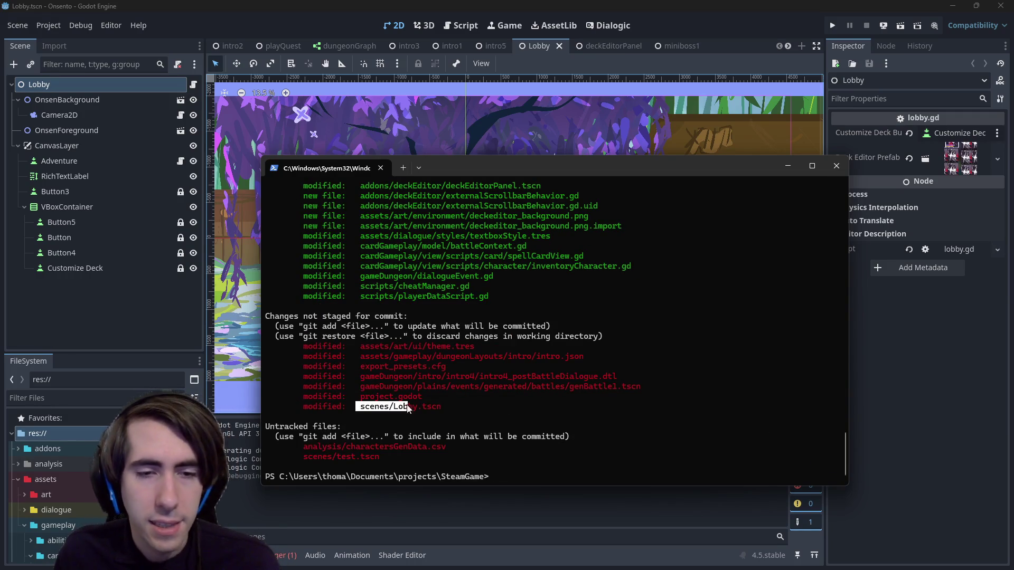
Step: Stage scenes/Lobby.tscn
key("ctrl+v")
key("Home")
type("git add")
key("Return")
Step: Review the git diff of intro4_postBattleDialogue.dtl
type("gti add")
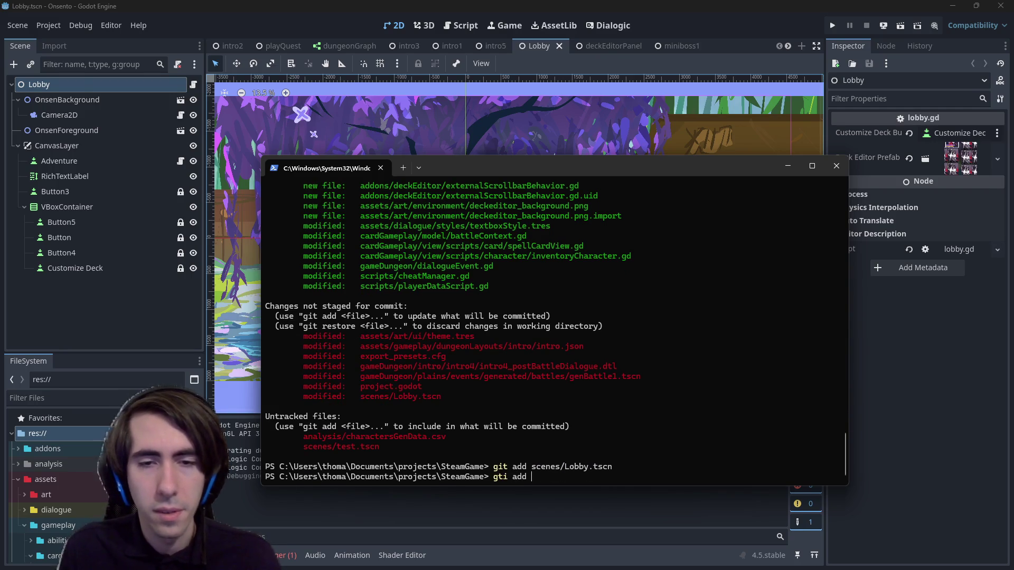
left_click_drag(360, 367, 617, 366)
key("ctrl+c")
key("BackSpace")
key("BackSpace")
key("BackSpace")
type("diff")
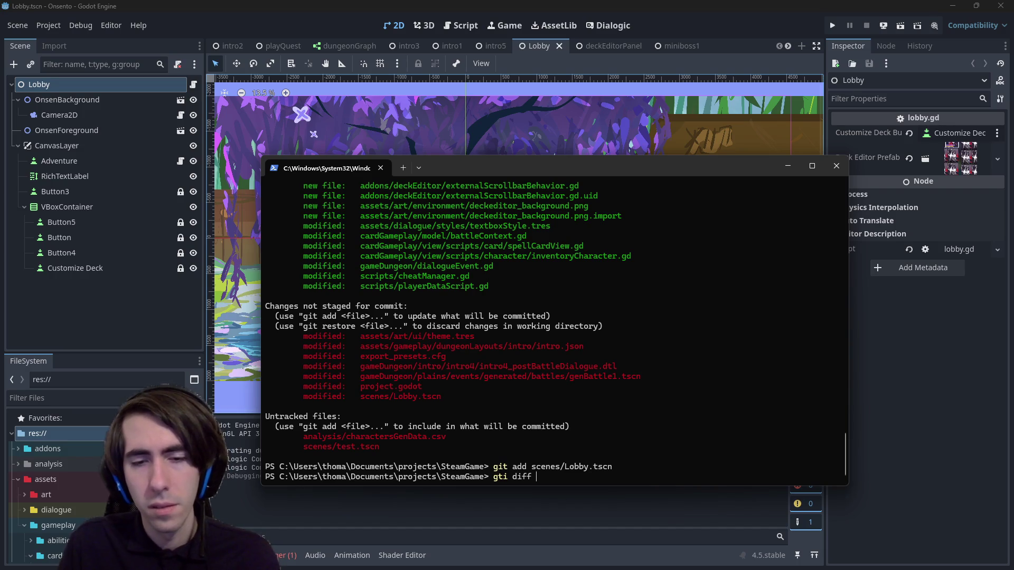
key("ctrl+v")
key("Return")
type("git diff")
key("ctrl+v")
key("Return")
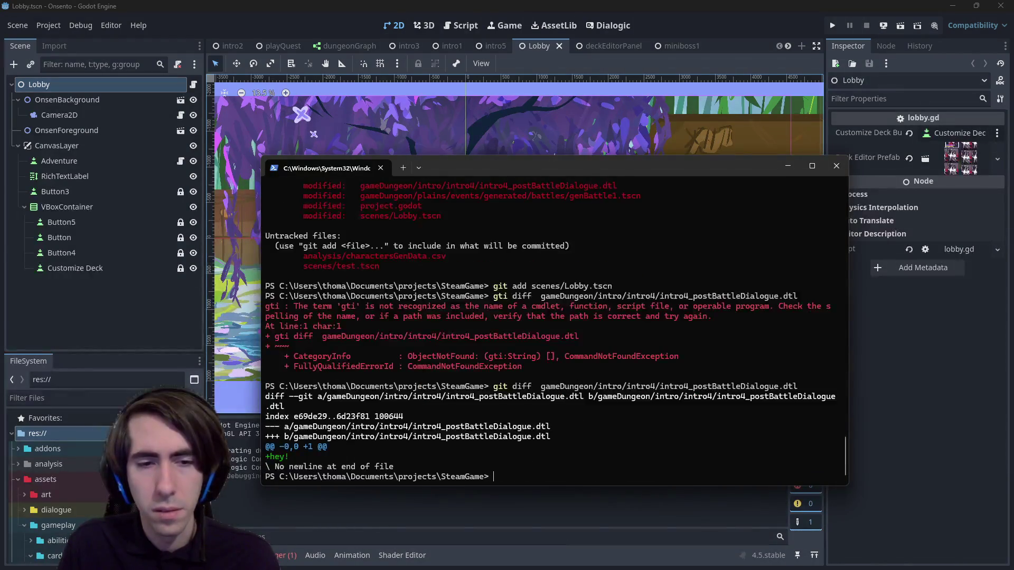
Step: Stage intro4_postBattleDialogue.dtl and check git status
type("git add")
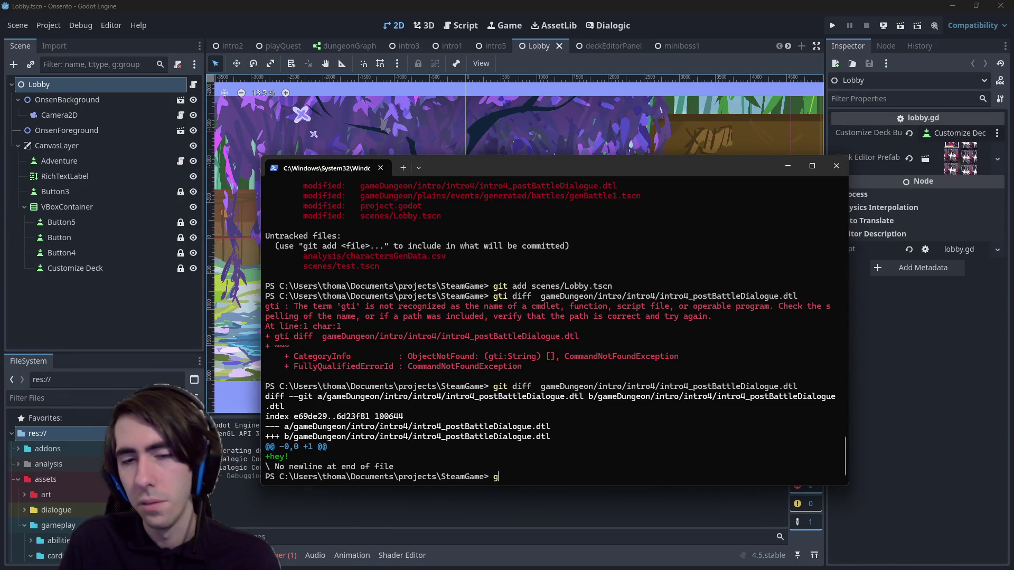
key("ctrl+v")
key("Return")
type("git status")
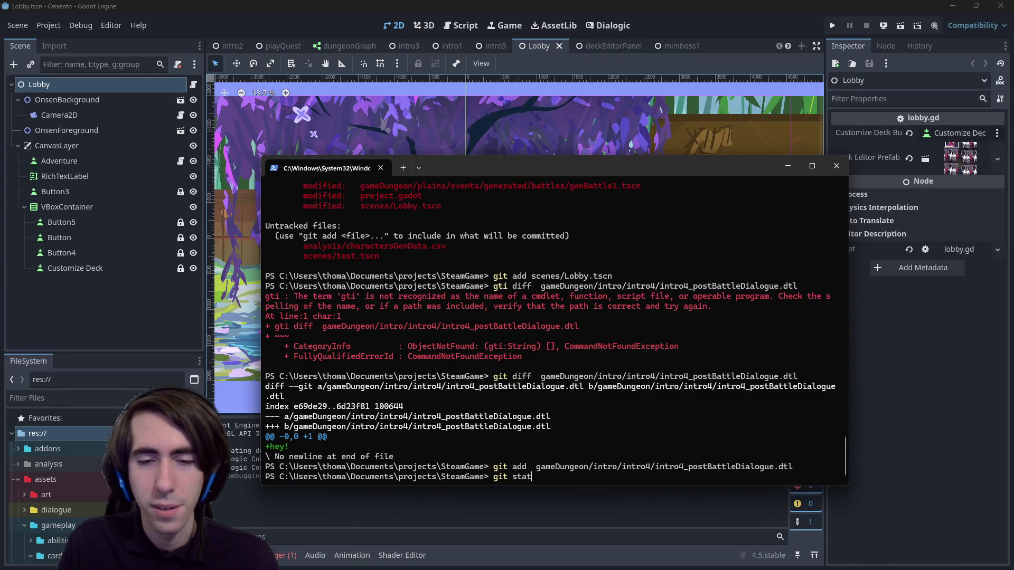
key("Return")
Step: Review the project.godot diff, stage project.godot, and check git status
type("git add")
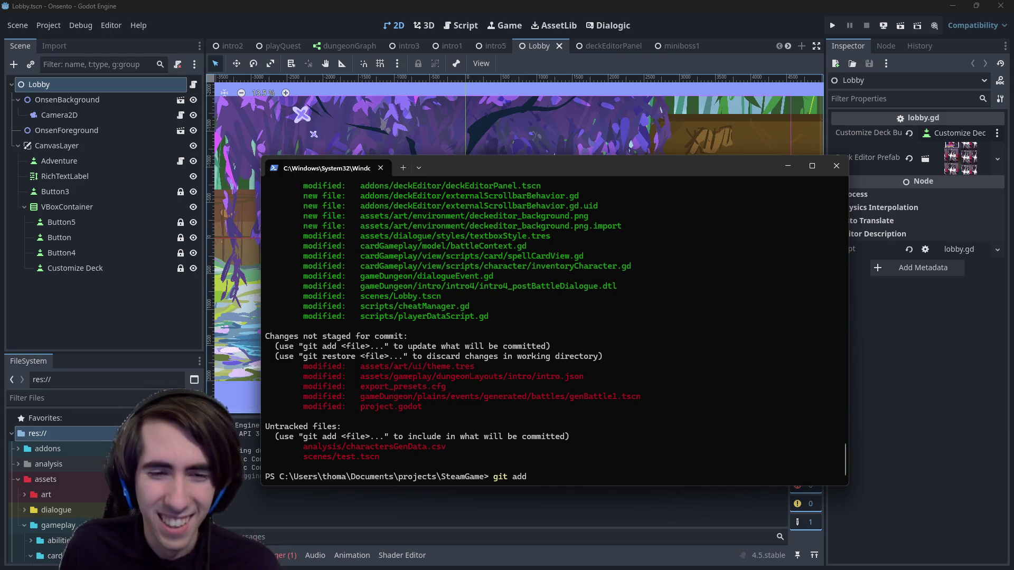
double_click(365, 404)
key("ctrl+c")
key("ctrl+v")
key("BackSpace")
key("BackSpace")
key("BackSpace")
type("diff")
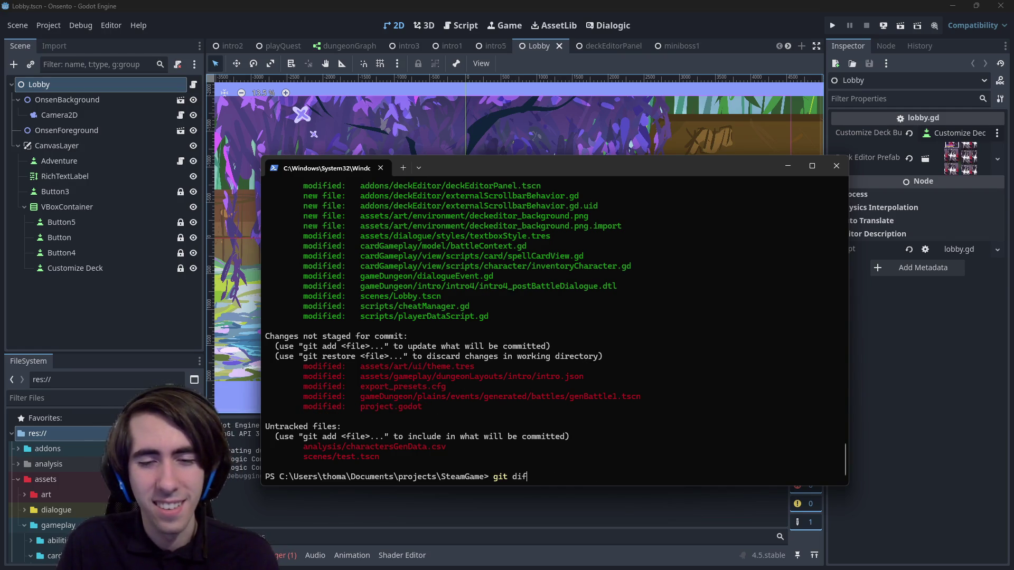
key("ctrl+v")
key("Return")
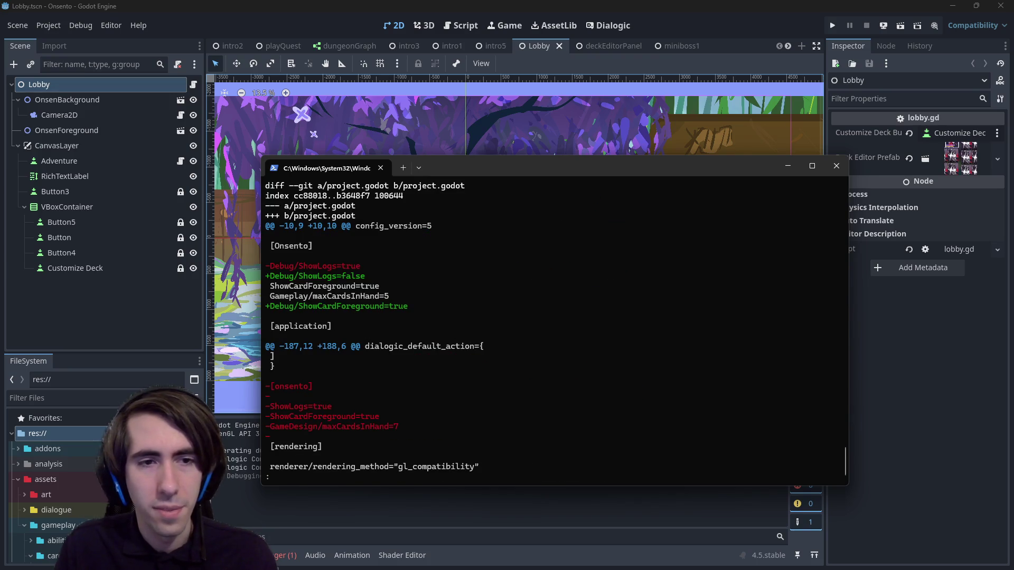
key("Down")
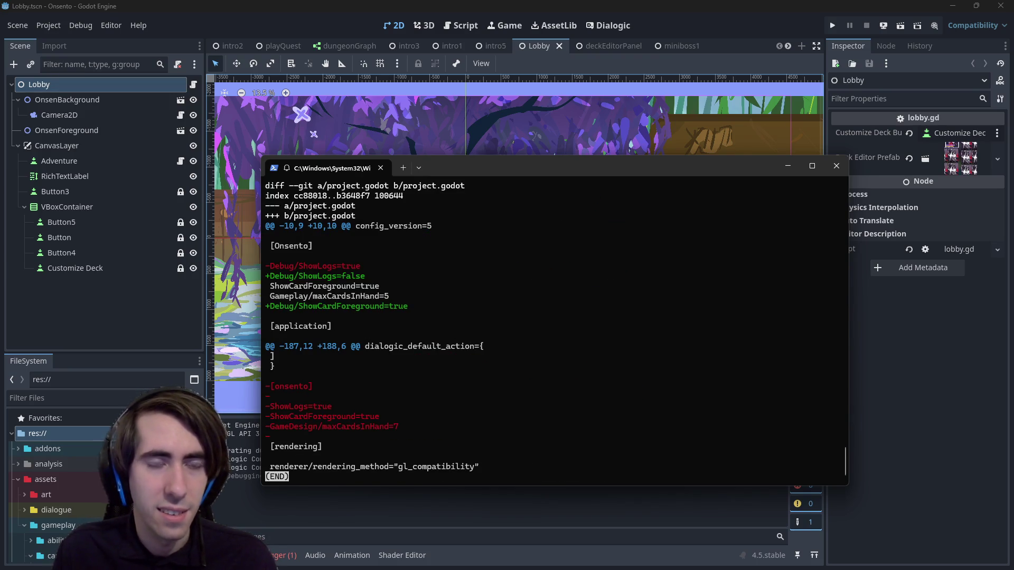
type("qgit add  project.godot")
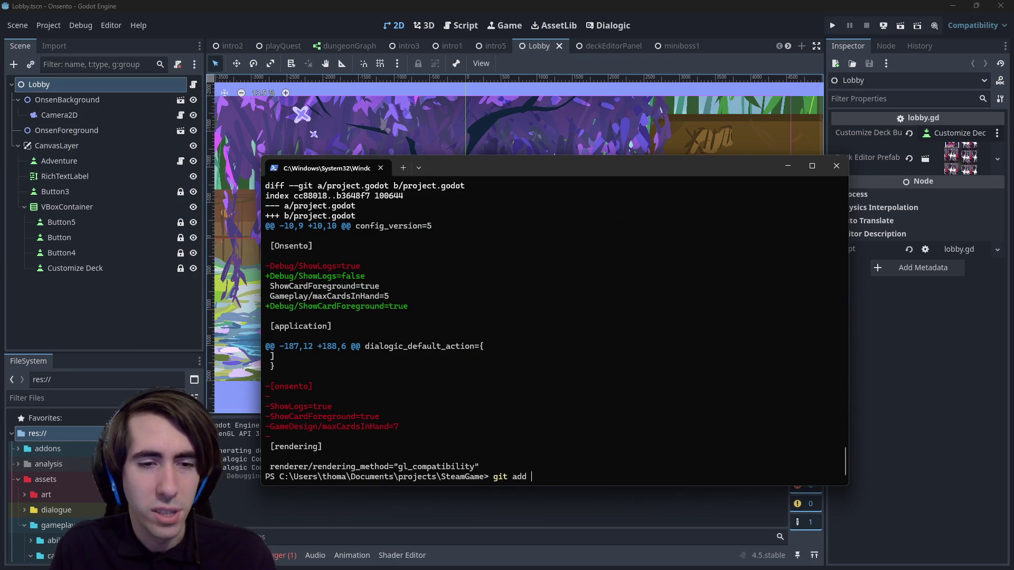
key("Return")
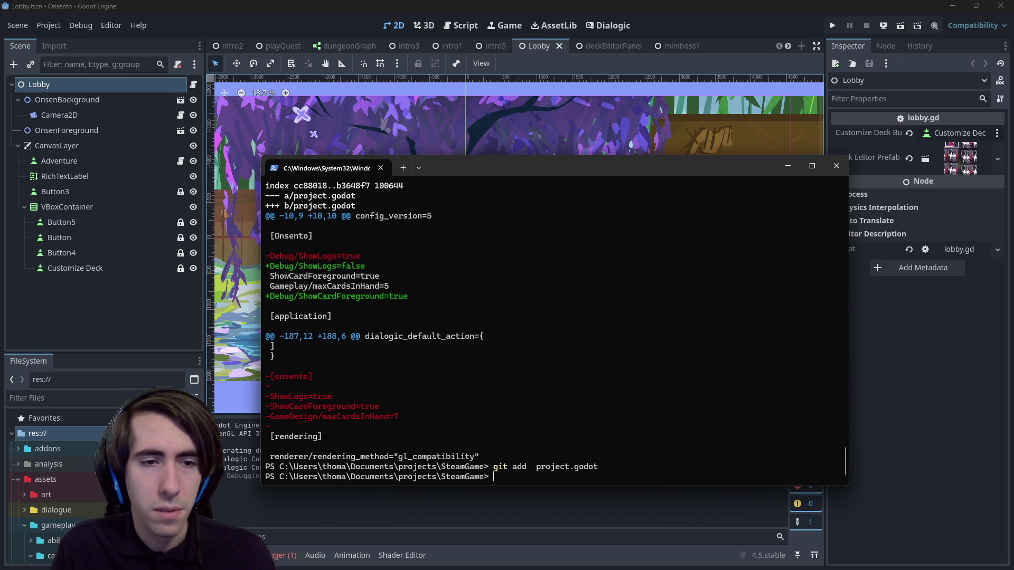
type("git status")
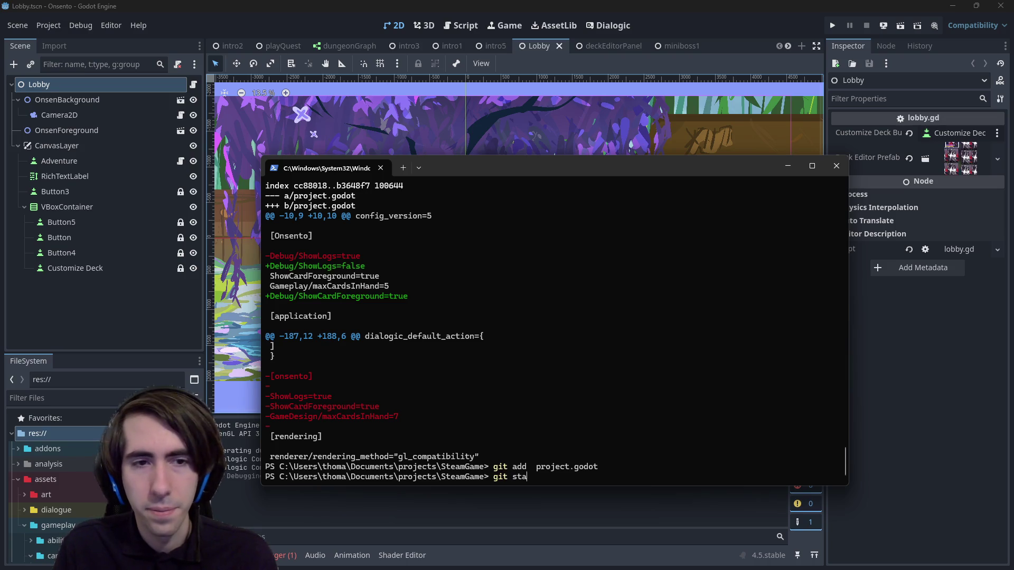
key("Return")
Step: Review and stage assets/gameplay/dungeonLayouts/intro/intro.json, then check git status
type("it add")
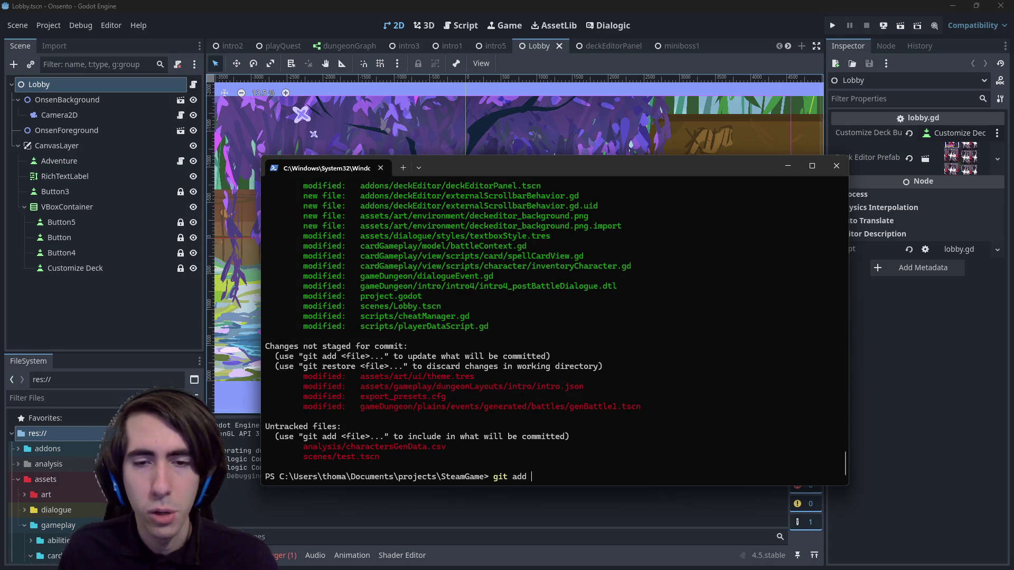
key("BackSpace")
key("BackSpace")
key("BackSpace")
type("diff assets/gameplay/dungeonLayouts/intro/intro.json")
key("Return")
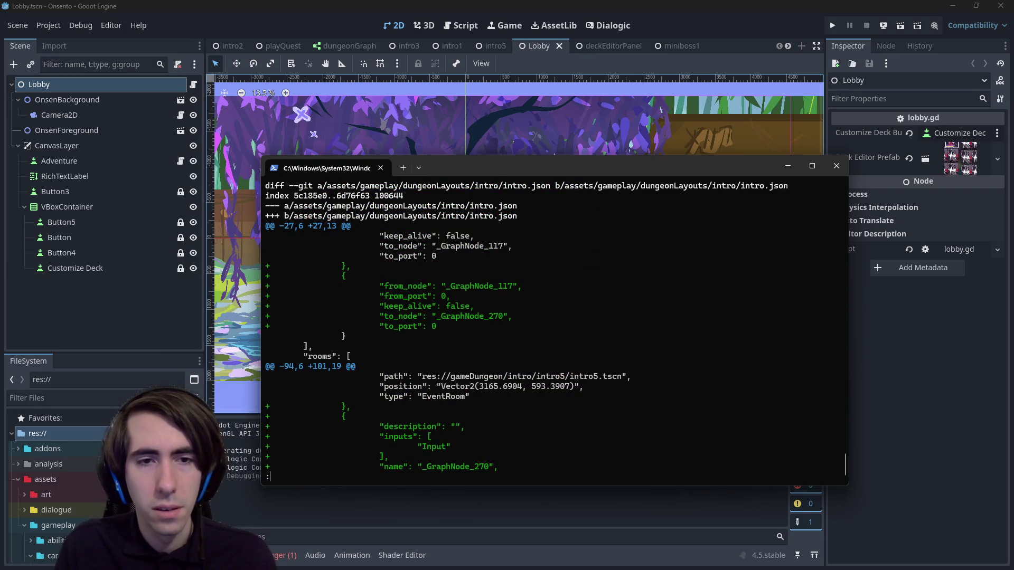
key("Down")
key("Down")
key("Down")
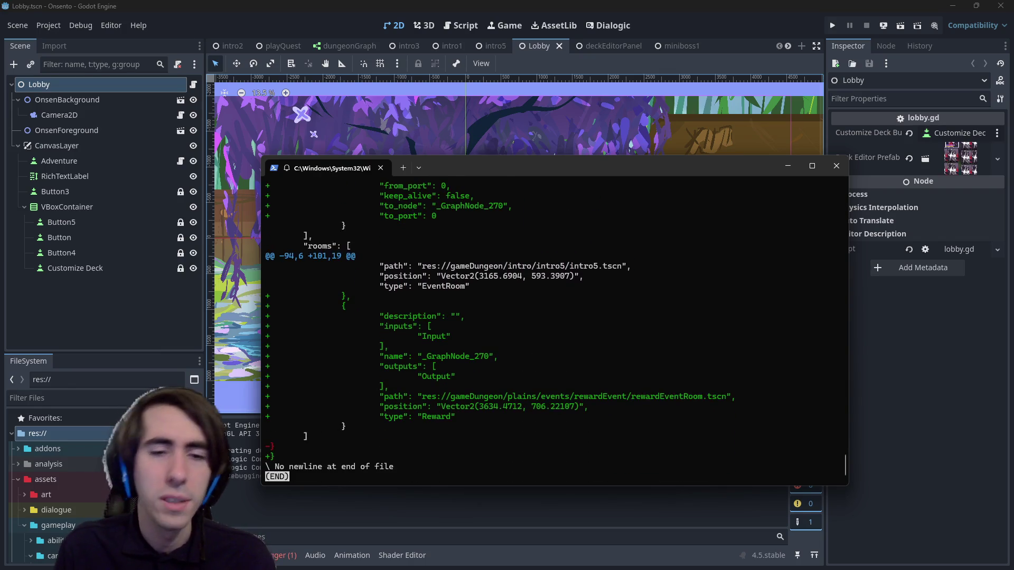
key("Up")
key("Up")
key("Up")
type("qgit ad")
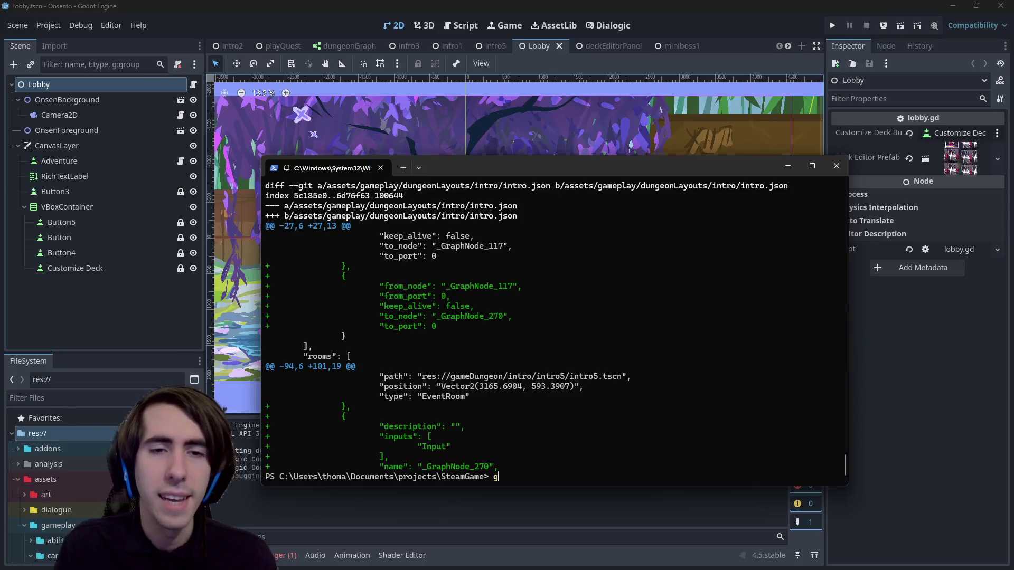
type("d assets/gameplay/dungeonLayouts/intro/intro.json")
key("Return")
type("git status")
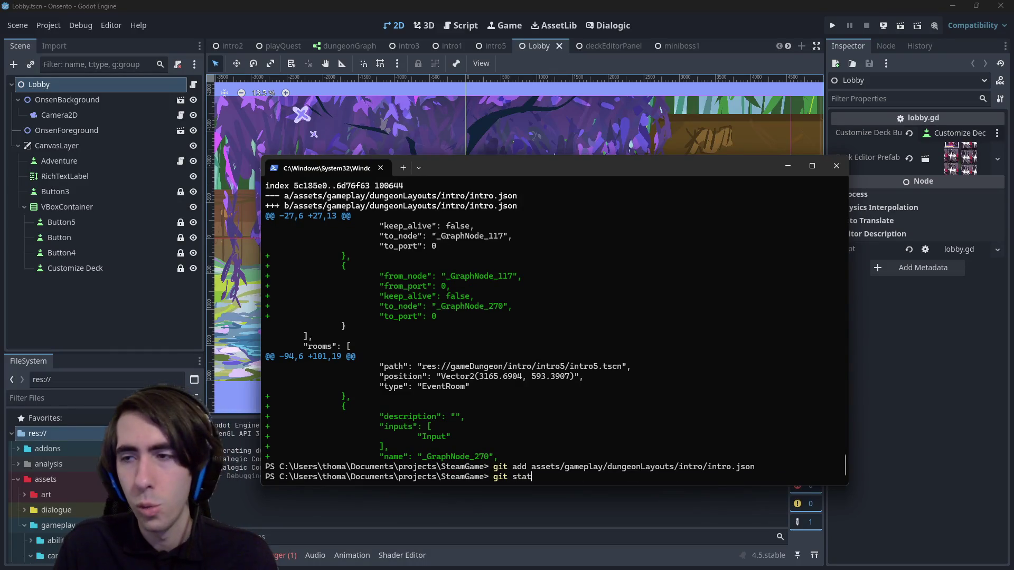
key("Return")
Step: Stage theme.tres
type("git")
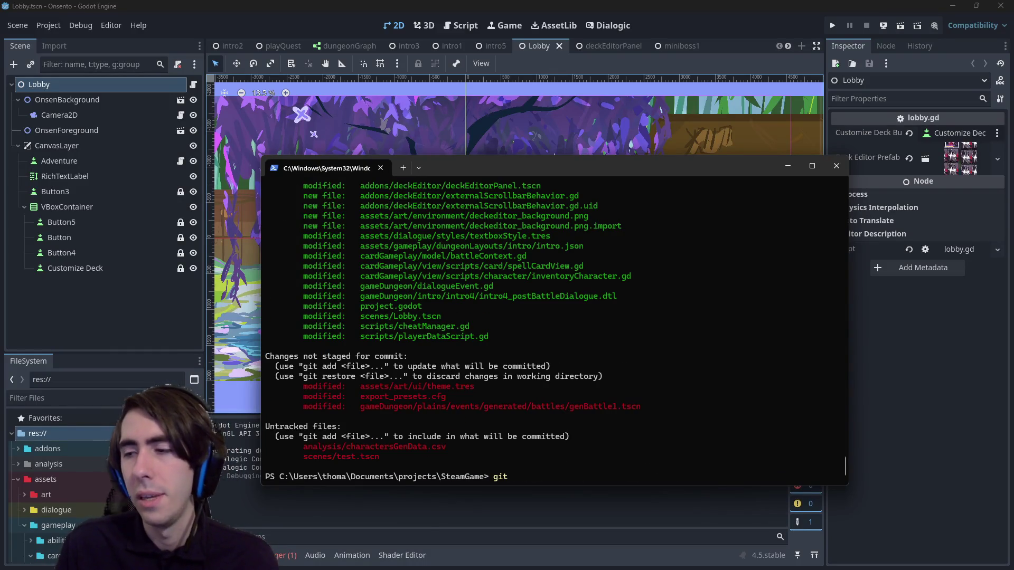
type(" add")
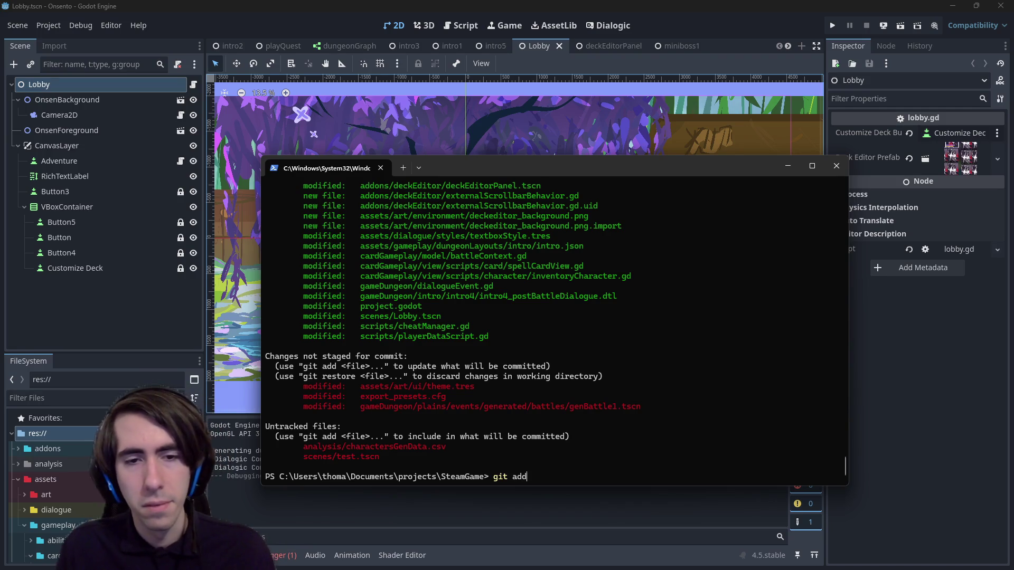
mouse_move(362, 387)
left_mouse_down()
mouse_move(469, 376)
mouse_move(467, 386)
left_mouse_up()
right_click(467, 387)
right_click(523, 354)
key("Return")
type("git add")
Step: Review the genBattle1.tscn diff, stage it, and confirm the staged changes
left_click_drag(358, 397, 689, 398)
right_click(689, 394)
key("BackSpace")
key("BackSpace")
key("BackSpace")
type("dif")
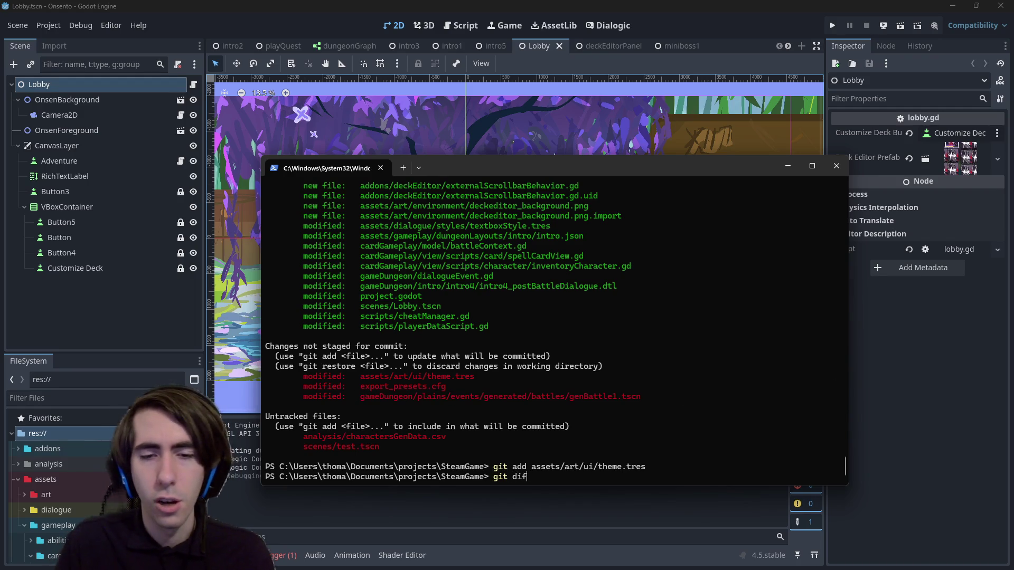
type("f")
key("ctrl+v")
key("Return")
type("git add")
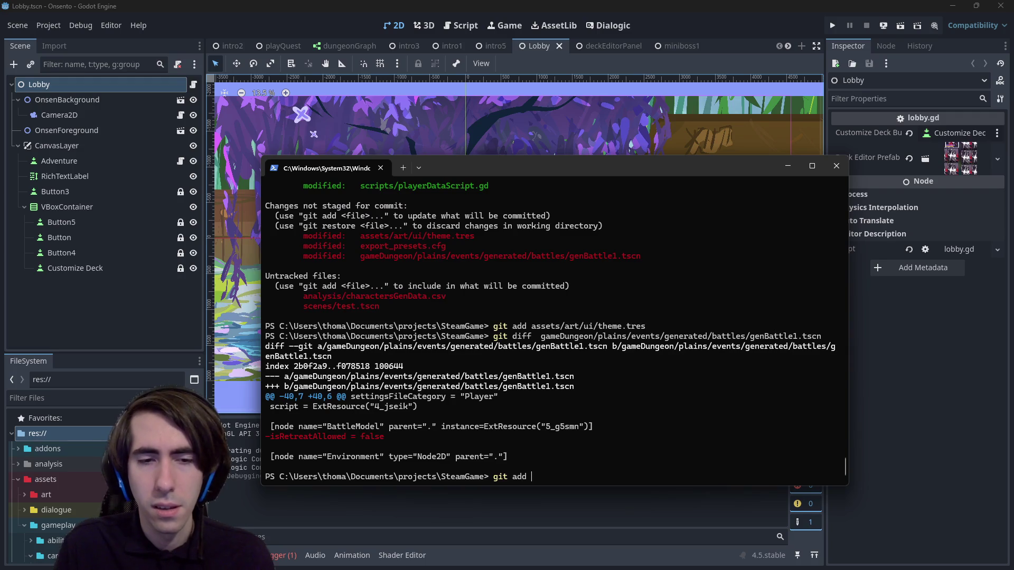
key("ctrl+v")
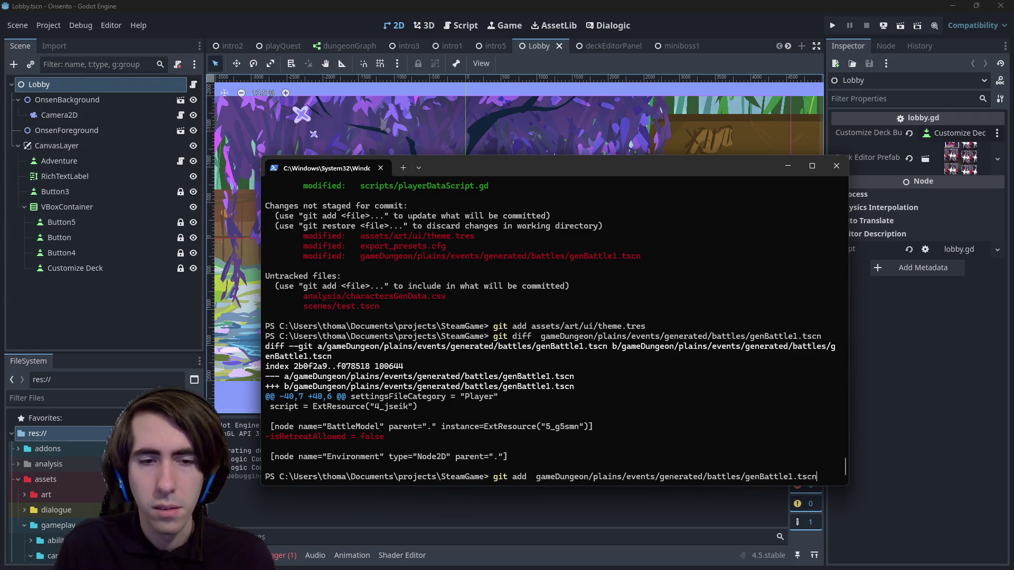
key("Return")
key("Return")
type("it status")
key("Return")
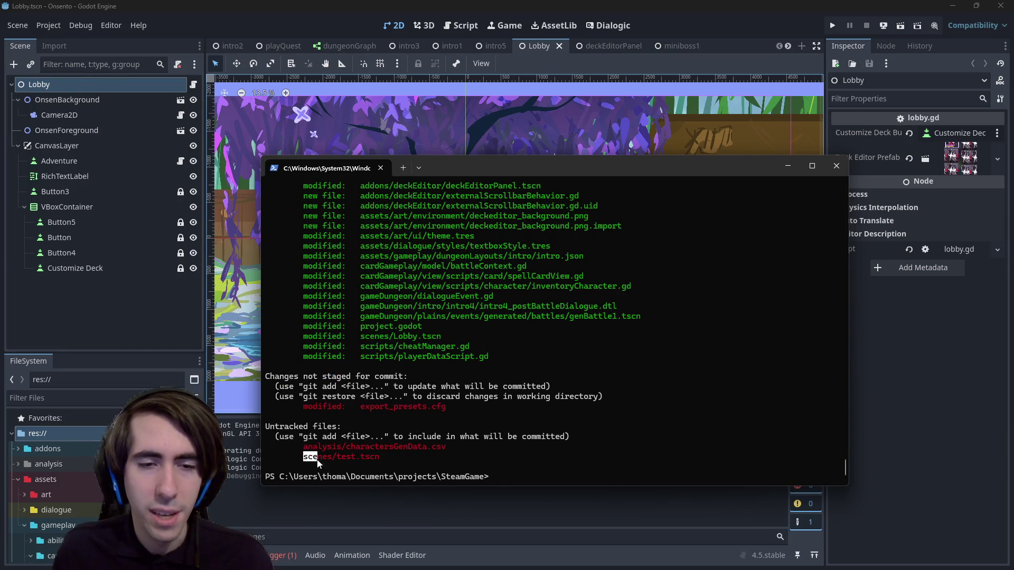
Step: Inspect the scenes/test.tscn diff and begin a git commit message starting '[MAD-'
type("git diff scenes/")
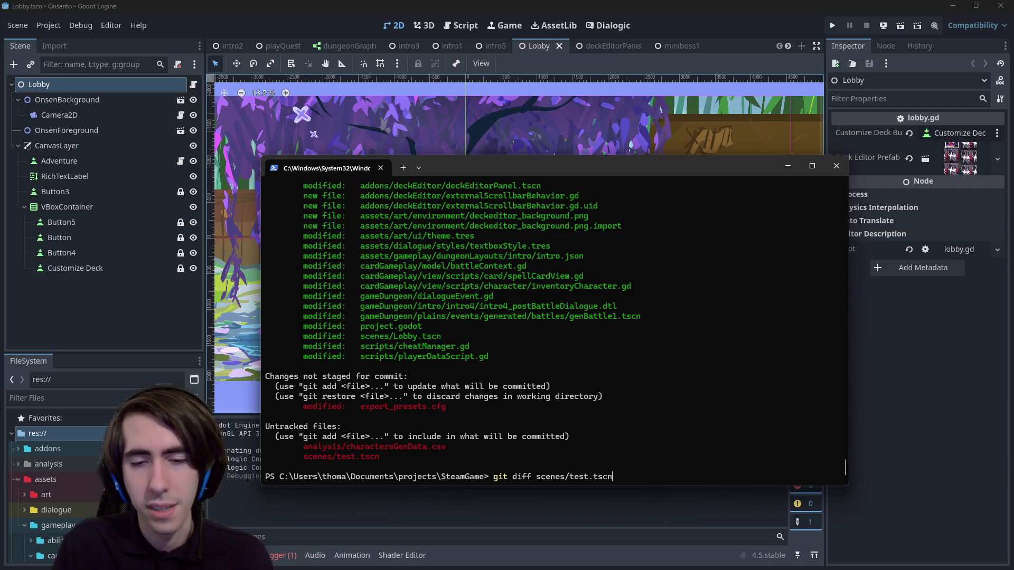
type("test.tscn")
key("Return")
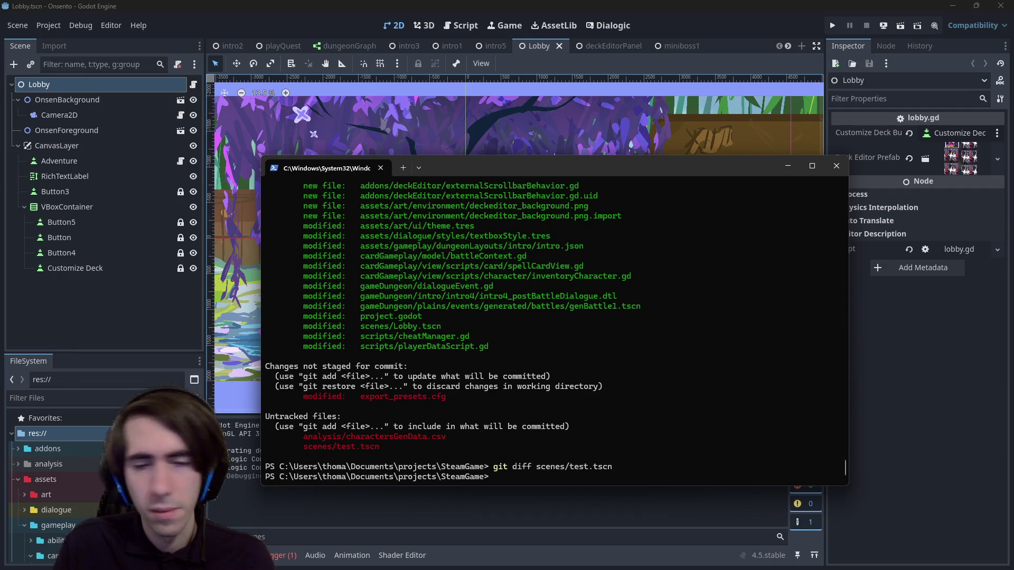
type("git commit -m ")
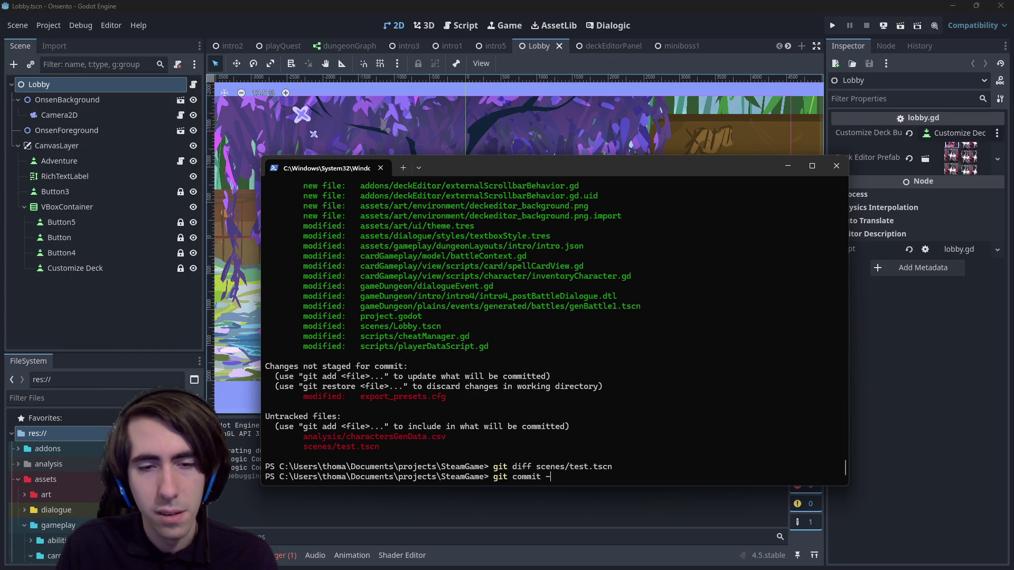
type("\"")
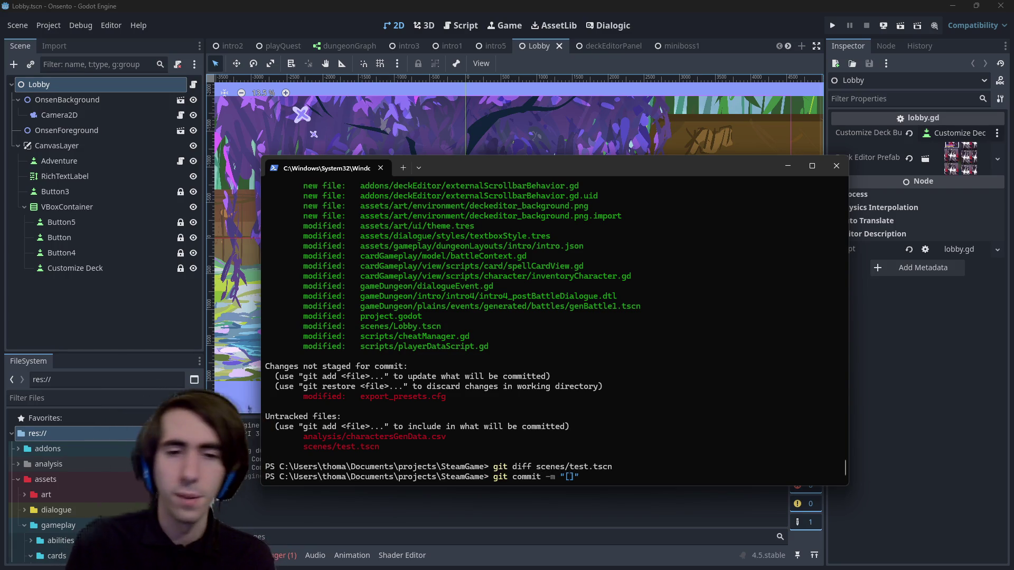
type("[MAD-]")
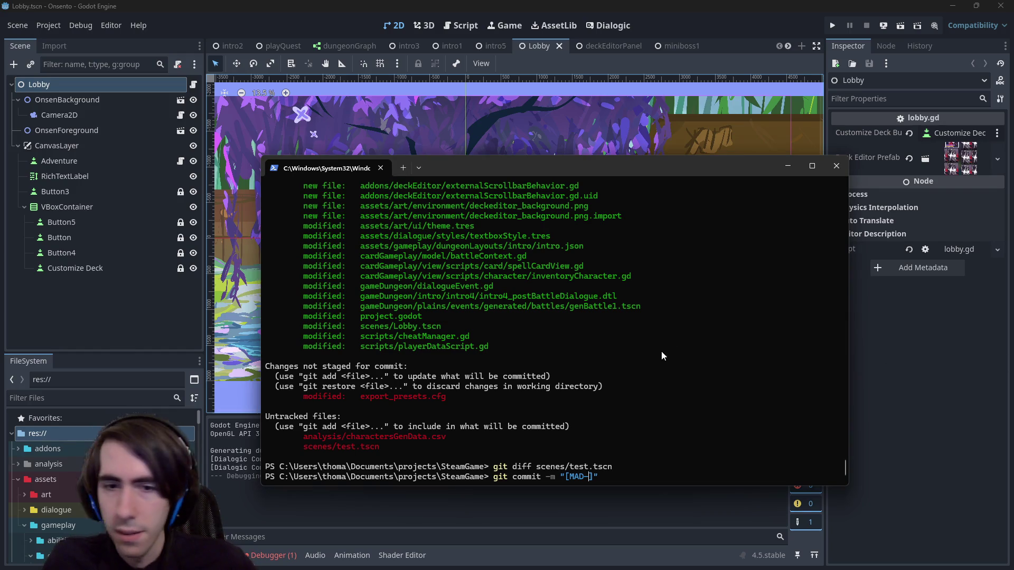
Step: Commit as "[MAD-208] Deckbuilder finished", cancel the git push, and check status
type("208] Deckbuilder f")
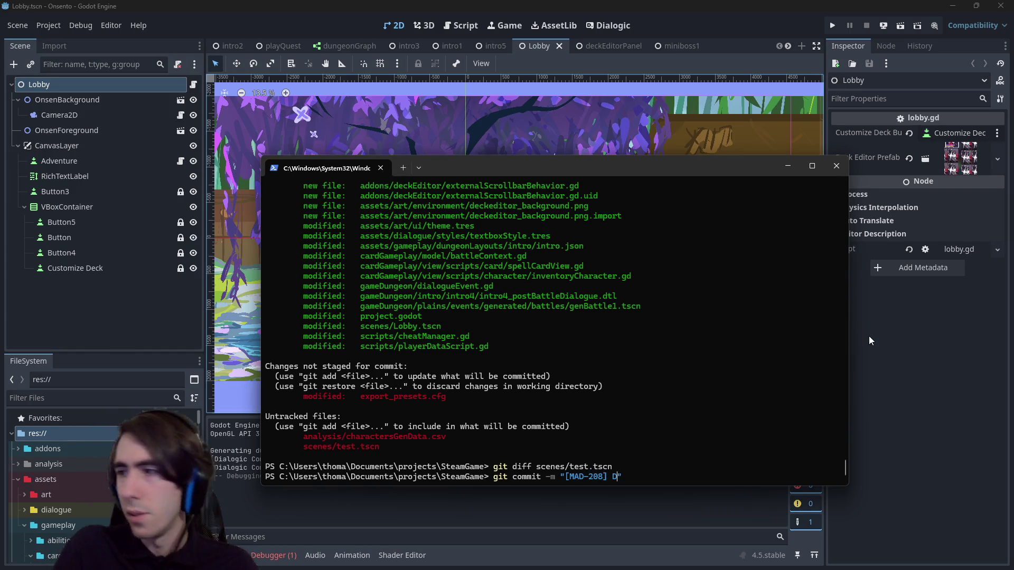
type("inished")
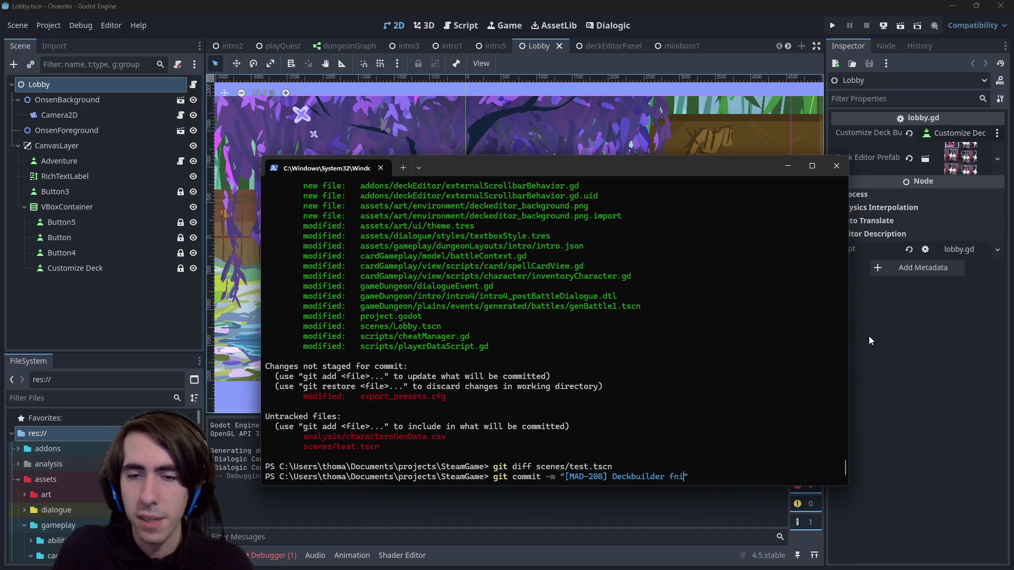
key("Return")
type("git push")
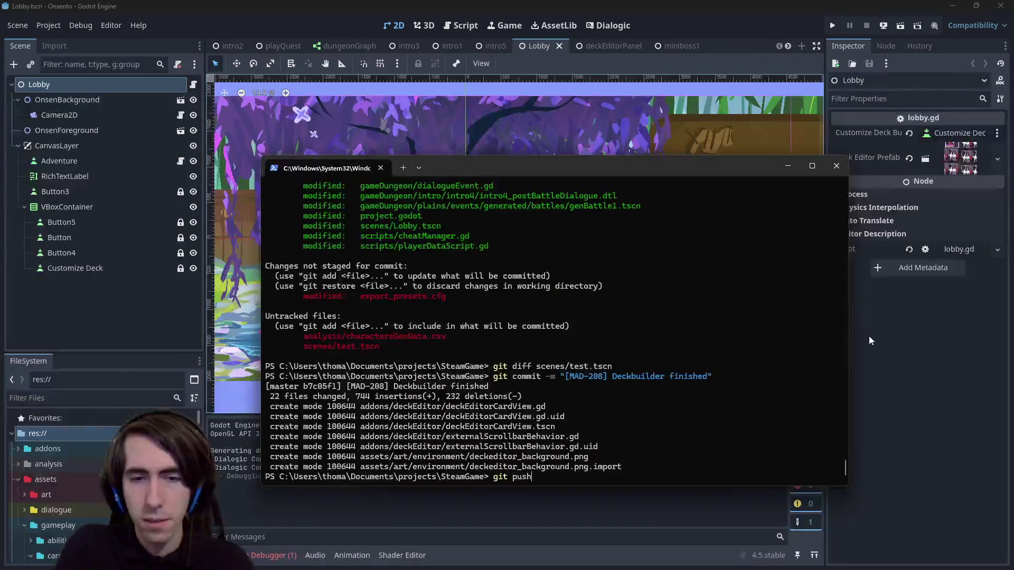
key("Return")
key("ctrl+c")
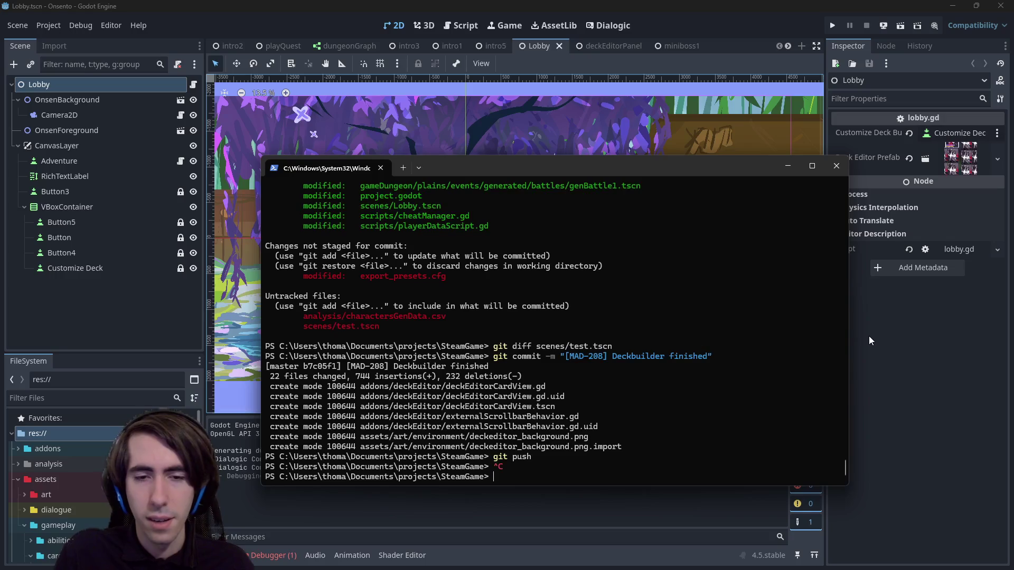
type("git status")
key("Return")
Step: Enter the command git reset --soft HEAD~1
type("git rsee")
key("BackSpace")
key("BackSpace")
key("BackSpace")
type("git")
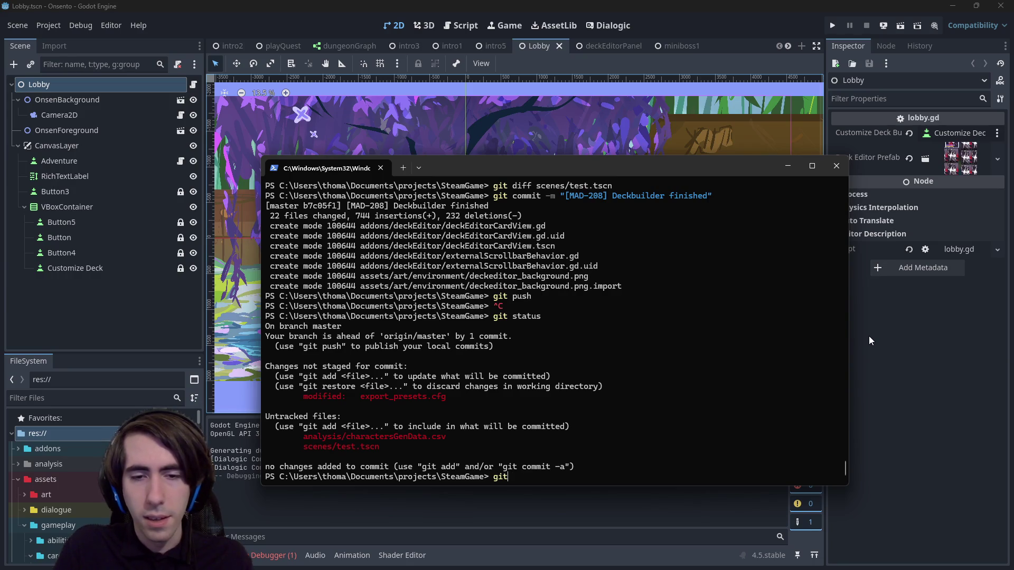
type(" reset --soft HEAD~1")
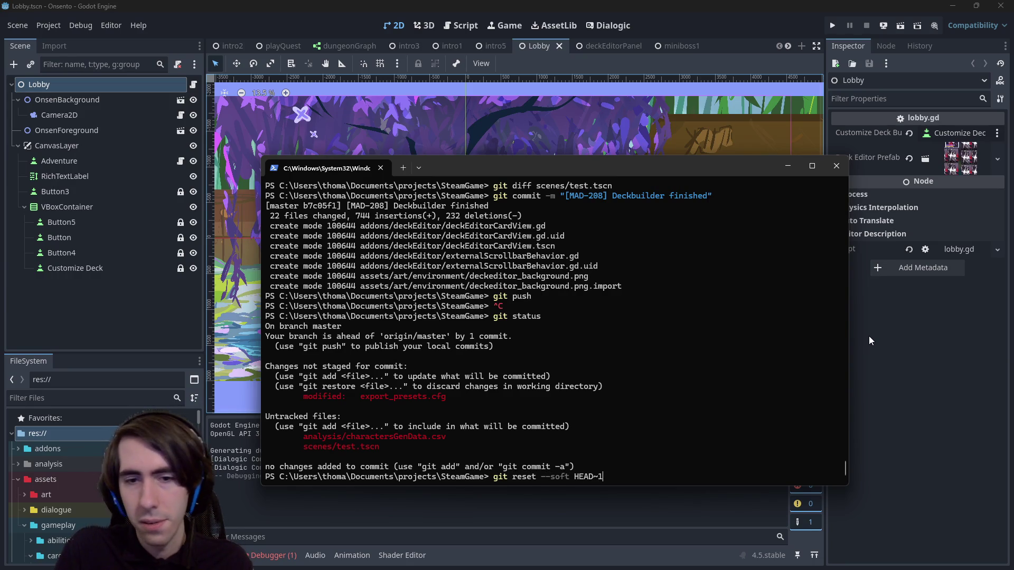
Step: Undo the last commit and recommit it as "[MAD-208] Deck editor finished"
key("Return")
key("Up")
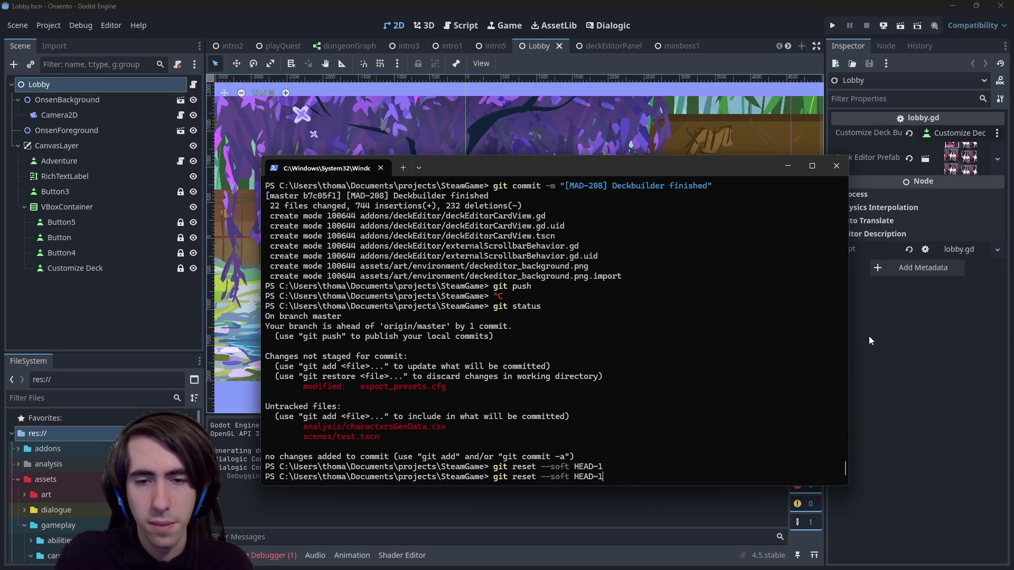
key("Up")
key("Up")
key("Up")
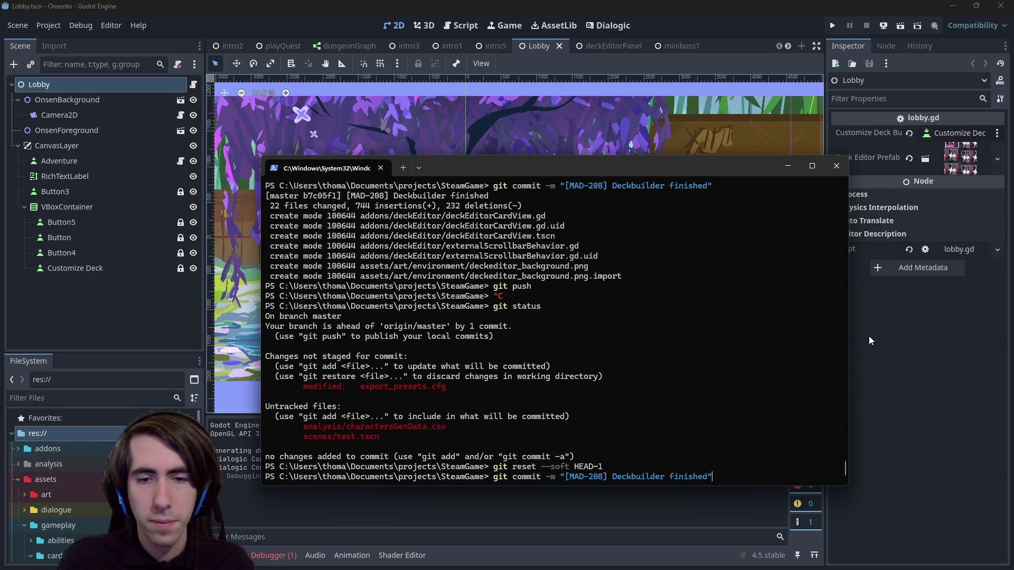
key("ctrl+BackSpace")
key("BackSpace")
key("BackSpace")
key("BackSpace")
type("editor ")
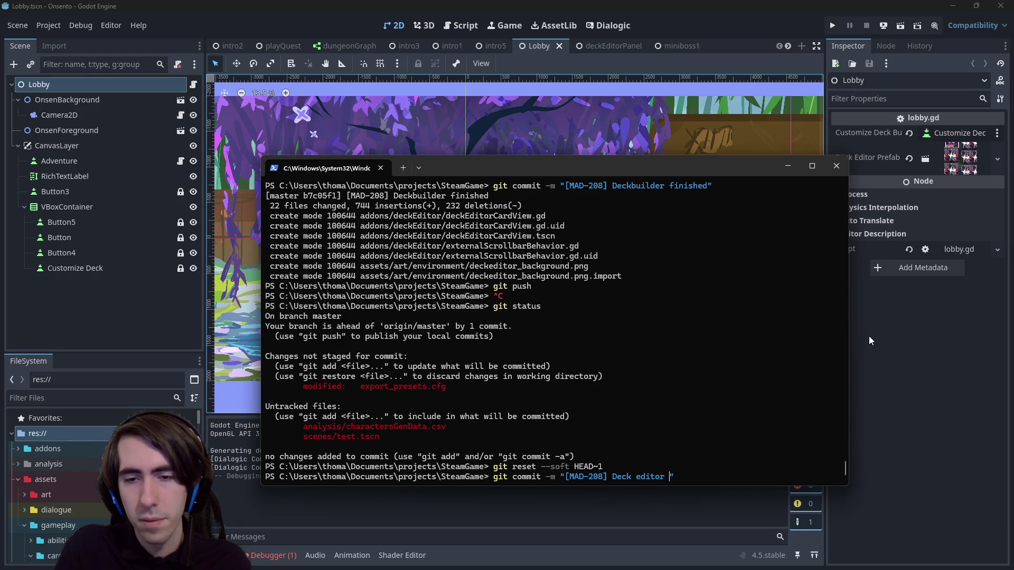
type("finished")
key("Return")
Step: Push the commit to GitHub, confirm git status, and return to Godot
type("git p")
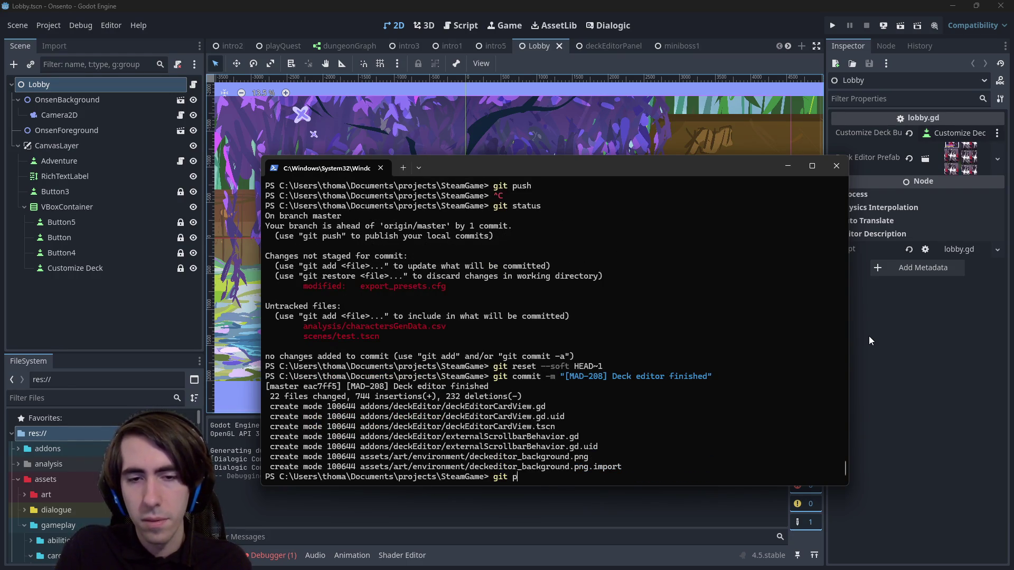
type("ush")
key("Return")
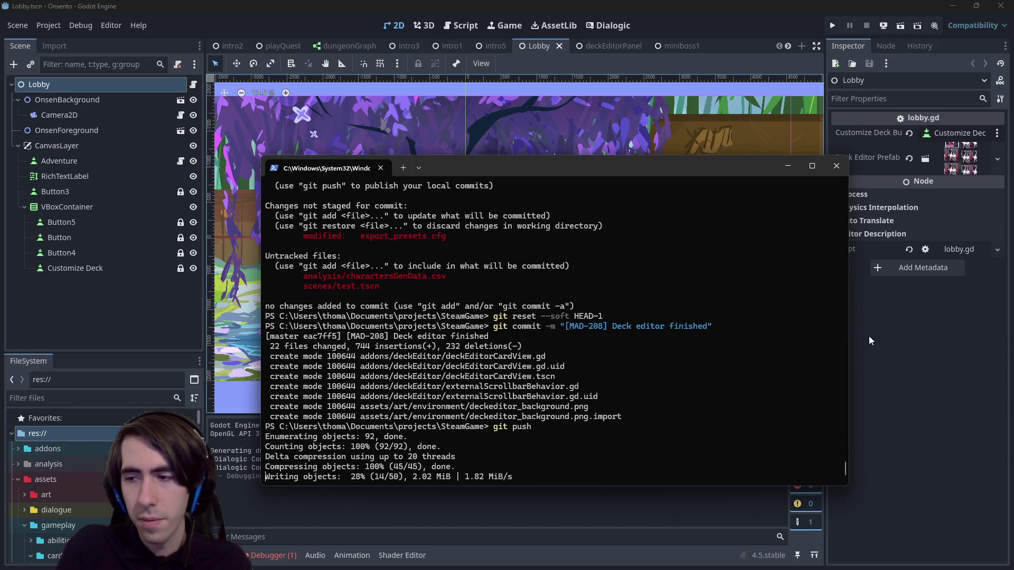
type("git status")
key("Return")
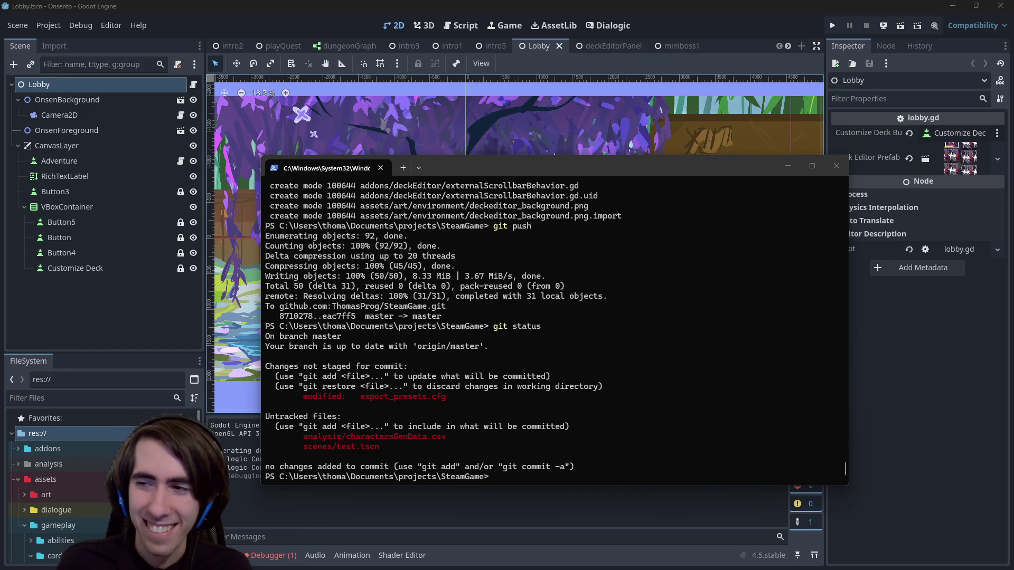
key("alt+Tab")
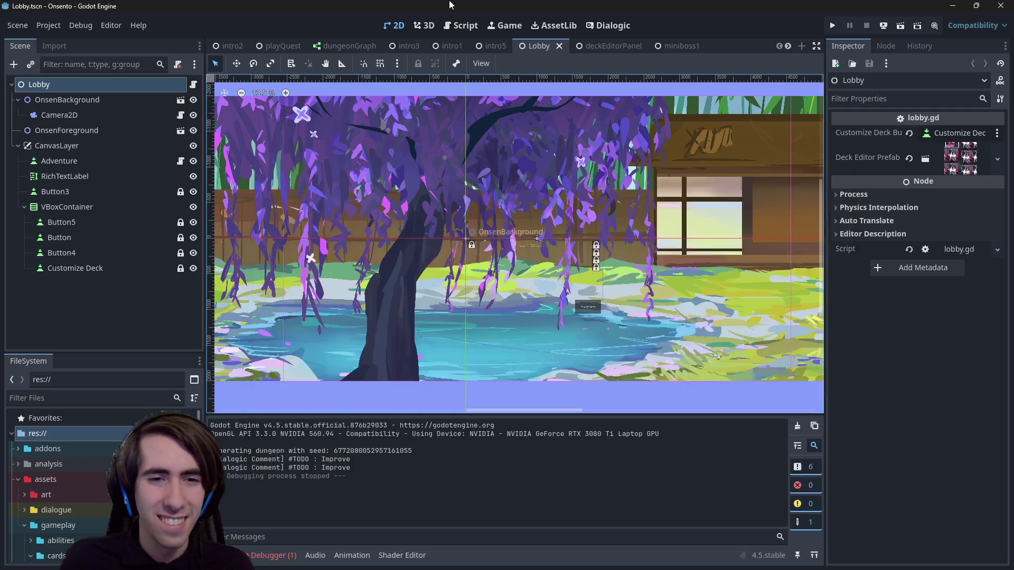
Step: Show the runtime errors list in the Debugger panel
left_click(275, 555)
left_click(282, 423)
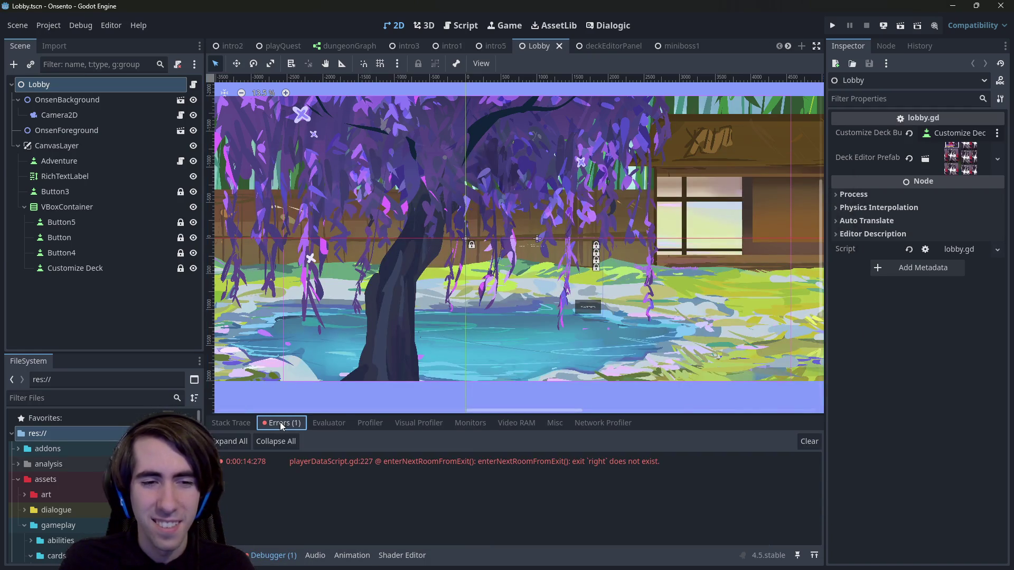
scroll(470, 312, "down", 2)
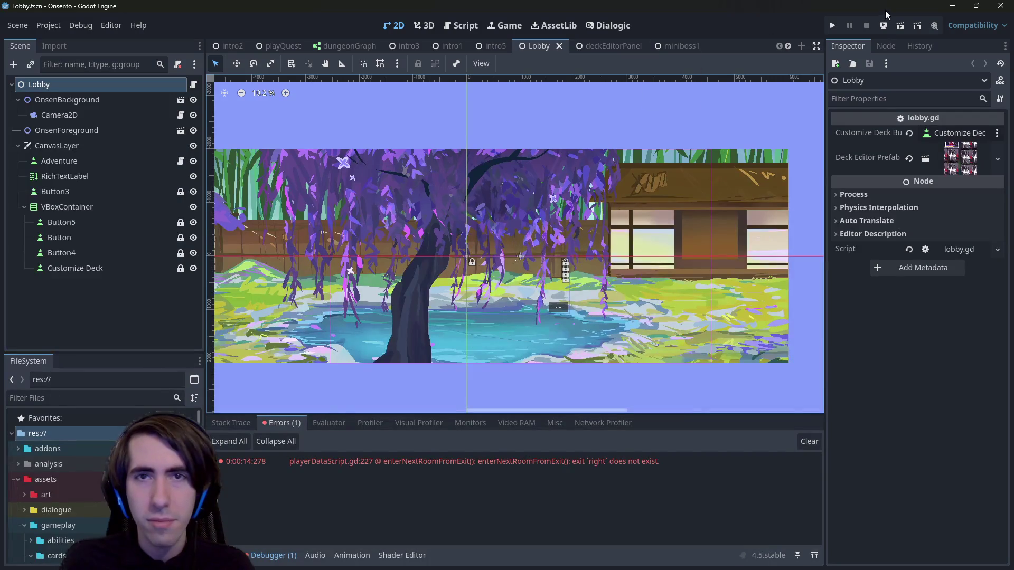
Step: Run the current scene and start the third quest in Misty Herb Fields
left_click(900, 27)
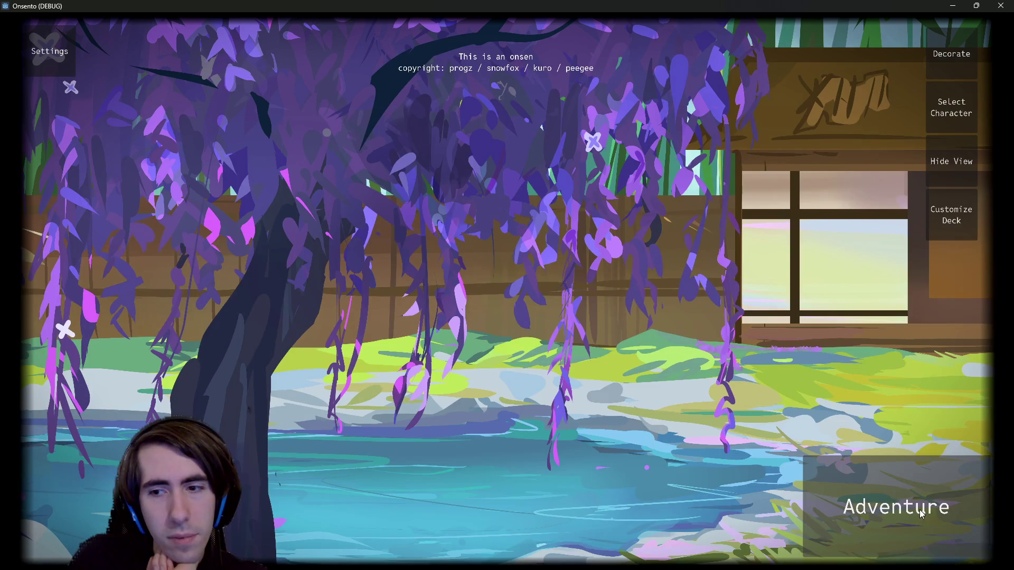
left_click(921, 513)
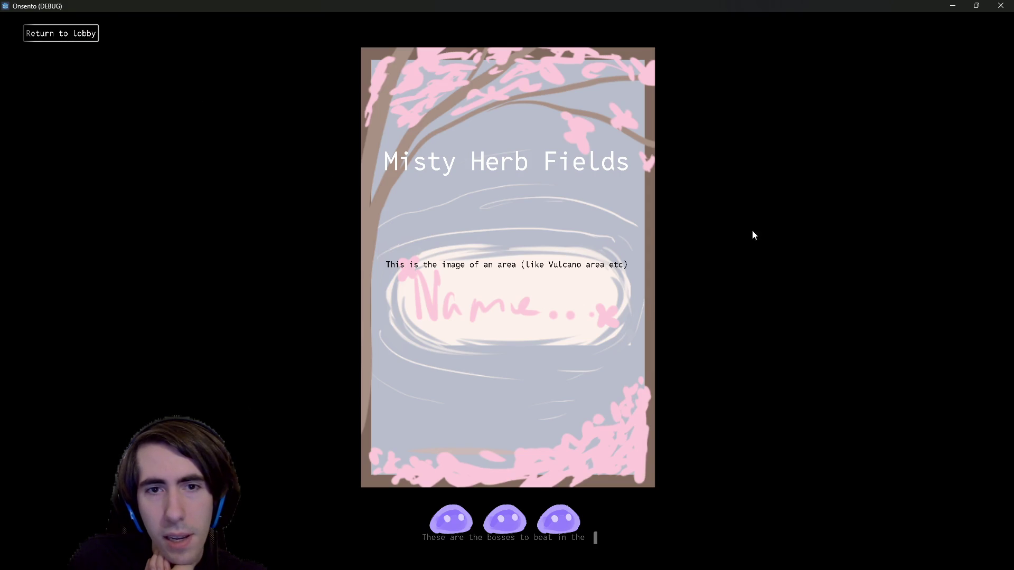
key("Return")
key("Return")
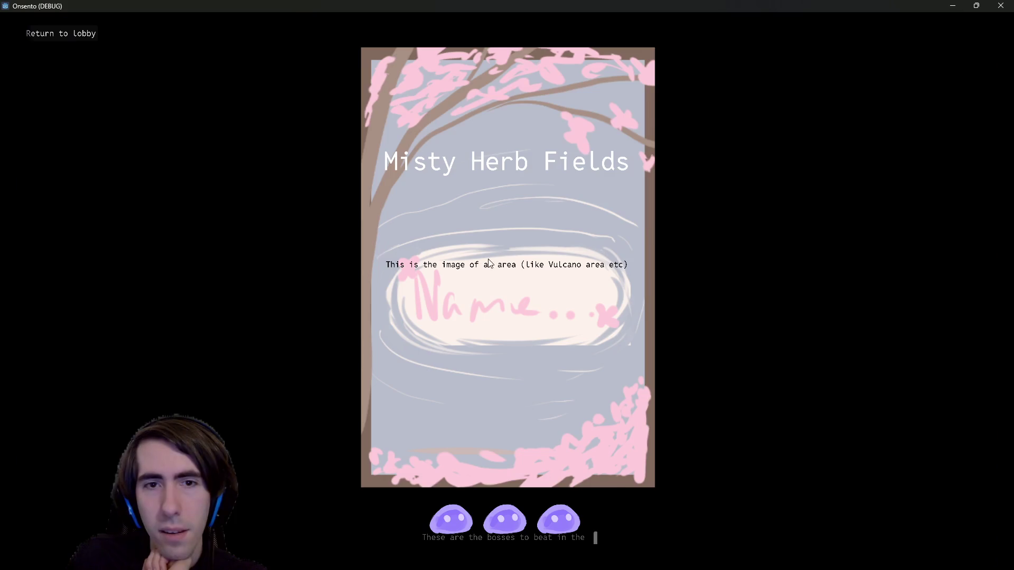
left_click(484, 242)
left_click(919, 312)
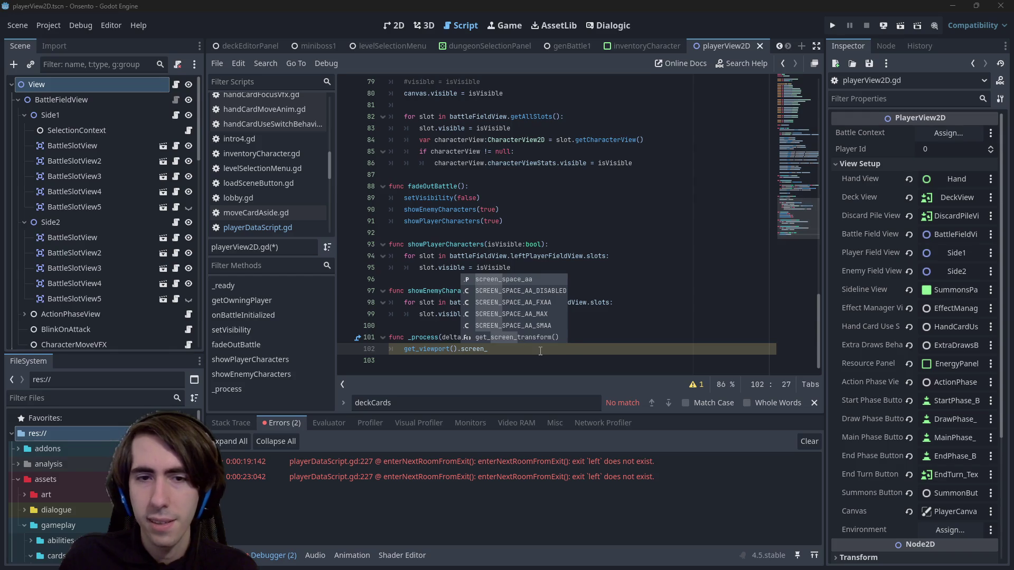
Step: Insert a get_viewport_rect() call on a new line in _process and read its documentation
key("BackSpace")
key("Return")
type("get_viewp")
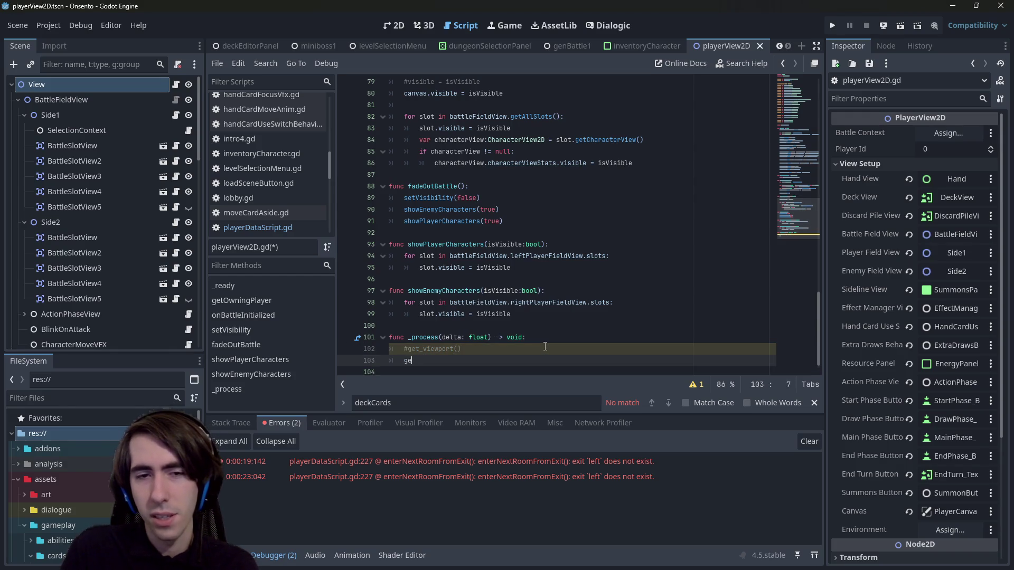
key("Down")
key("Up")
key("Return")
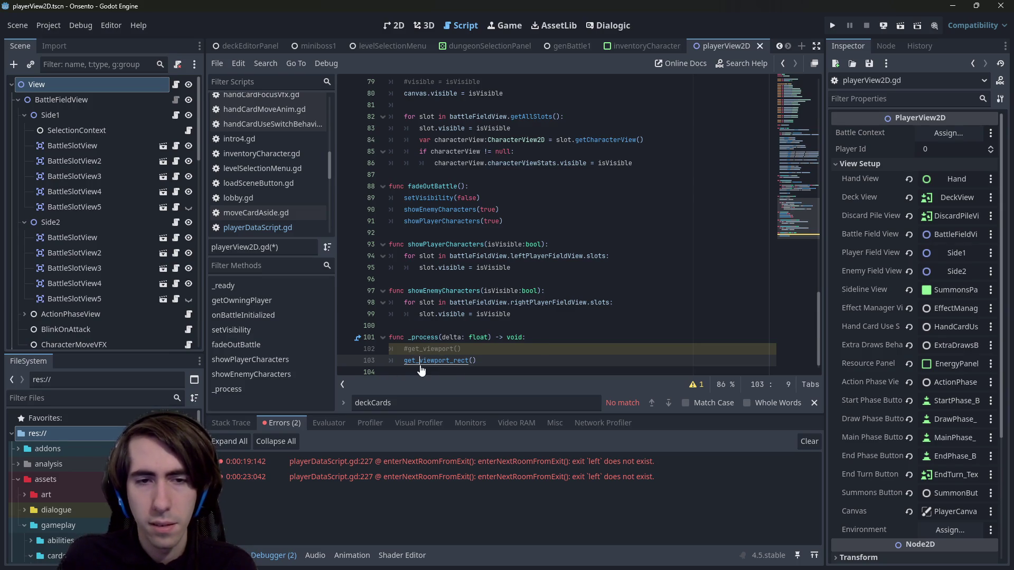
left_click(436, 360, "ctrl")
triple_click(491, 108)
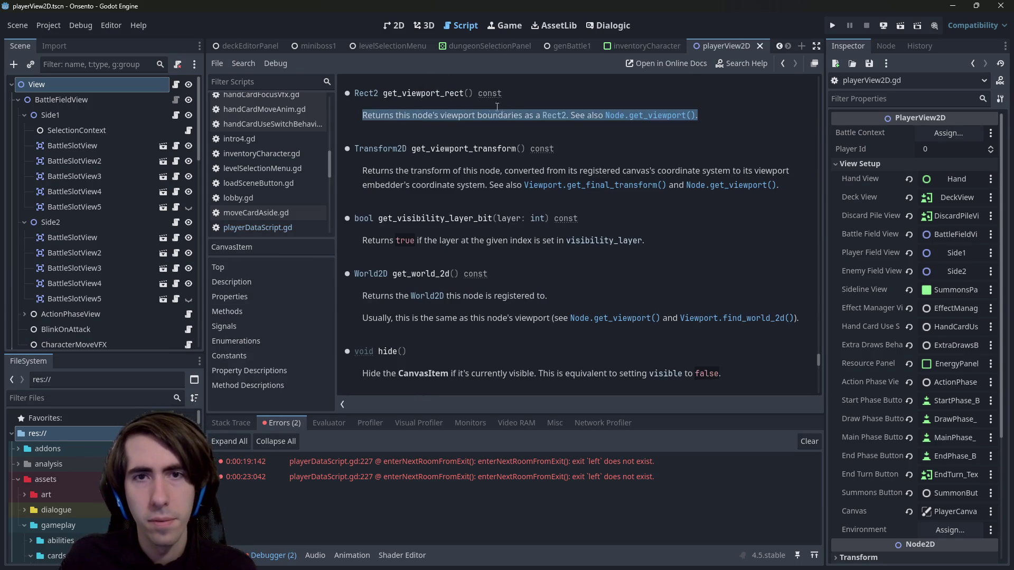
left_click(497, 119)
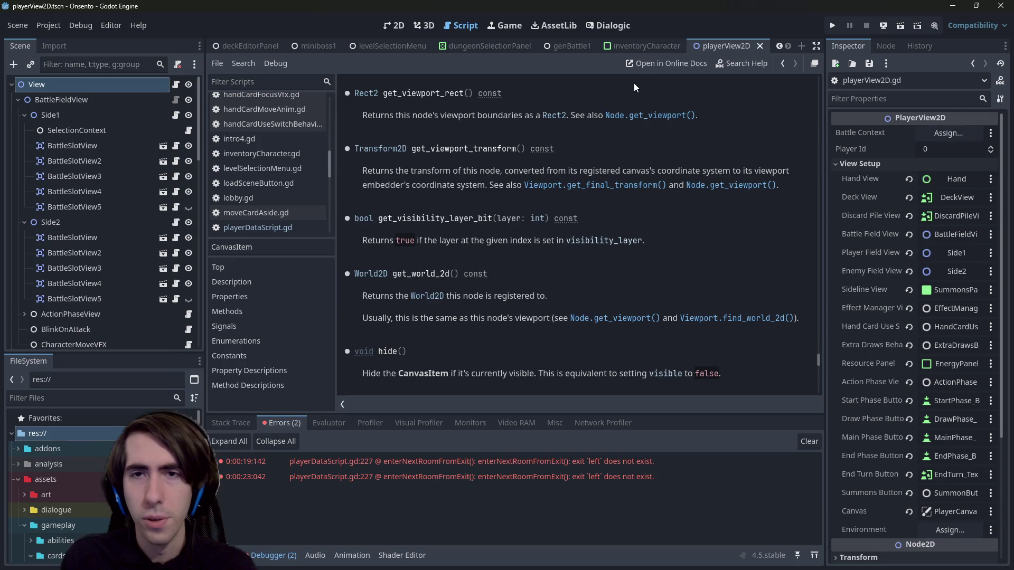
key("alt+Left")
Step: Assign get_viewport_rect() to a variable declared as var rect:Rect2, then save the script
type("var rect")
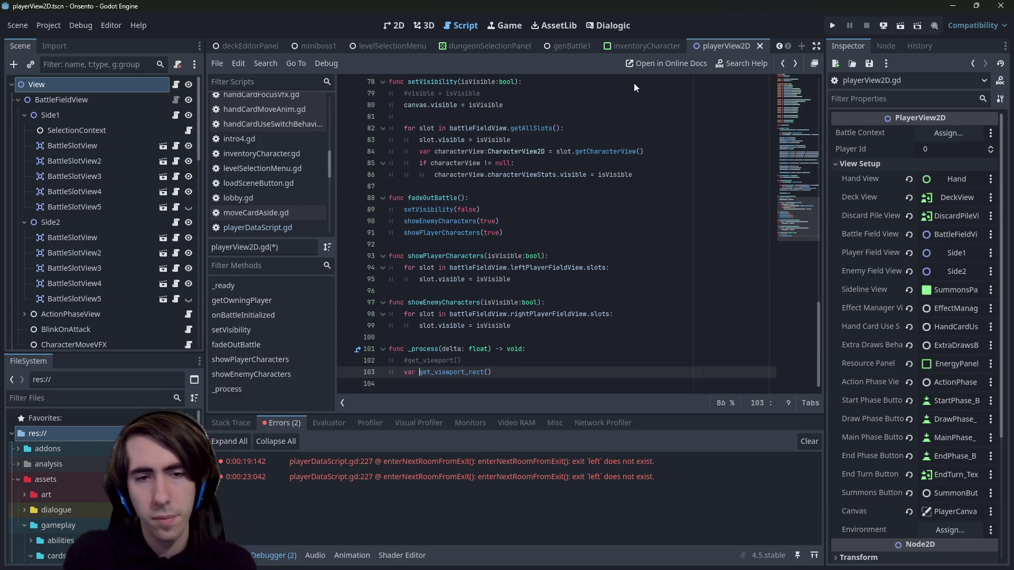
type(":Rect2D")
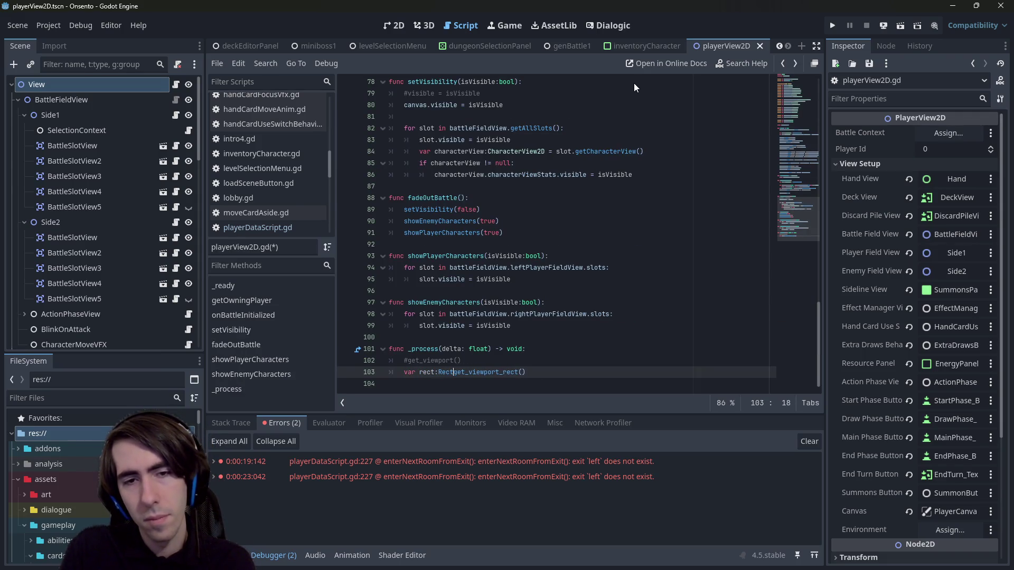
key("BackSpace")
type("=")
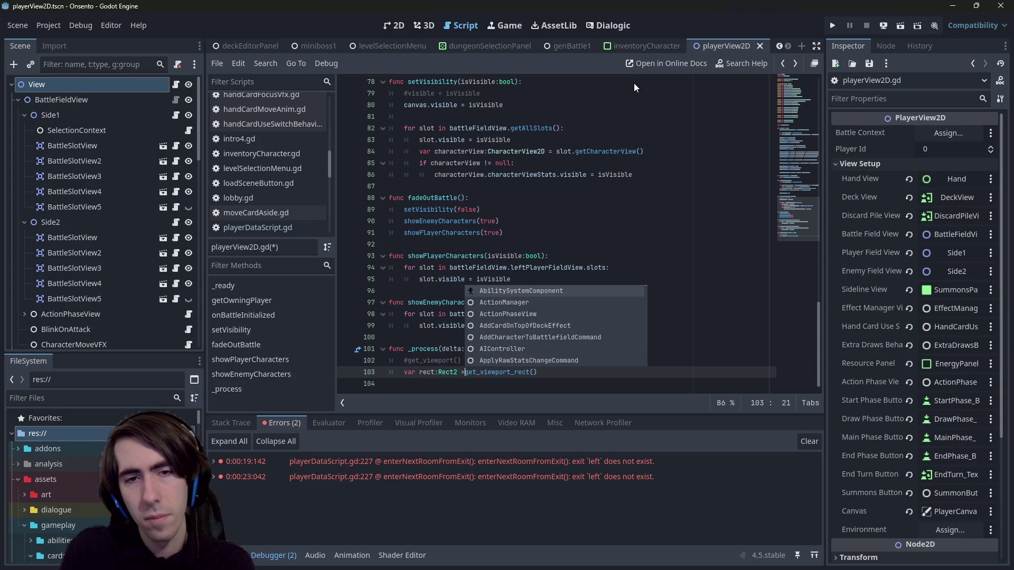
key("ctrl+s")
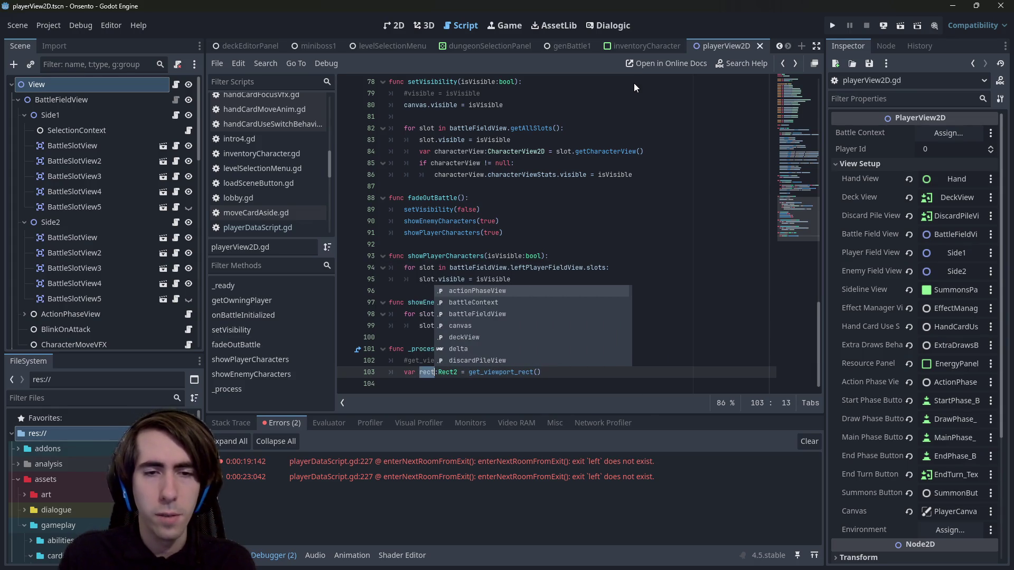
Step: Add an indented blank line inside _process below the rect declaration
key("Escape")
key("Down")
key("Return")
key("Return")
key("Up")
key("Tab")
key("Tab")
key("Up")
key("Down")
key("Up")
key("Tab")
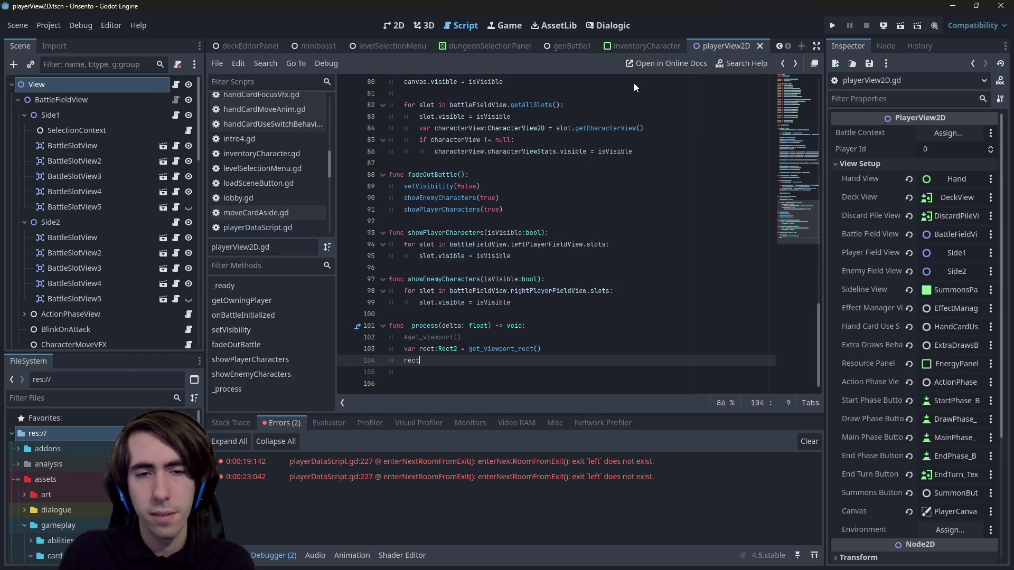
Step: Write rect.size.x on that line, picking size from autocomplete, and save
type("rect.x")
key("BackSpace")
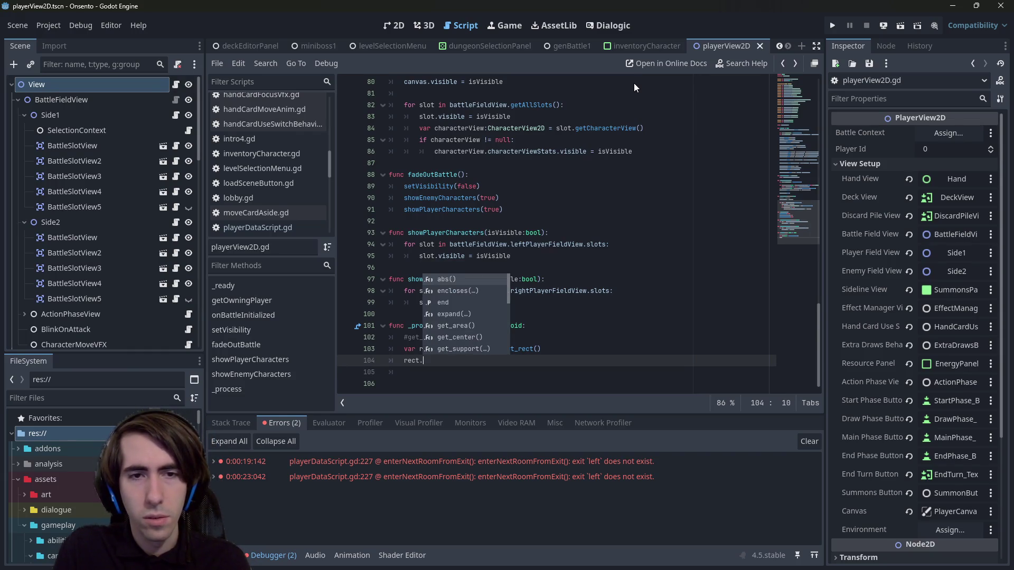
key("Down")
key("Down")
key("Down")
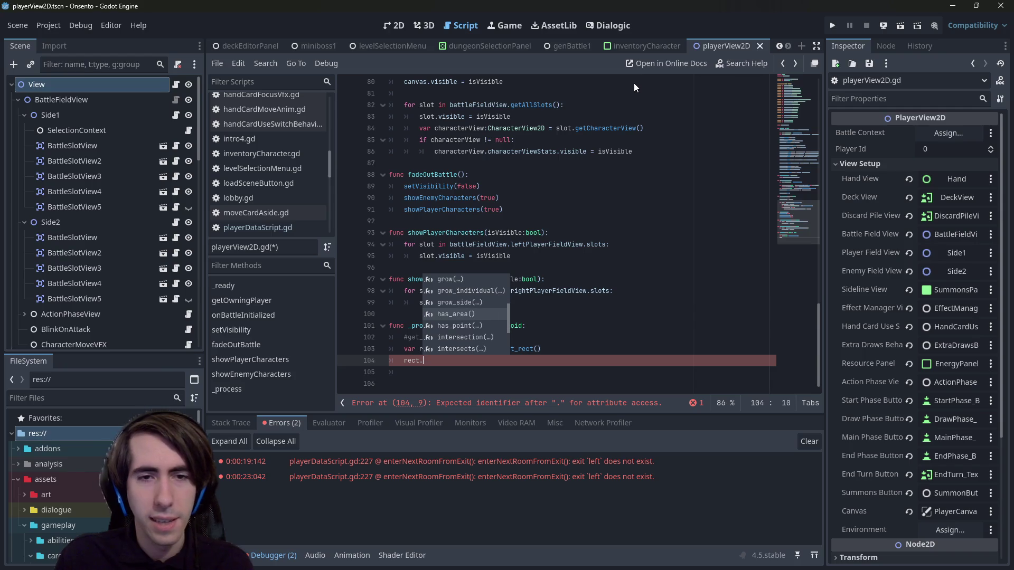
key("Down")
key("Down")
key("Down")
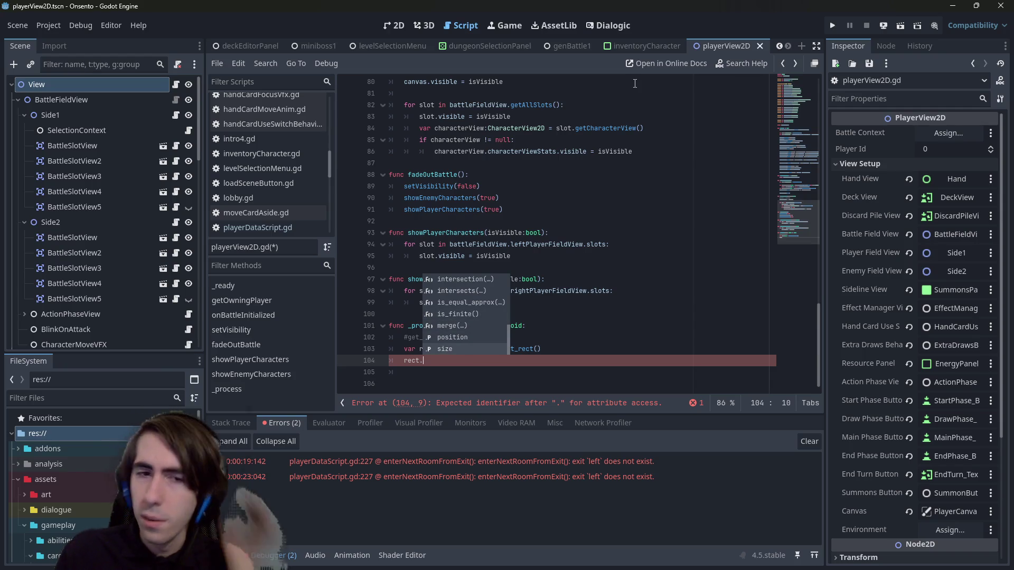
key("Return")
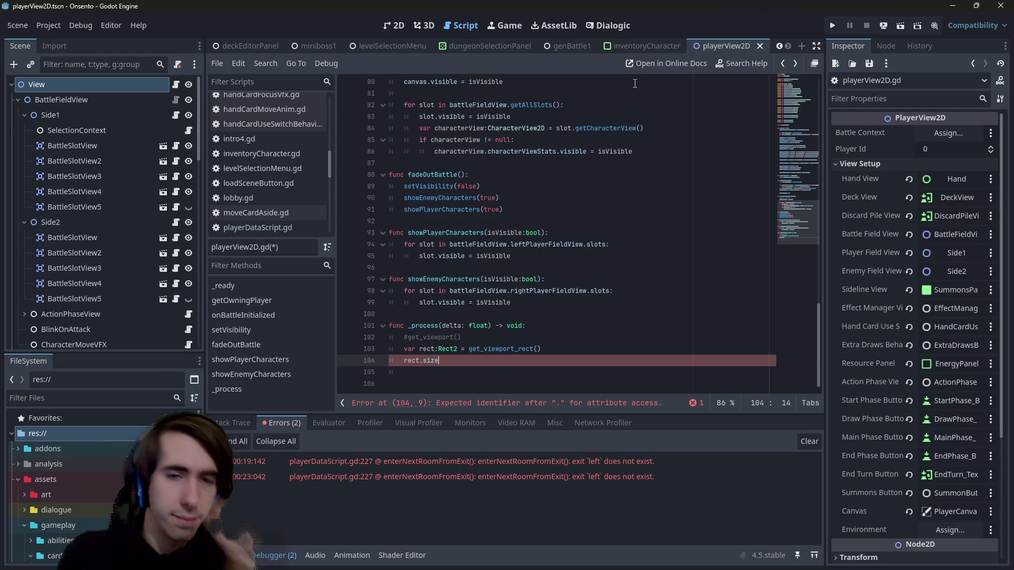
type(".")
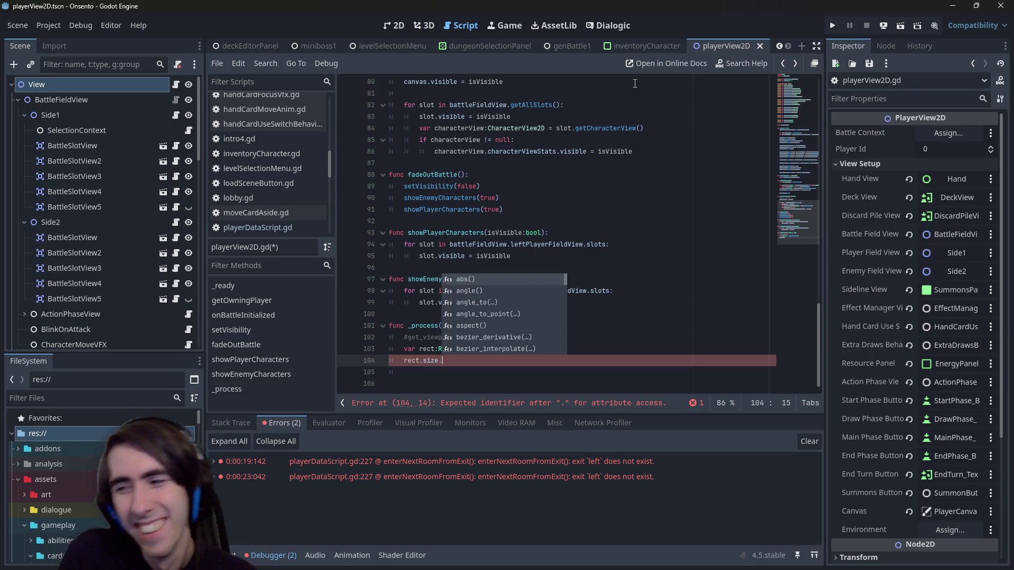
type("x")
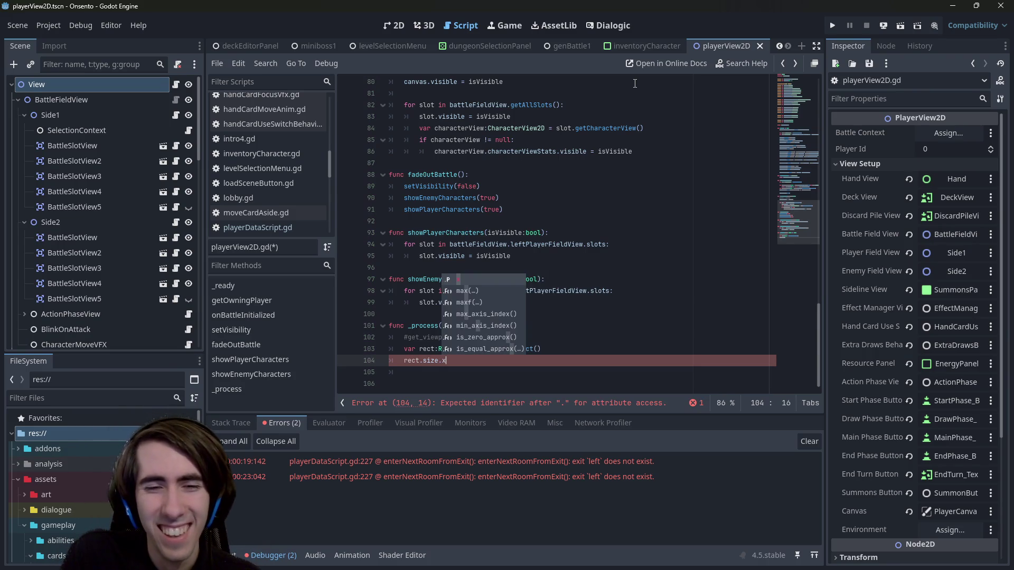
key("ctrl+s")
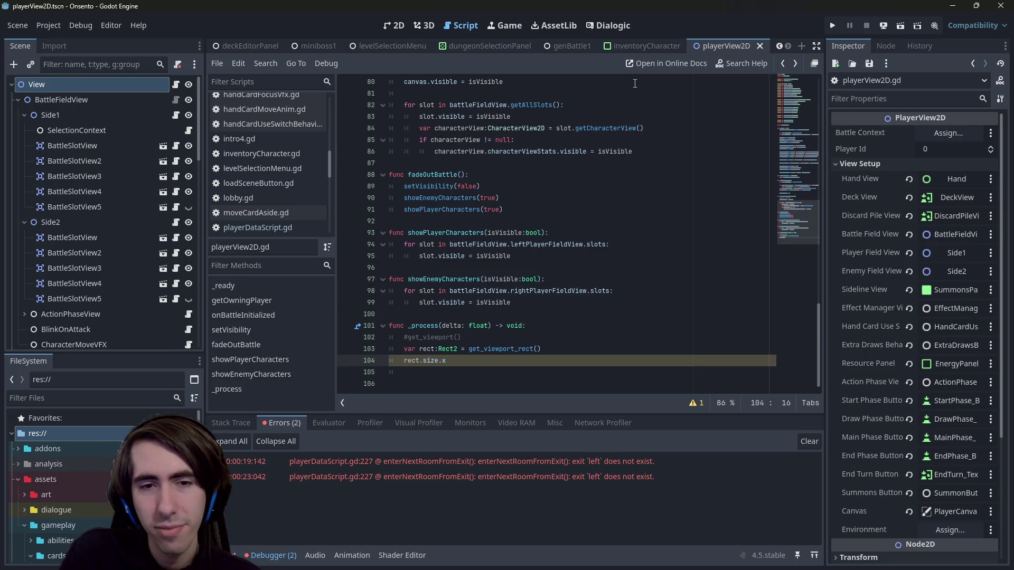
Step: Comment out the rect.size.x line, discard an unfinished rect.get line, and save
key("ctrl+k")
key("ctrl+s")
key("Return")
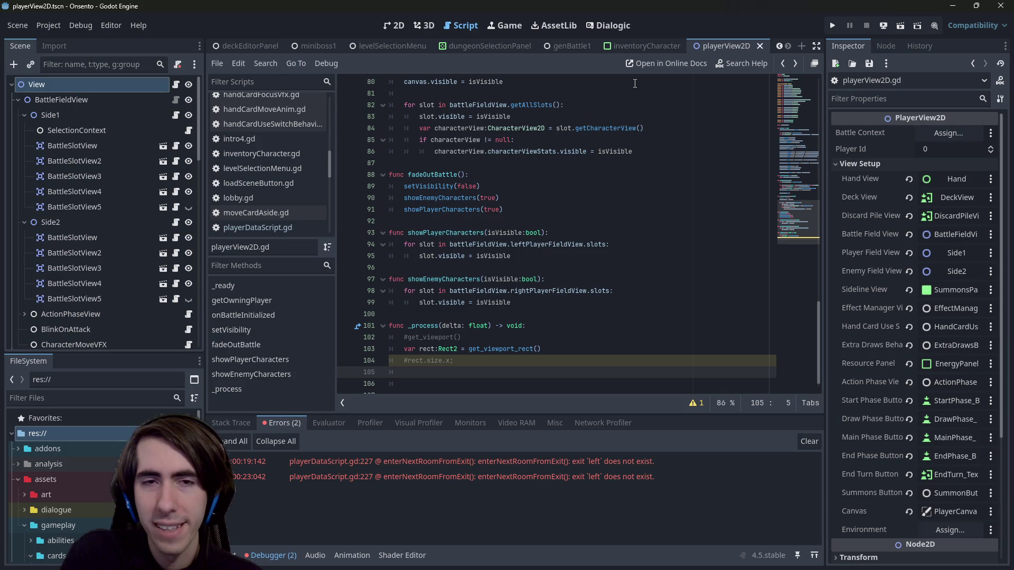
key("Up")
key("Up")
key("ctrl+Right")
key("Right")
key("Right")
key("Right")
key("Down")
key("Down")
type("rect.get")
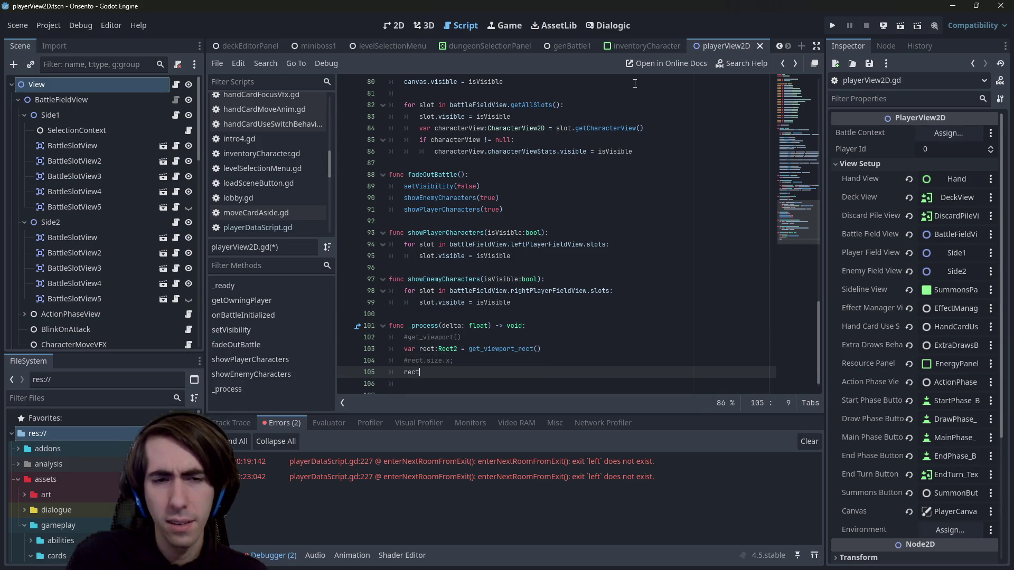
key("BackSpace")
key("BackSpace")
key("BackSpace")
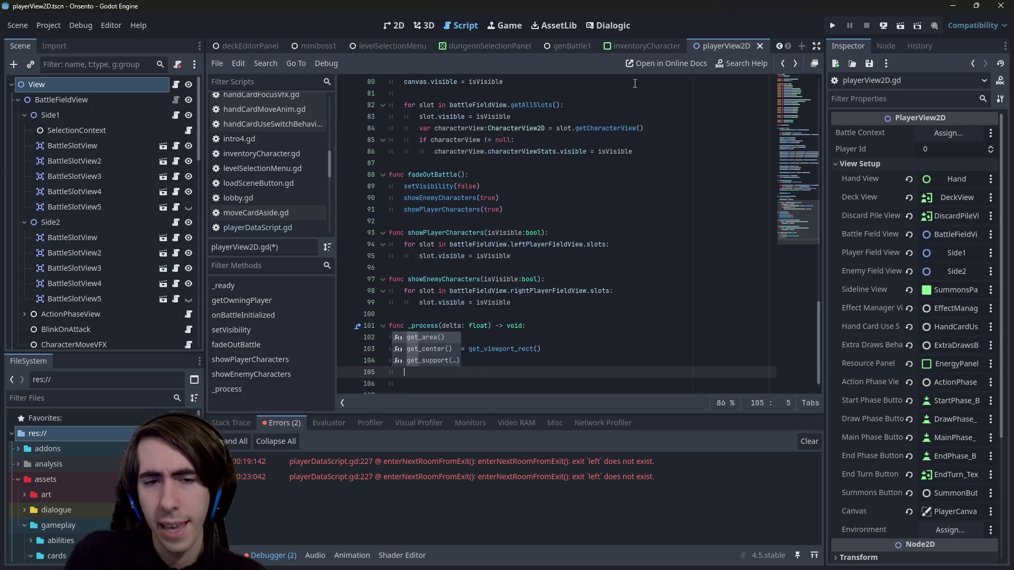
key("Up")
key("End")
key("ctrl+s")
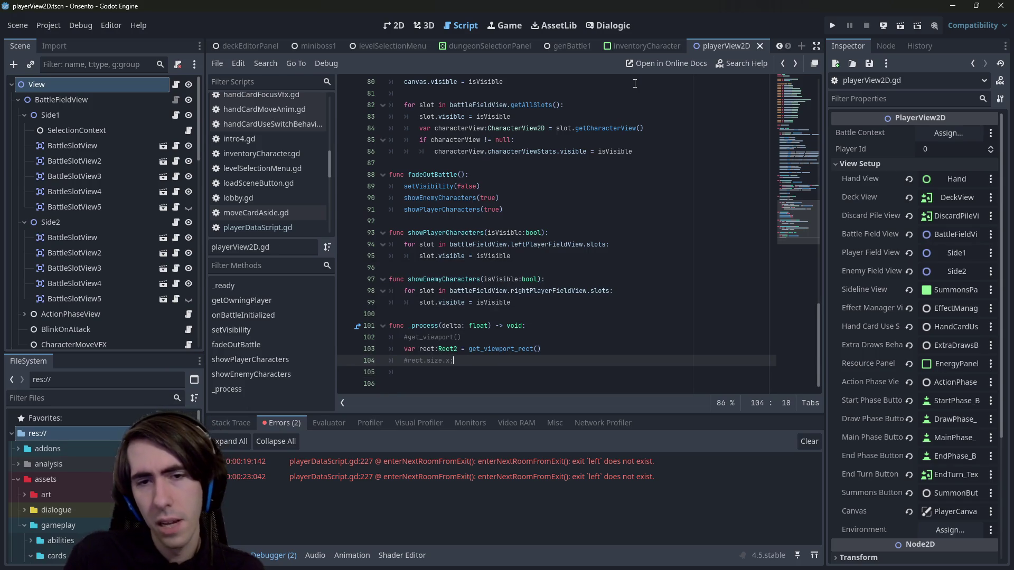
Step: Add a get_viewport().get_visible_rect() call below the commented line using autocomplete
key("Return")
type("get_")
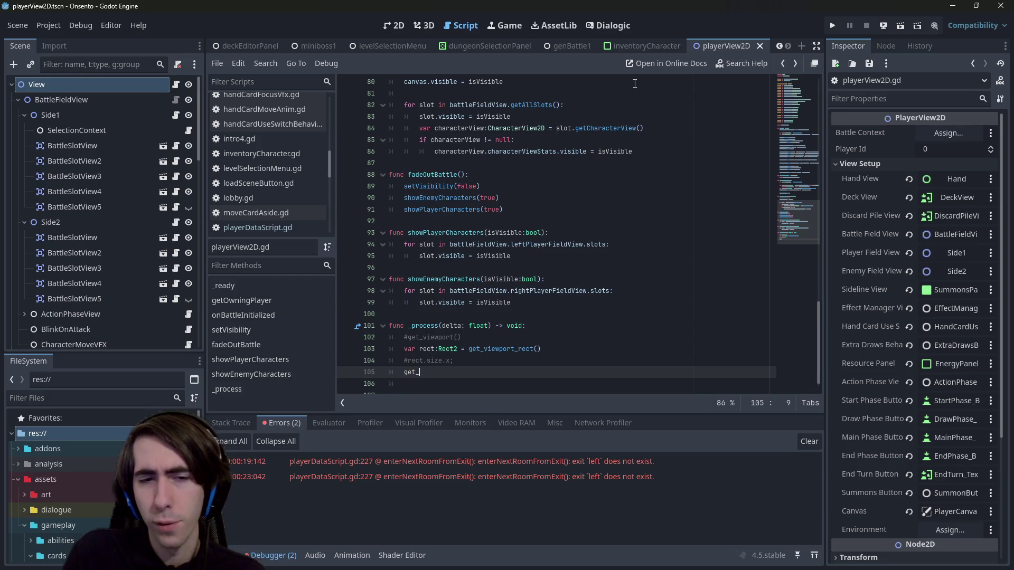
type("view")
key("Return")
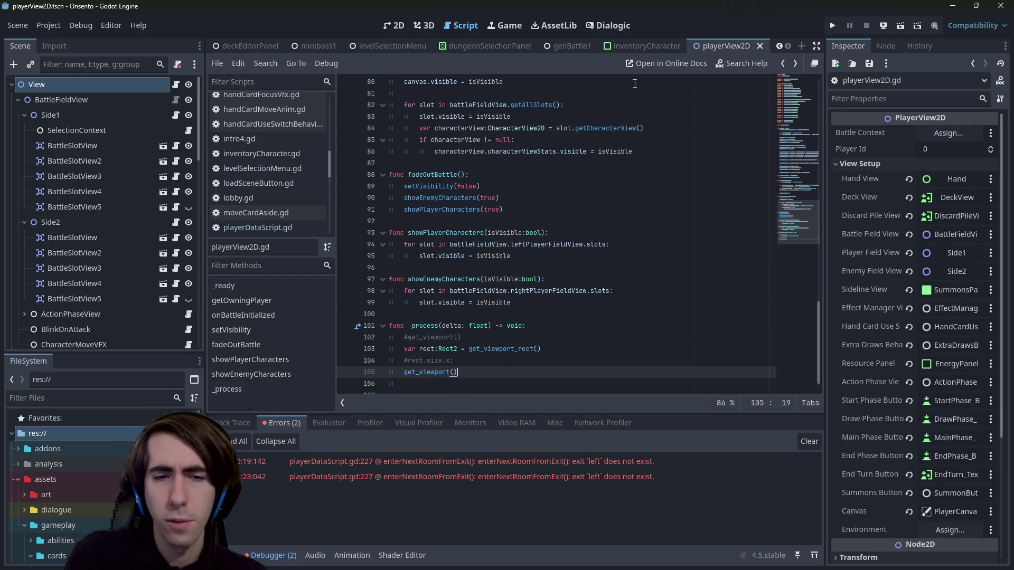
type(".rect")
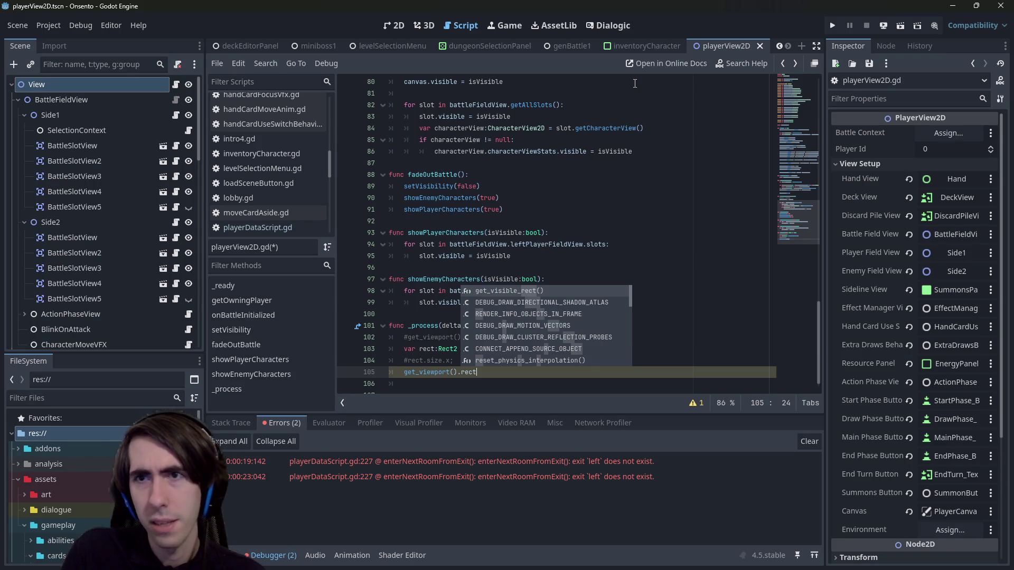
key("Return")
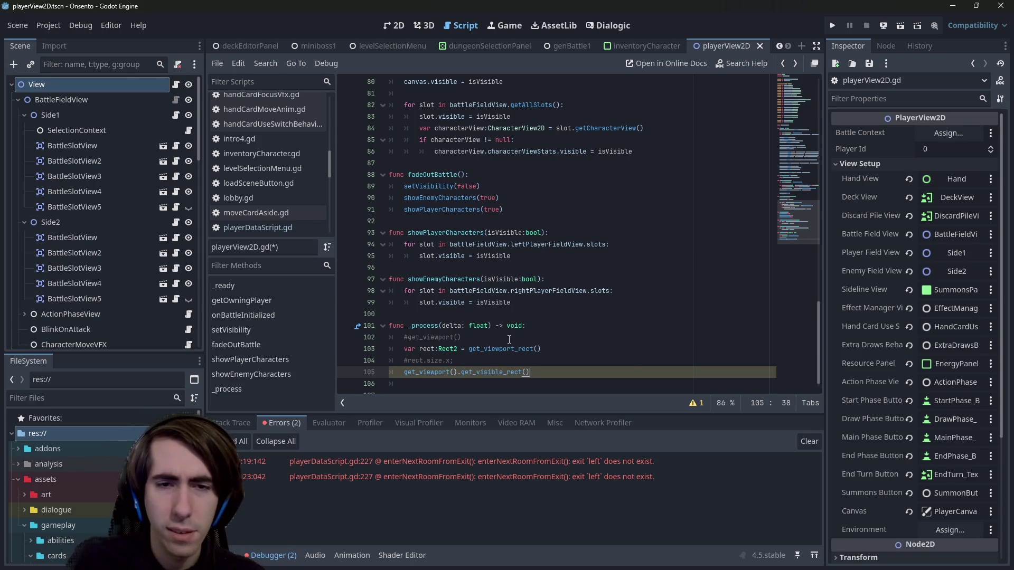
Step: Read the documentation for get_viewport_rect and get_visible_rect
left_click(504, 348, "ctrl")
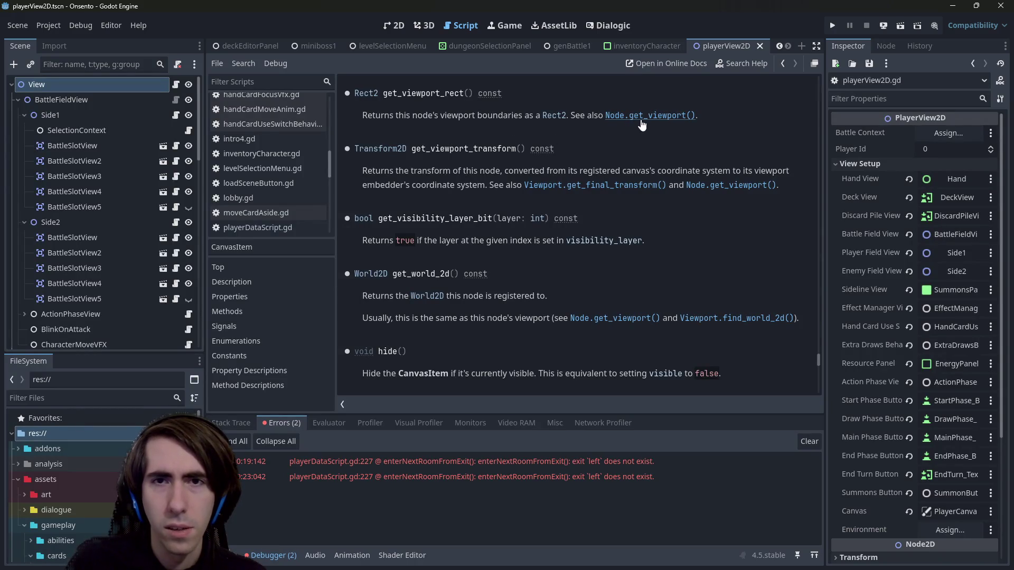
key("alt+Left")
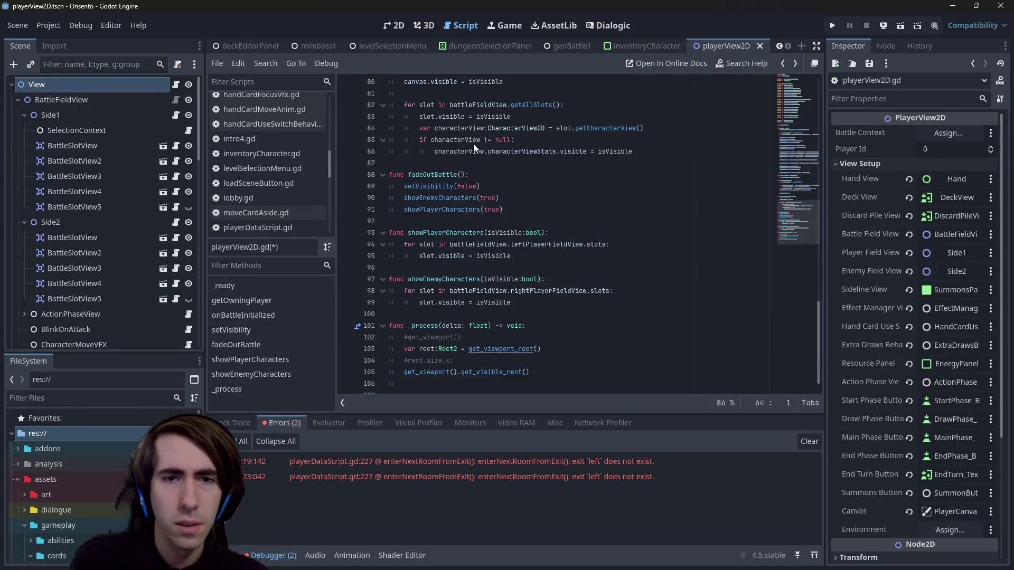
left_click(473, 372, "ctrl")
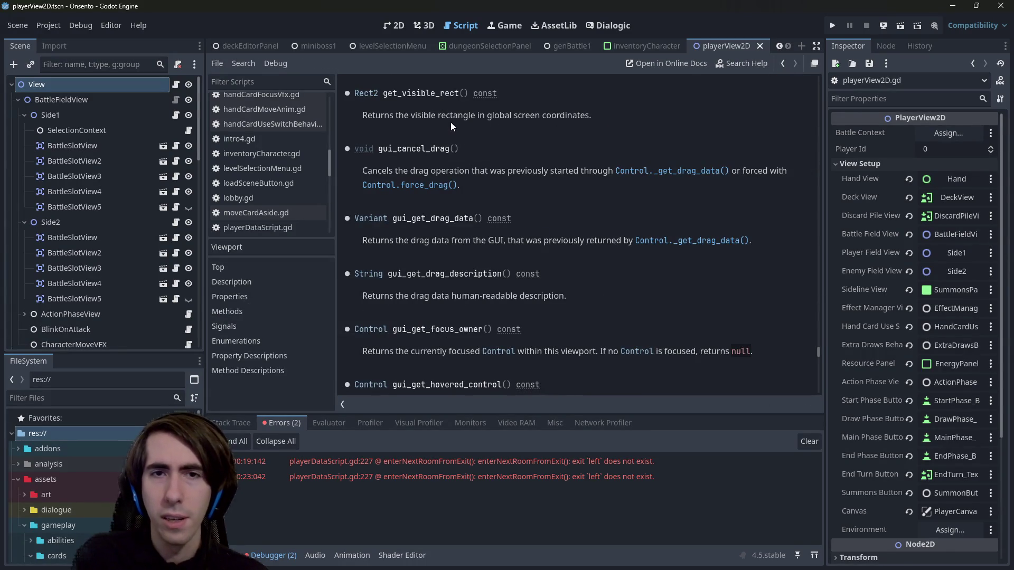
key("alt+Left")
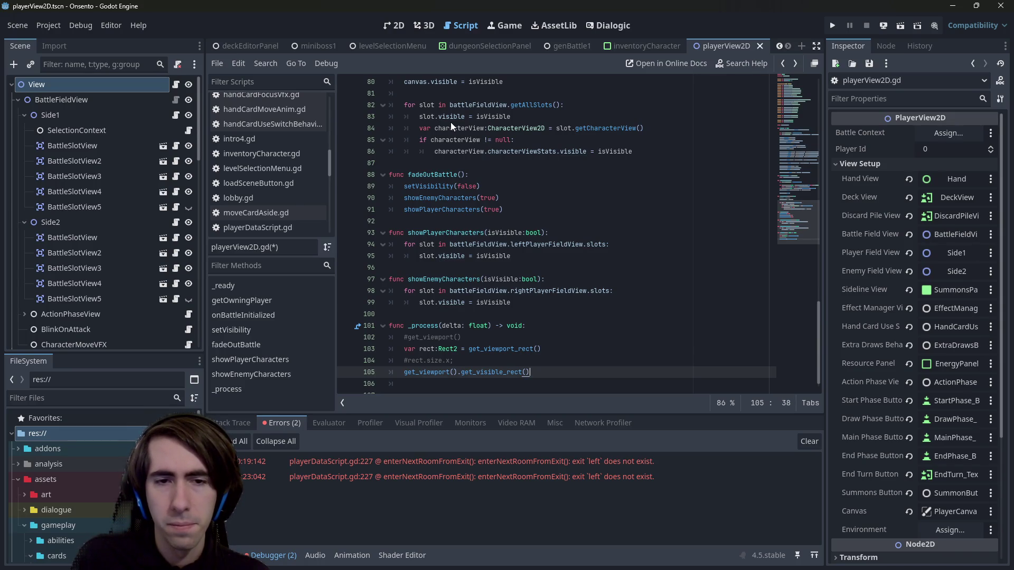
Step: Change line 105 to var viewport:Viewport = get_viewport() and save
key("ctrl+BackSpace")
key("ctrl+BackSpace")
key("ctrl+BackSpace")
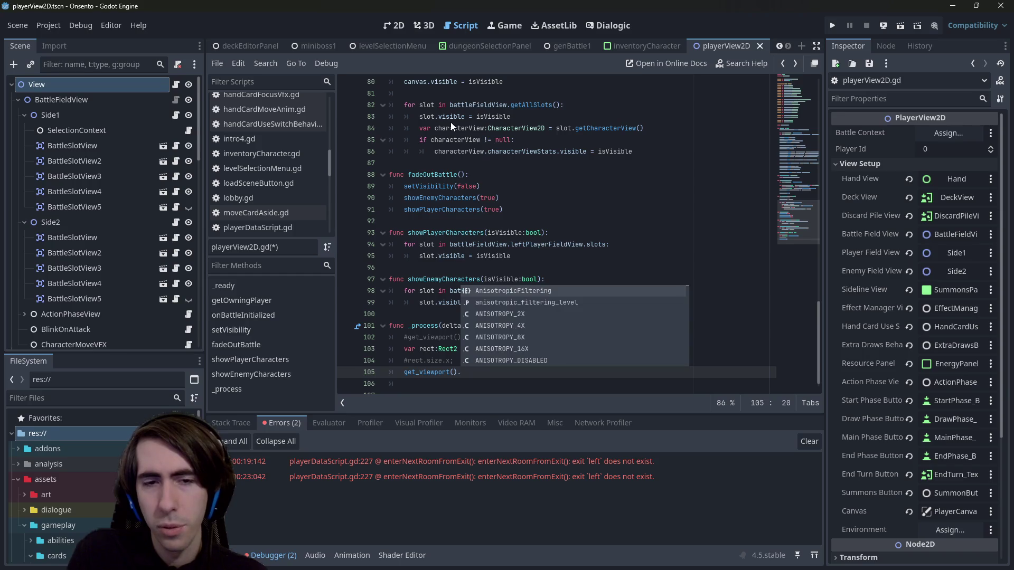
key("BackSpace")
key("Home")
type("var viewport =")
key("ctrl+Left")
key("ctrl+Left")
key("ctrl+Right")
type(":Viewport")
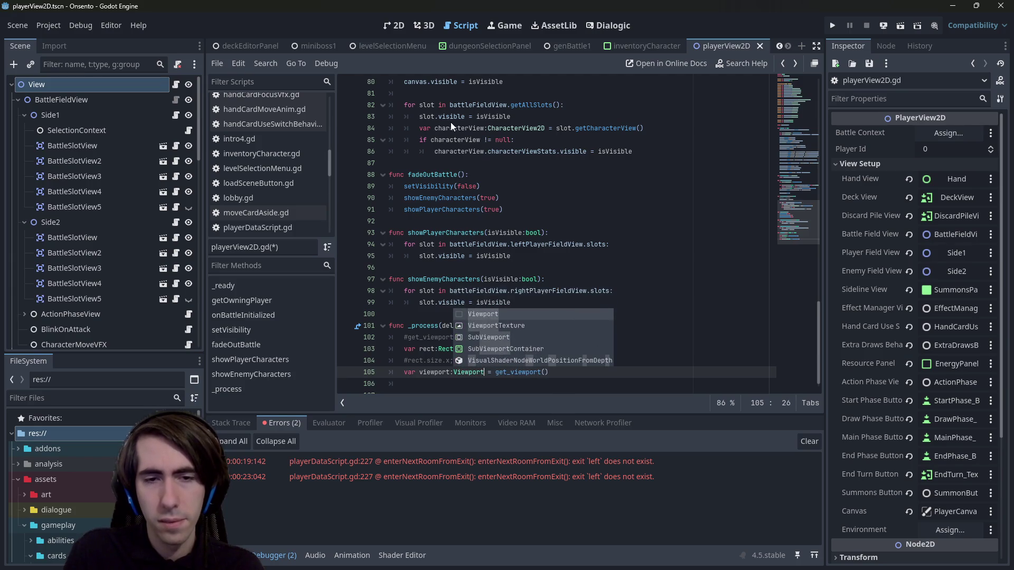
key("ctrl+s")
Step: Move the viewport line above rect and assign rect from viewport.get_visible_rect()
key("alt+Up")
key("alt+Up")
key("Down")
key("ctrl+s")
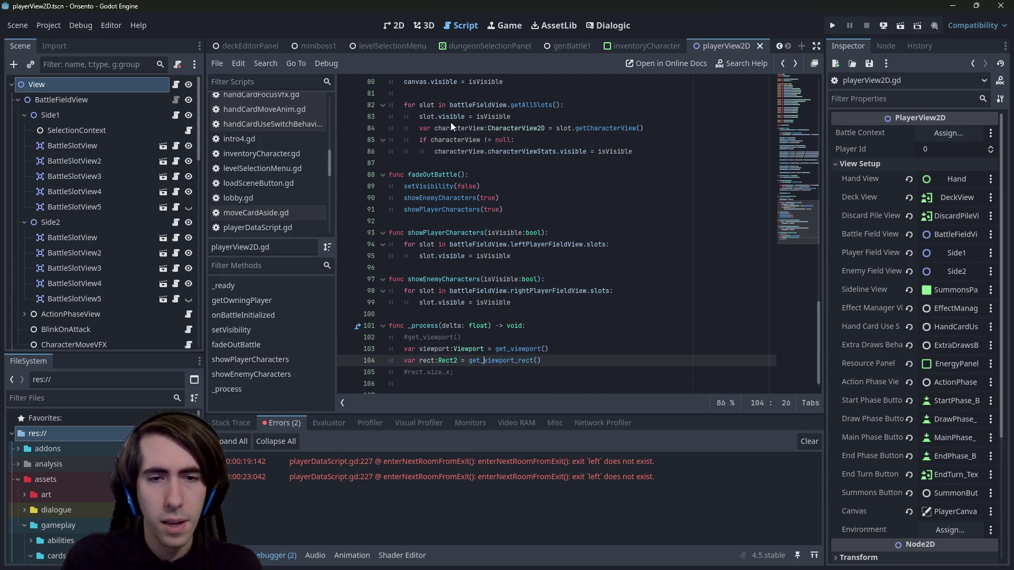
key("ctrl+Left")
key("shift+End")
type("viewp")
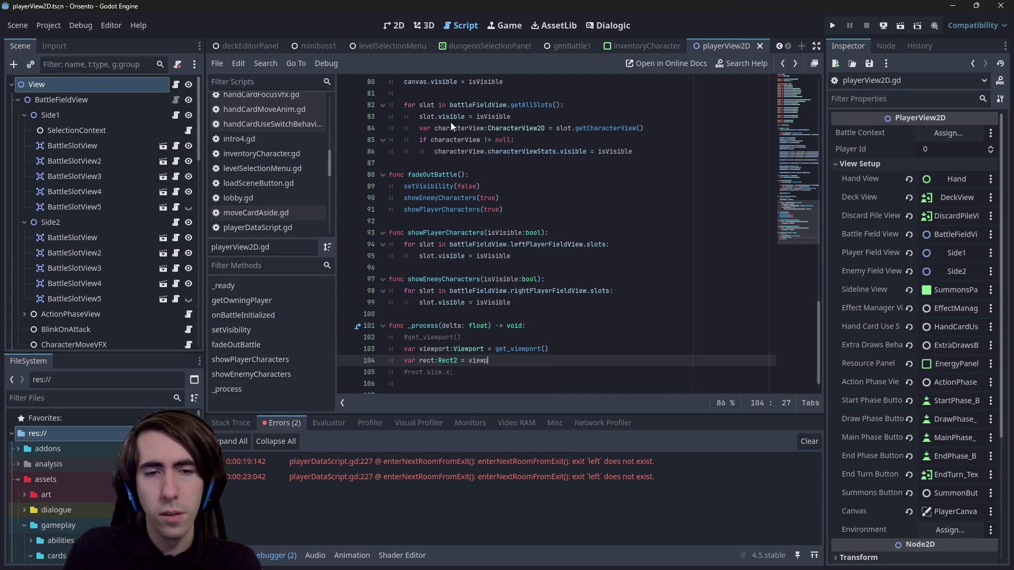
type("ort.rect")
key("Return")
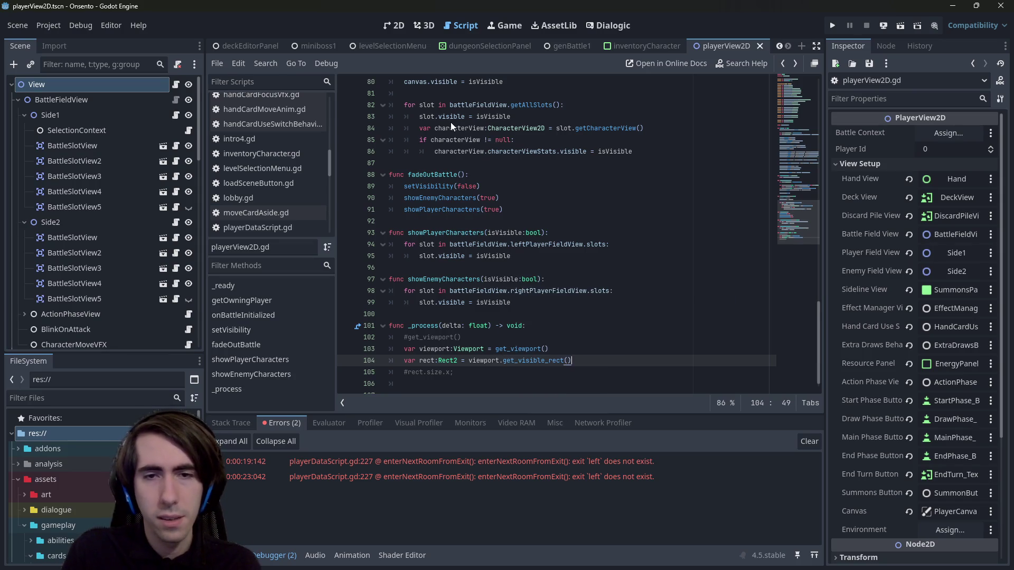
Step: Add a viewport.get_mouse_position() call on a new line below rect
key("Return")
type("viewport.")
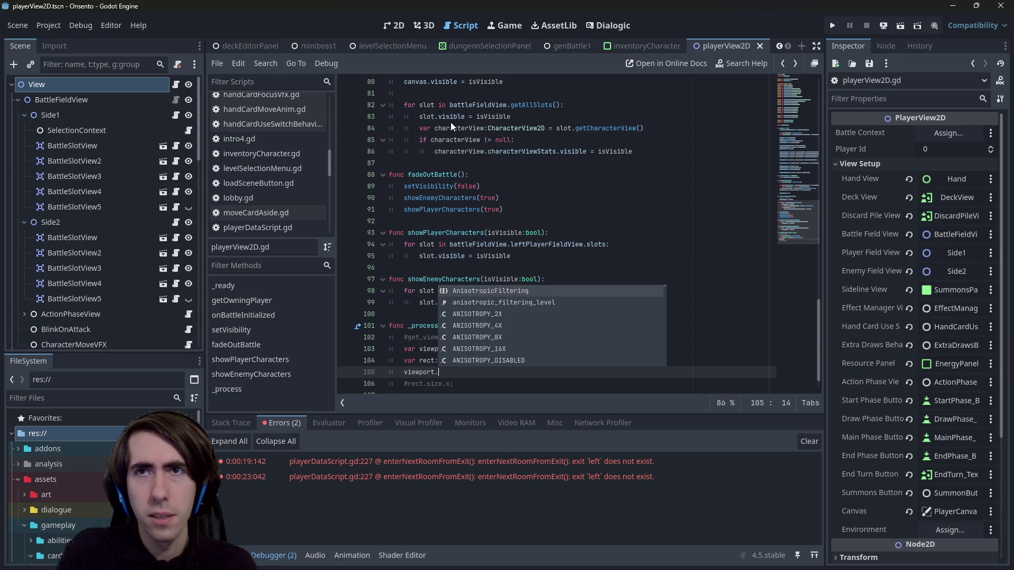
key("Escape")
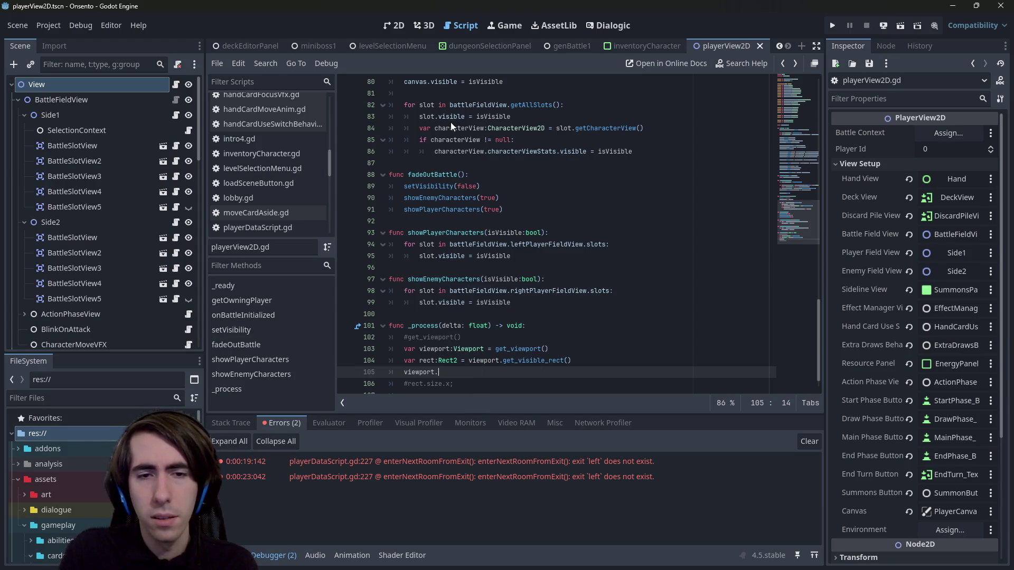
type("mouse")
key("Down")
key("Down")
key("Up")
key("Up")
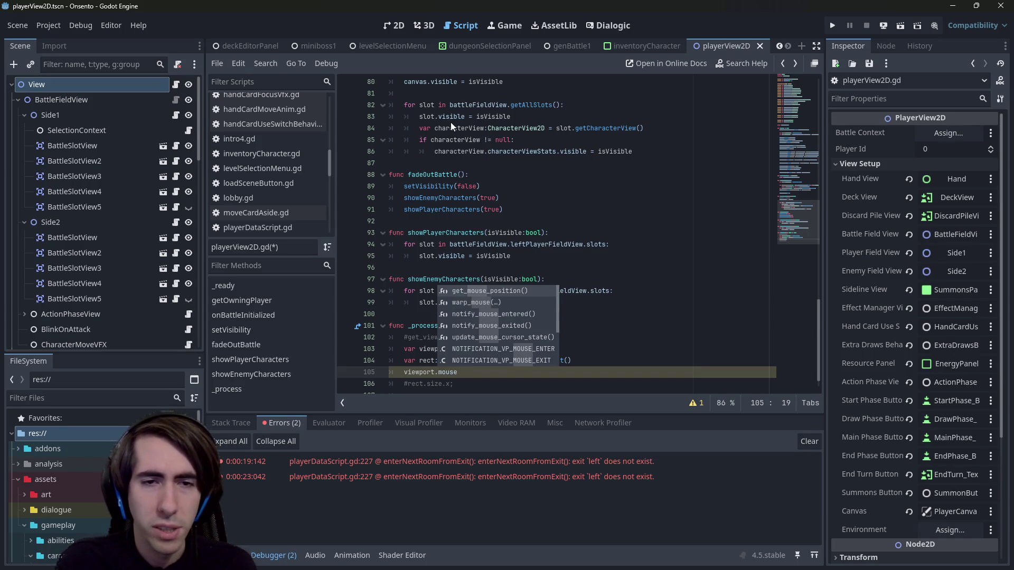
key("Return")
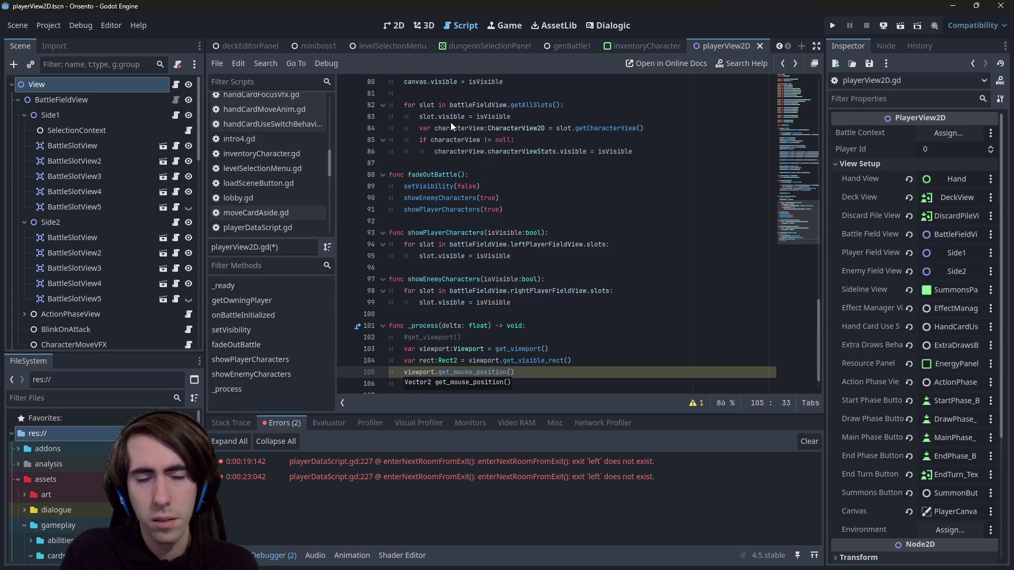
left_click(472, 372)
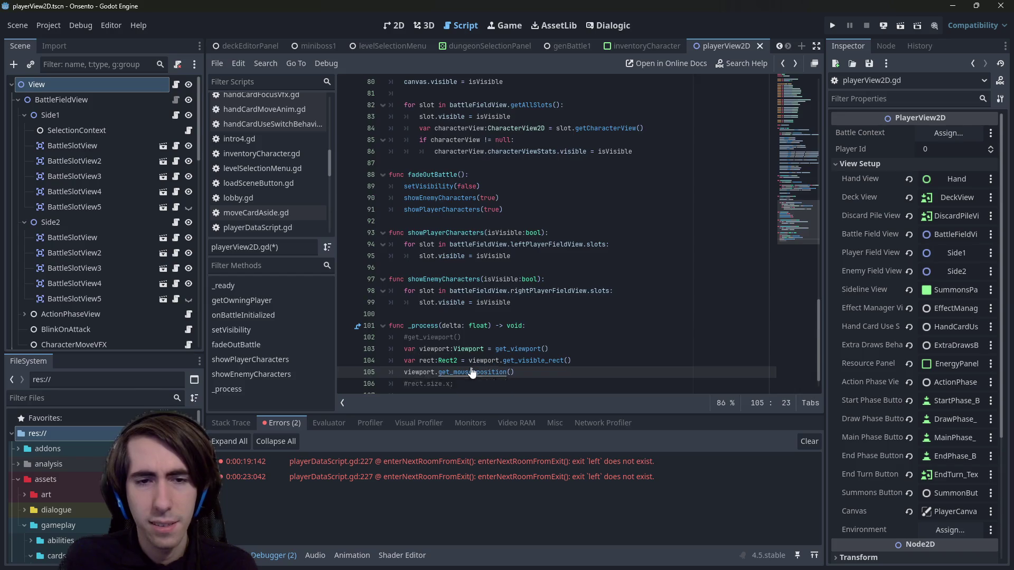
Step: Read the get_mouse_position documentation, then return to the script and save
left_click(472, 373, "ctrl")
left_click_drag(425, 116, 581, 113)
left_click(581, 113)
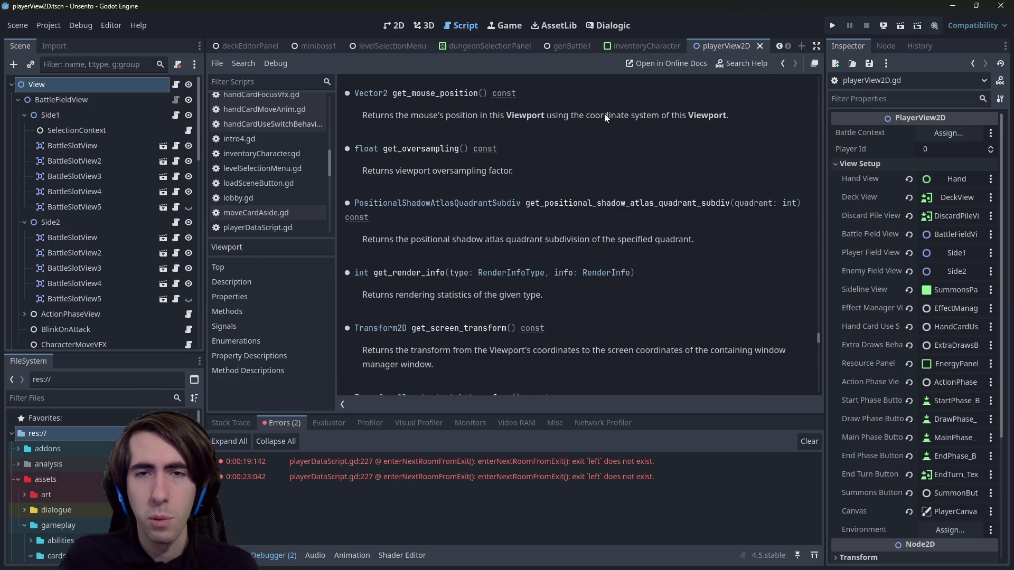
key("alt+Left")
key("ctrl+s")
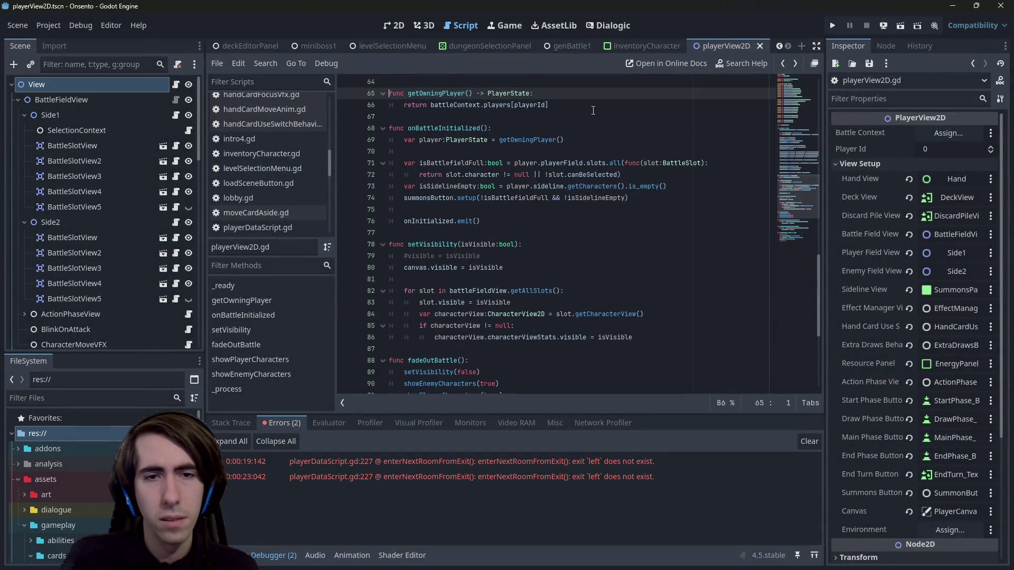
Step: Comment out viewport.get_mouse_position() and add get_global_mouse_position() above it, then save
scroll(560, 346, "down", 1)
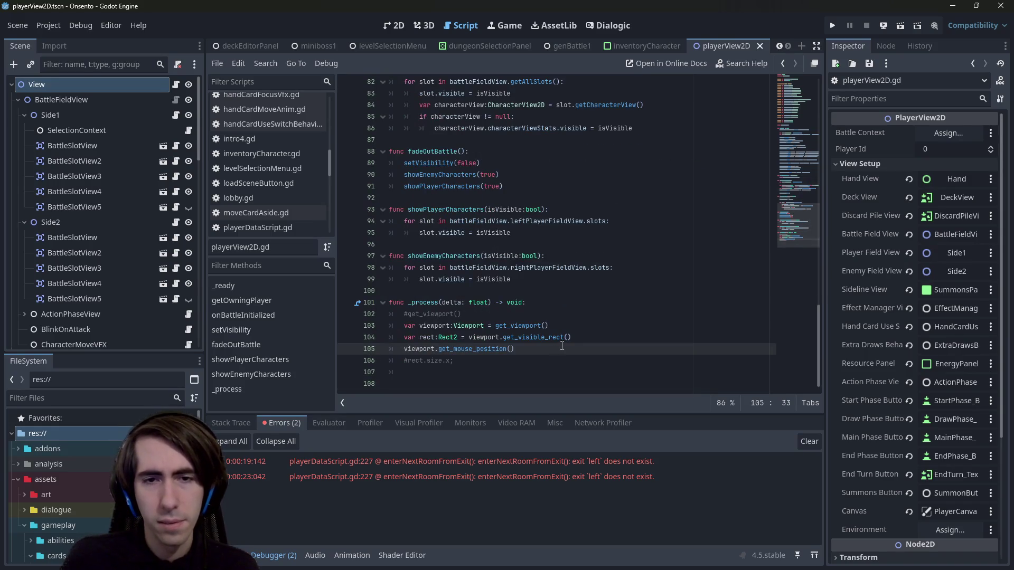
key("ctrl+k")
key("ctrl+s")
key("ctrl+shift+Return")
type("get_mouse")
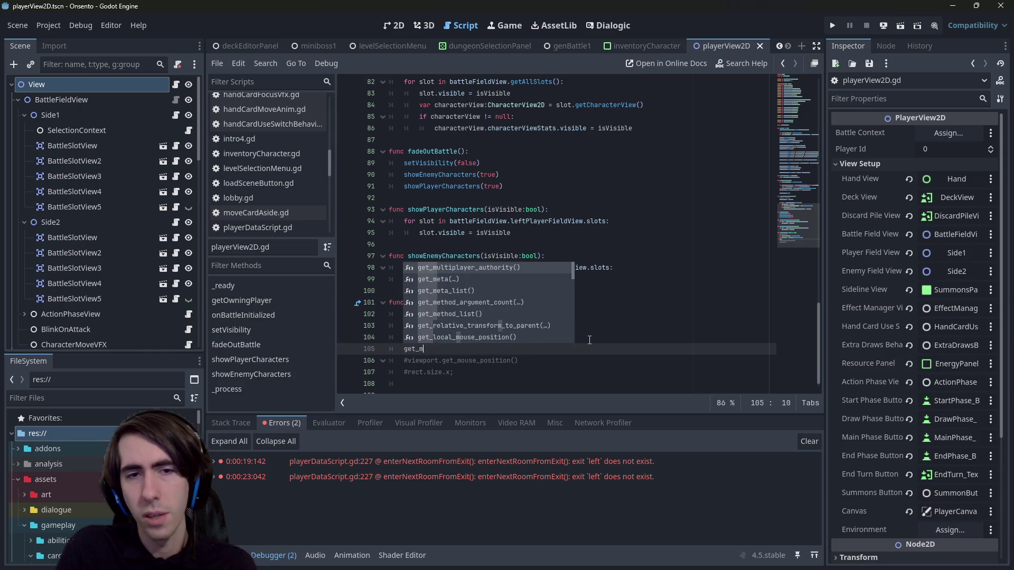
key("Down")
key("Return")
key("ctrl+s")
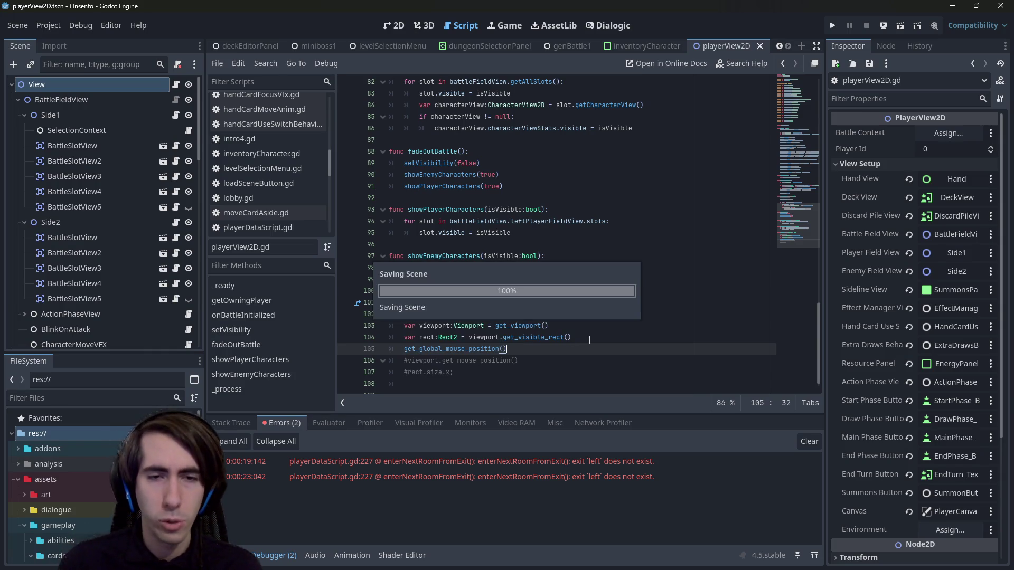